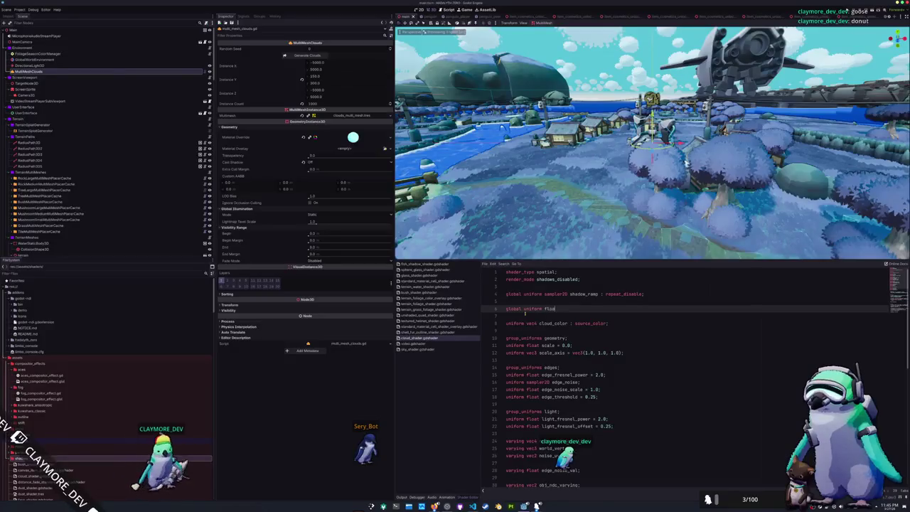
# Declare 'global uniform float weather_scale = 1.0;' on line 7 of the cloud shader
pyautogui.write('a')
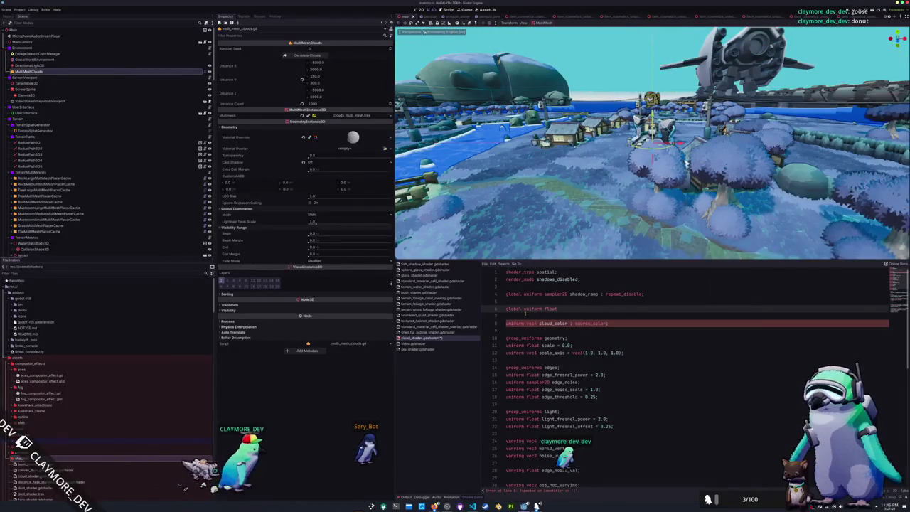
pyautogui.write('ddi')
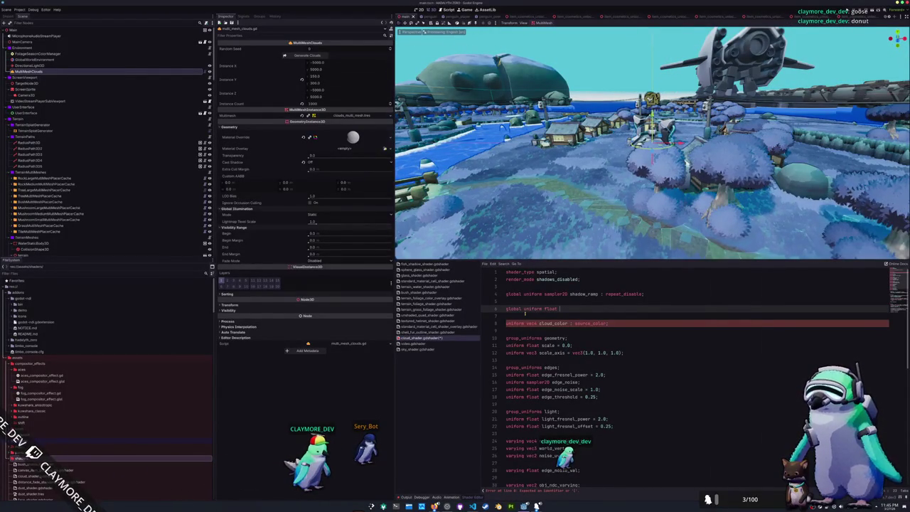
pyautogui.press('BackSpace')
pyautogui.press('BackSpace')
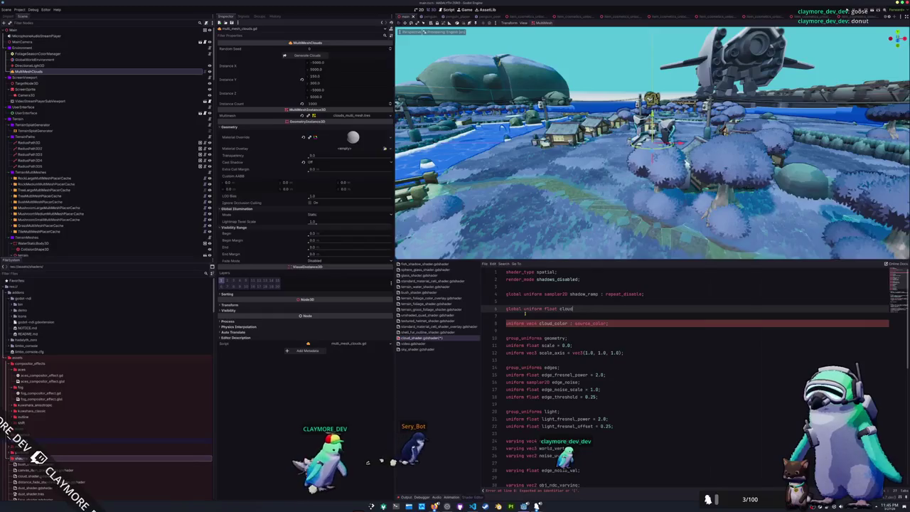
pyautogui.write('weather_scale')
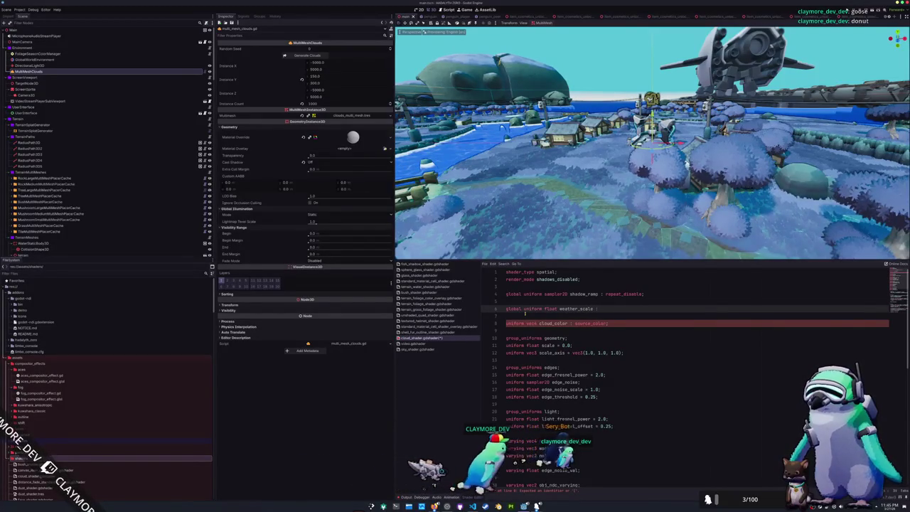
pyautogui.write(' = 1.0')
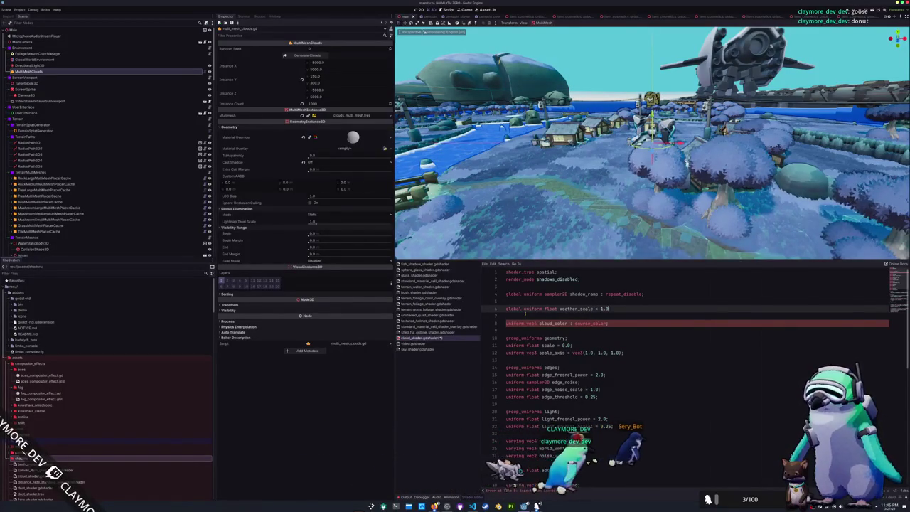
pyautogui.write(';')
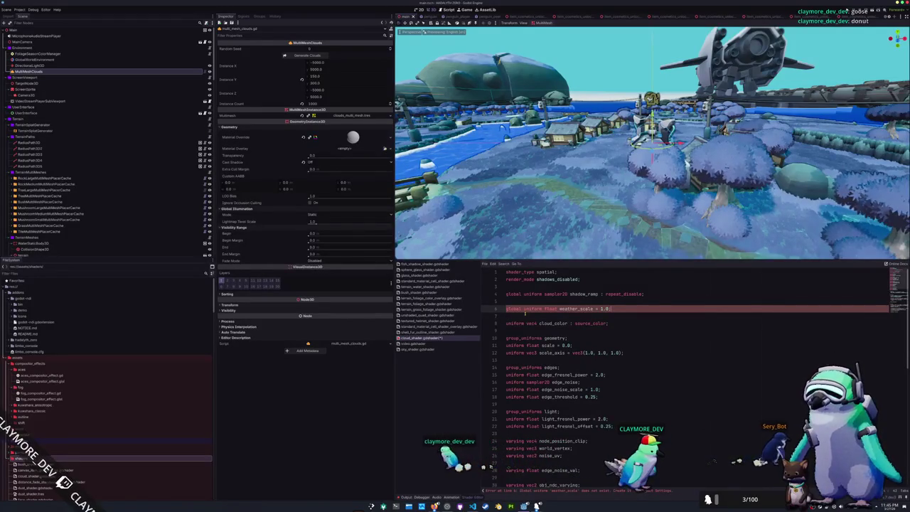
pyautogui.click(19, 9)
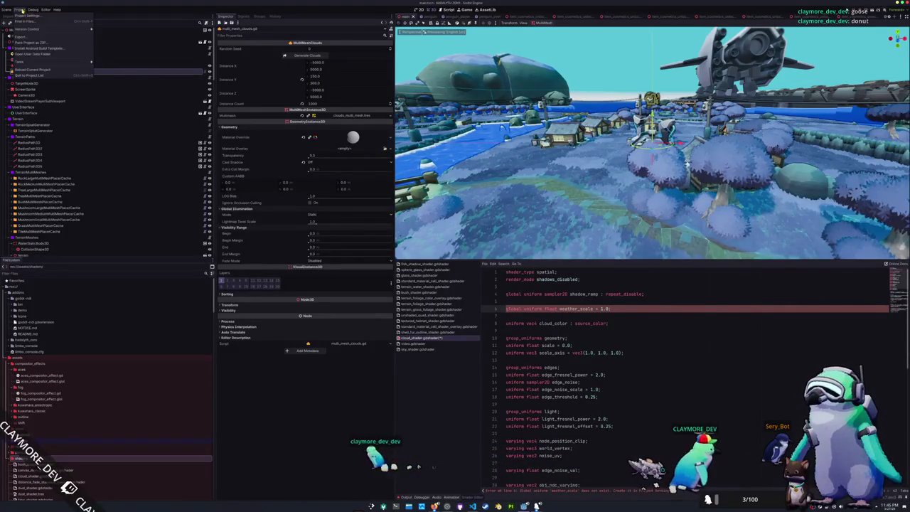
# Add a float shader global named sky_weather_progress in Project Settings, then close the dialog
pyautogui.click(25, 14)
pyautogui.click(439, 157)
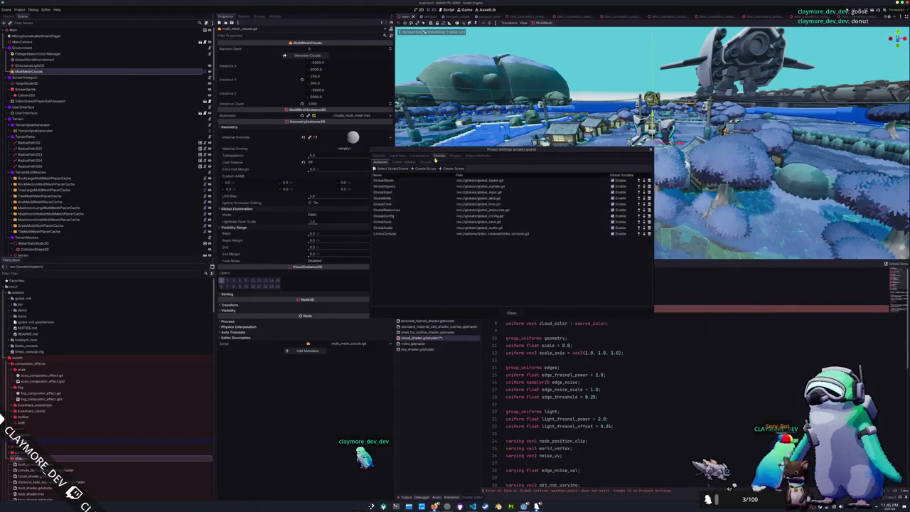
pyautogui.click(409, 162)
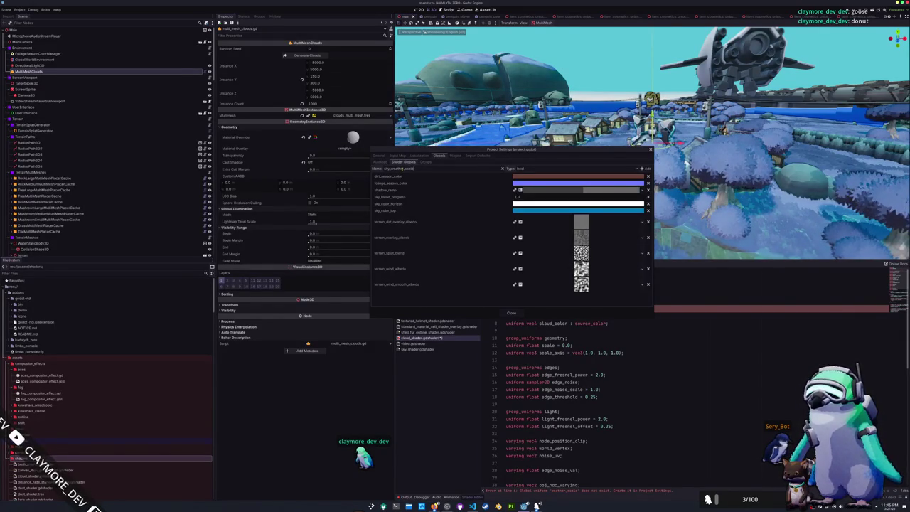
pyautogui.click(528, 170)
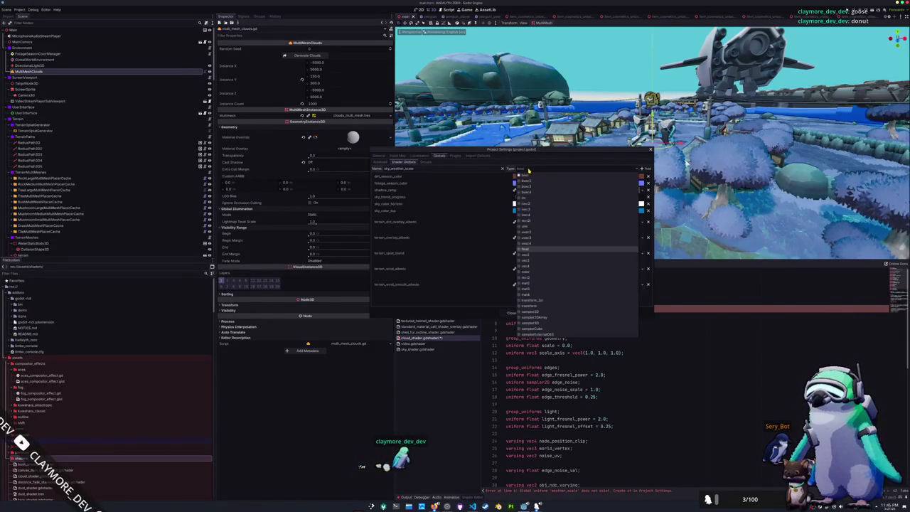
pyautogui.click(526, 252)
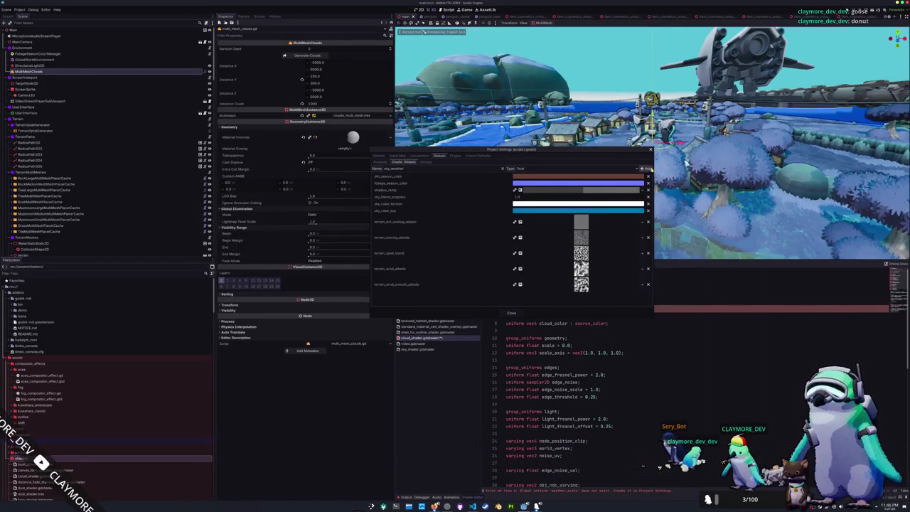
pyautogui.write('_progress')
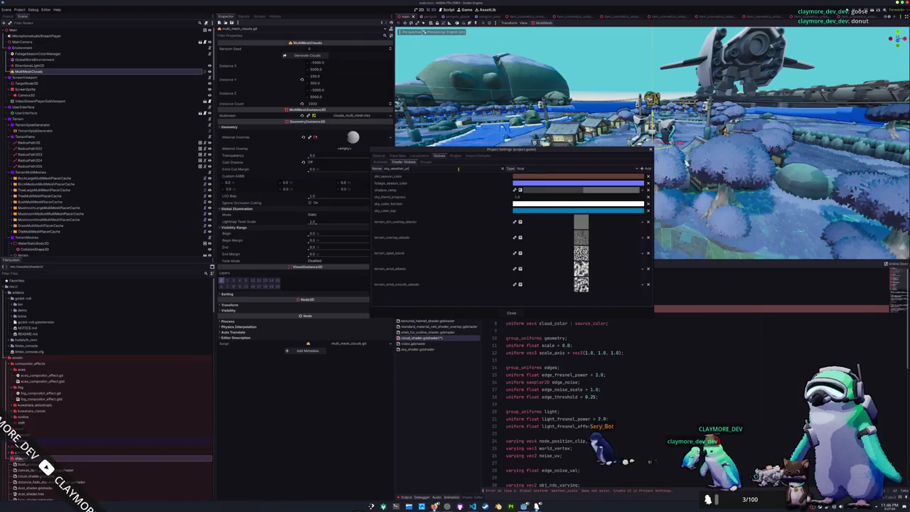
pyautogui.click(642, 169)
pyautogui.click(512, 312)
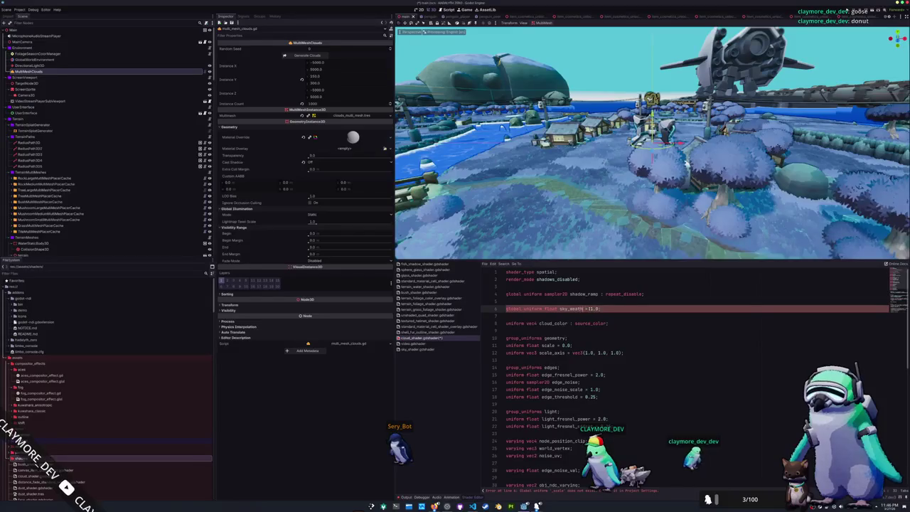
# Change line 7 to 'global uniform float sky_weather_progress;' and go to the VERTEX line's end
pyautogui.write('er_progress')
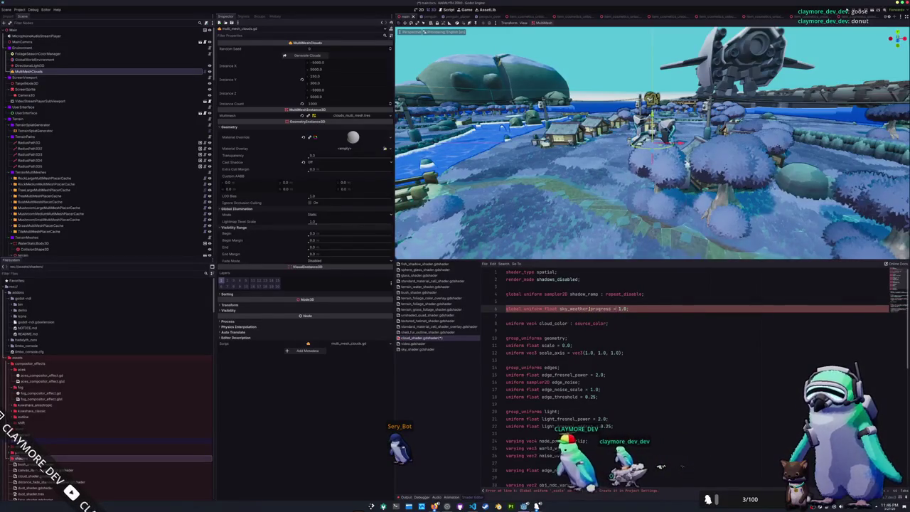
pyautogui.press('BackSpace')
pyautogui.press('BackSpace')
pyautogui.press('BackSpace')
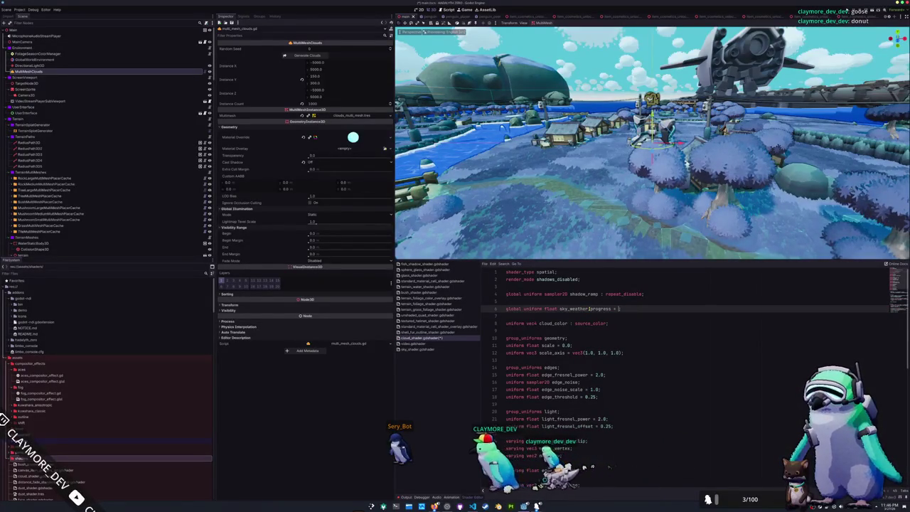
pyautogui.write(';')
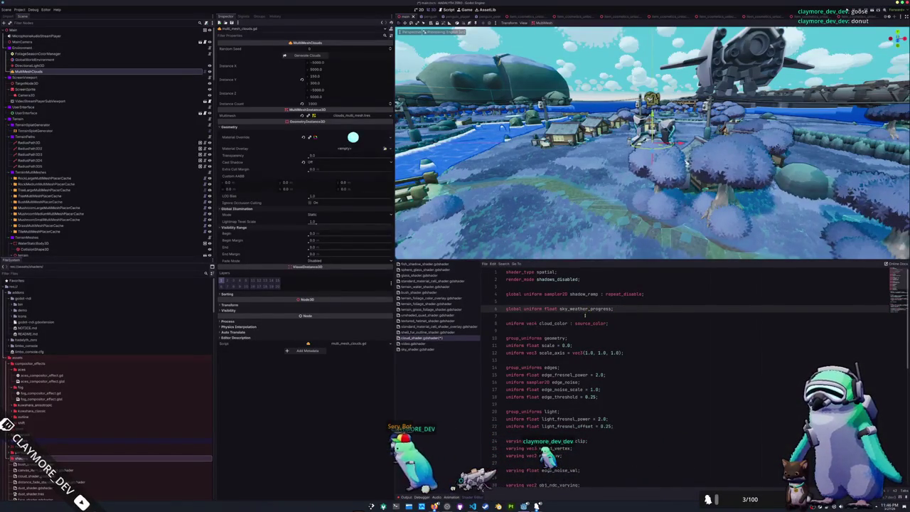
pyautogui.scroll(-9, 581, 309)
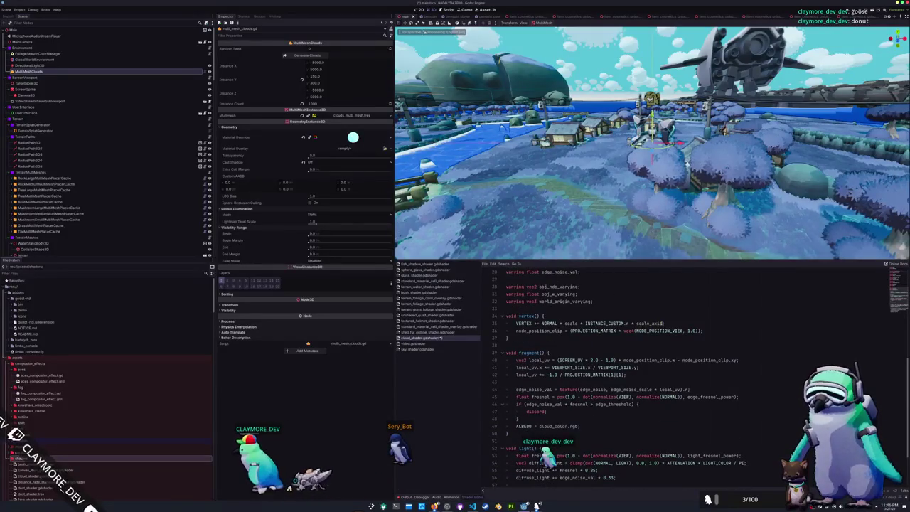
pyautogui.click(674, 323)
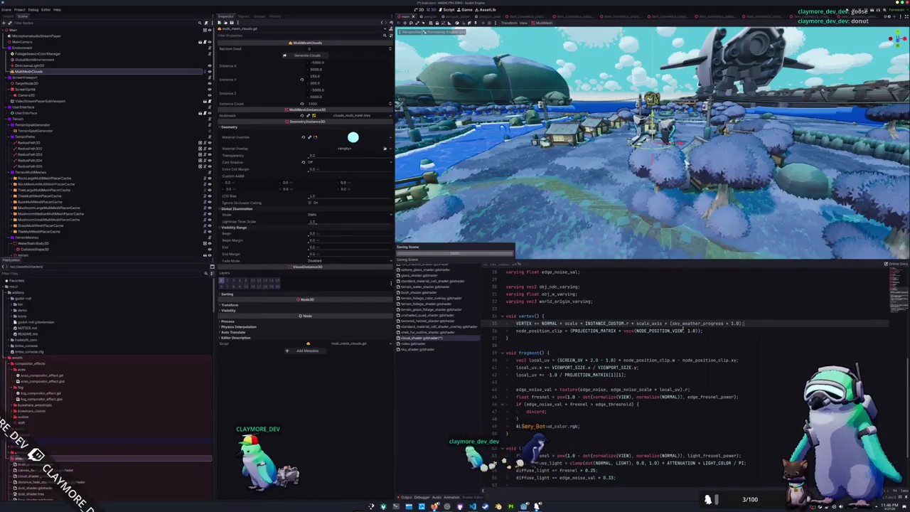
pyautogui.click(20, 10)
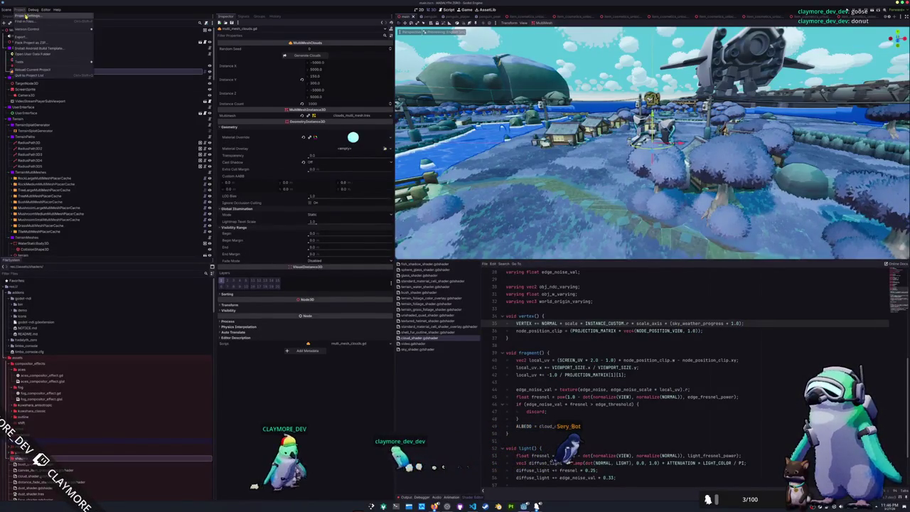
# Drag the sky_blend_progress global's value to preview sky and terrain colours, then select sky_weather_progress
pyautogui.click(39, 24)
pyautogui.moveTo(497, 150)
pyautogui.mouseDown()
pyautogui.moveTo(299, 183)
pyautogui.moveTo(299, 209)
pyautogui.mouseUp()
pyautogui.moveTo(320, 255)
pyautogui.mouseDown()
pyautogui.moveTo(306, 255)
pyautogui.moveTo(331, 256)
pyautogui.mouseUp()
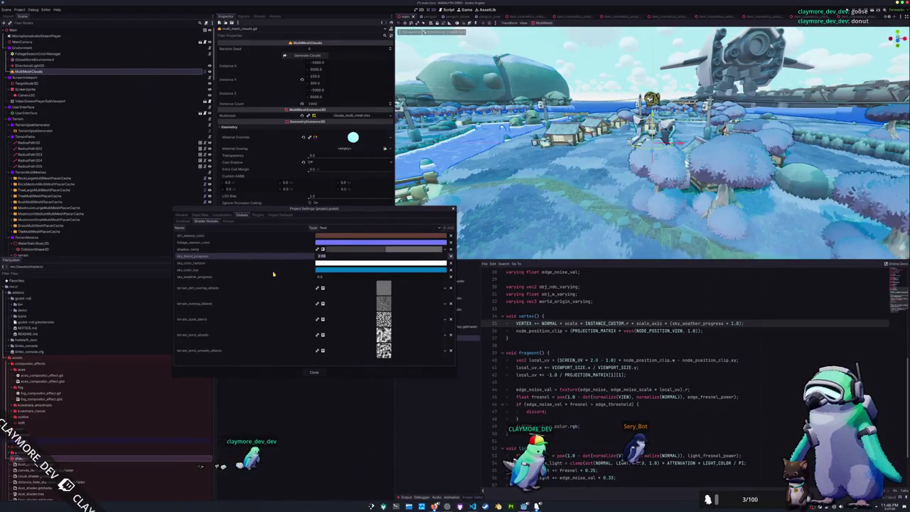
pyautogui.click(326, 277)
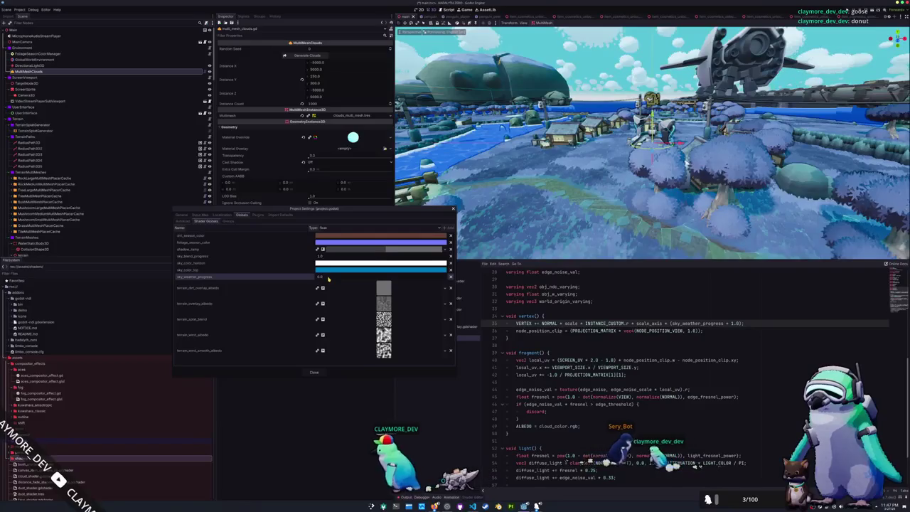
pyautogui.click(313, 372)
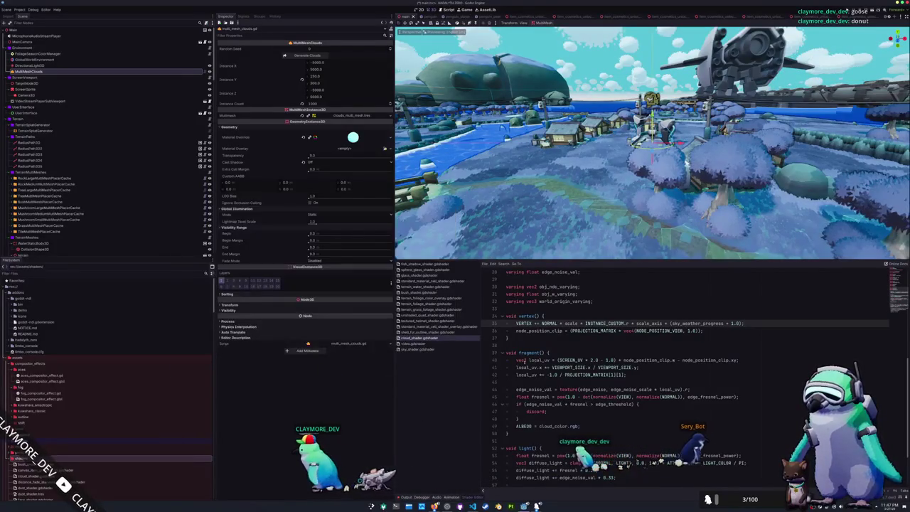
# Save, look over the shader's vertex() and light() code, then switch to multi_mesh_clouds.gd in VS Code
pyautogui.click(521, 341)
pyautogui.hotkey('ctrl', 's')
pyautogui.scroll(-3, 522, 339)
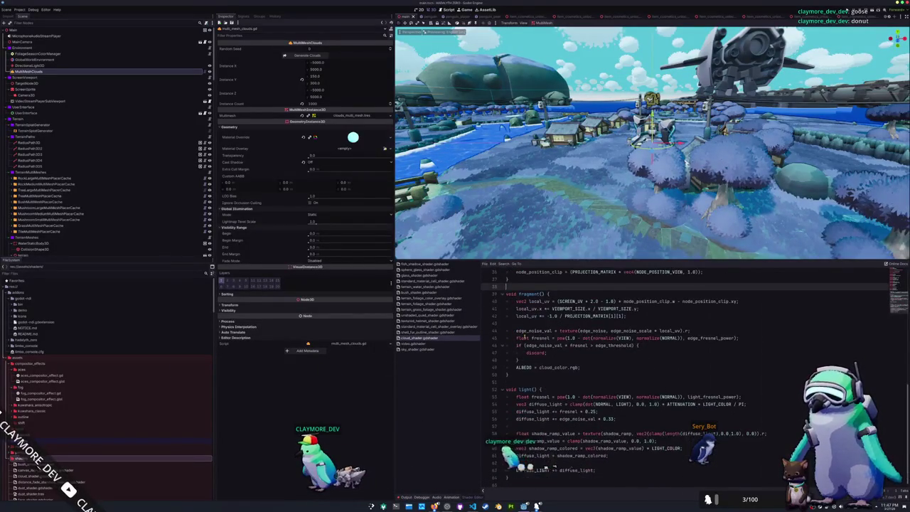
pyautogui.click(514, 383)
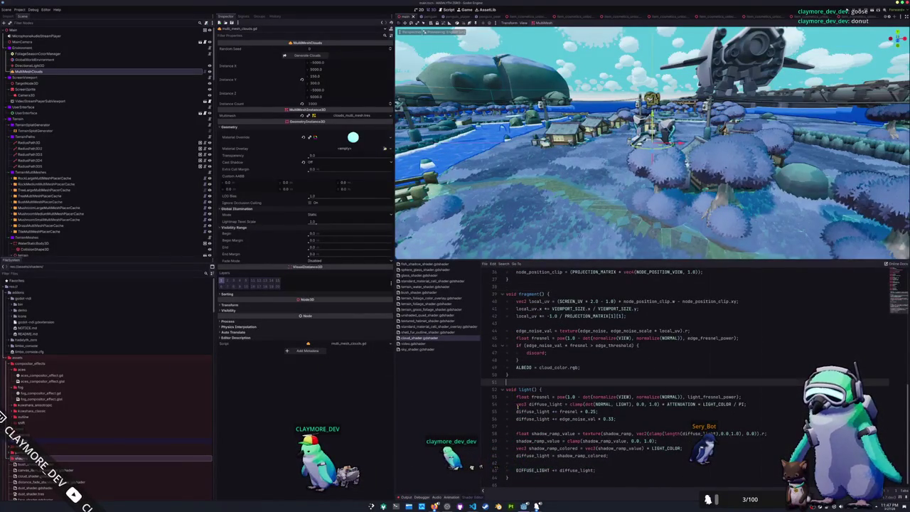
pyautogui.click(518, 427)
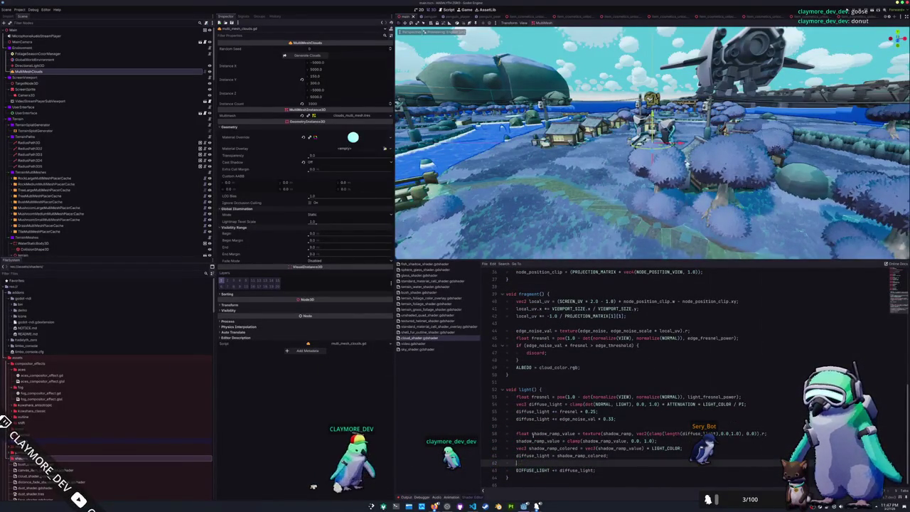
pyautogui.scroll(5, 587, 386)
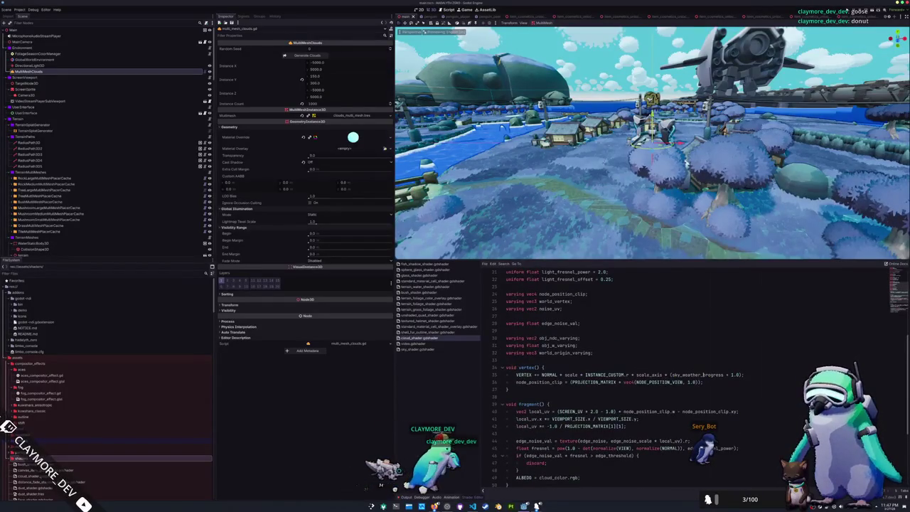
pyautogui.doubleClick(586, 375)
pyautogui.click(580, 397)
pyautogui.scroll(7, 580, 397)
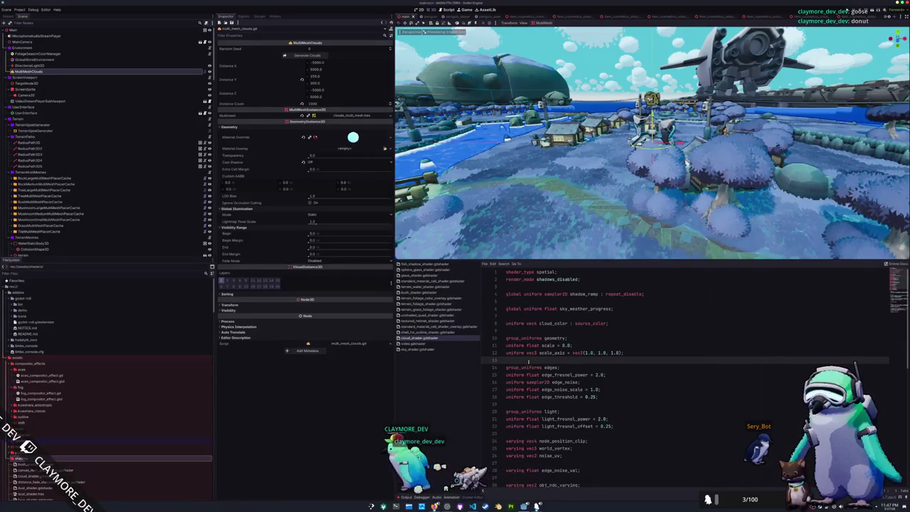
pyautogui.hotkey('alt', 'Tab')
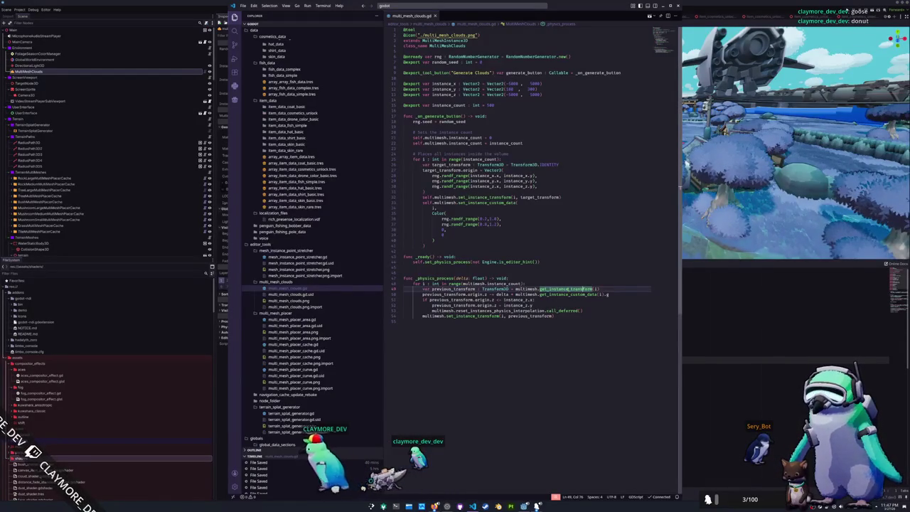
# Select FoliageSeasonColorManager in the Scene dock and open foliage_season_color_manager.gd in VS Code
pyautogui.doubleClick(569, 293)
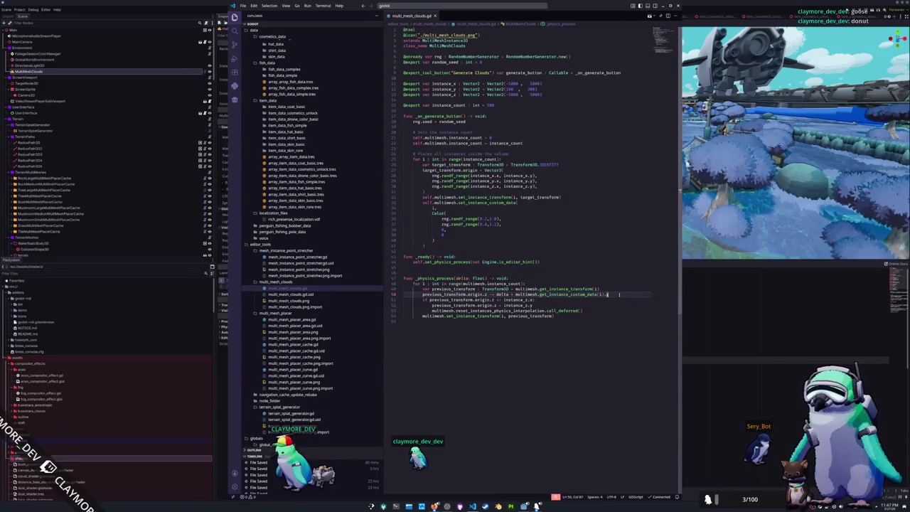
pyautogui.hotkey('alt', 'Tab')
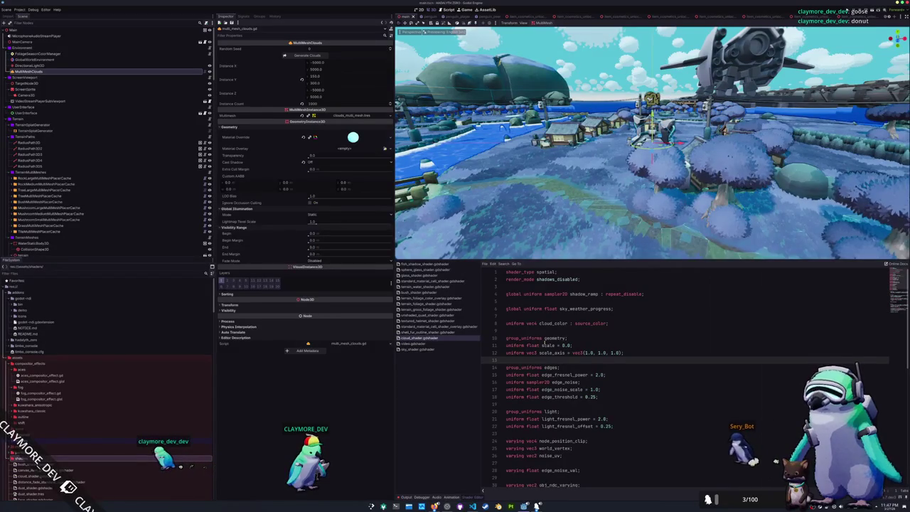
pyautogui.click(567, 331)
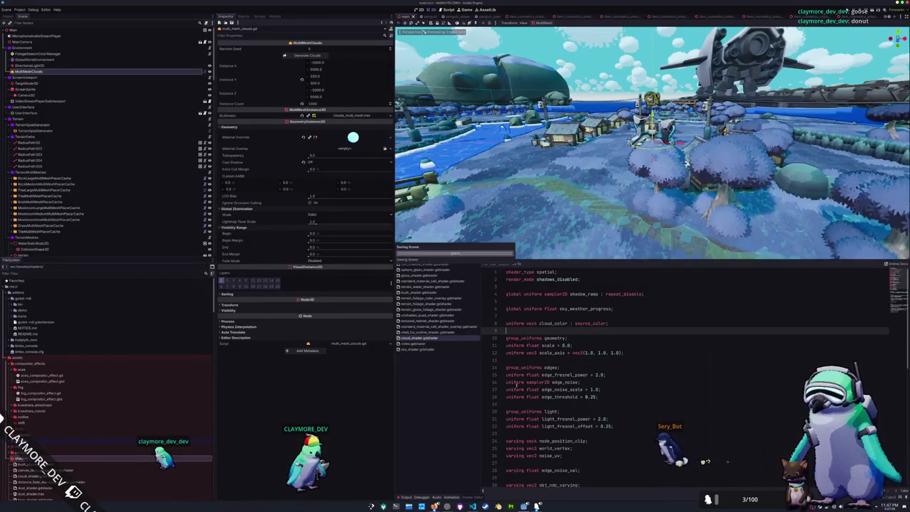
pyautogui.click(86, 54)
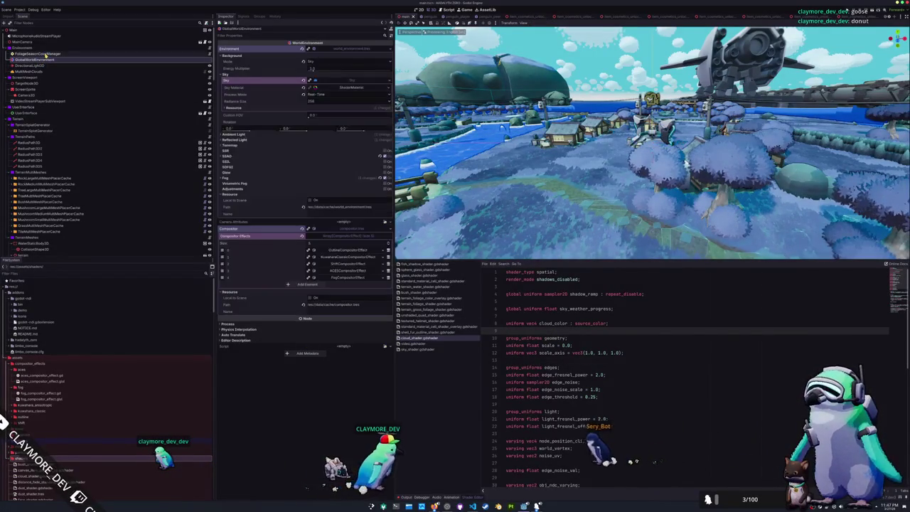
pyautogui.click(209, 54)
pyautogui.click(417, 224)
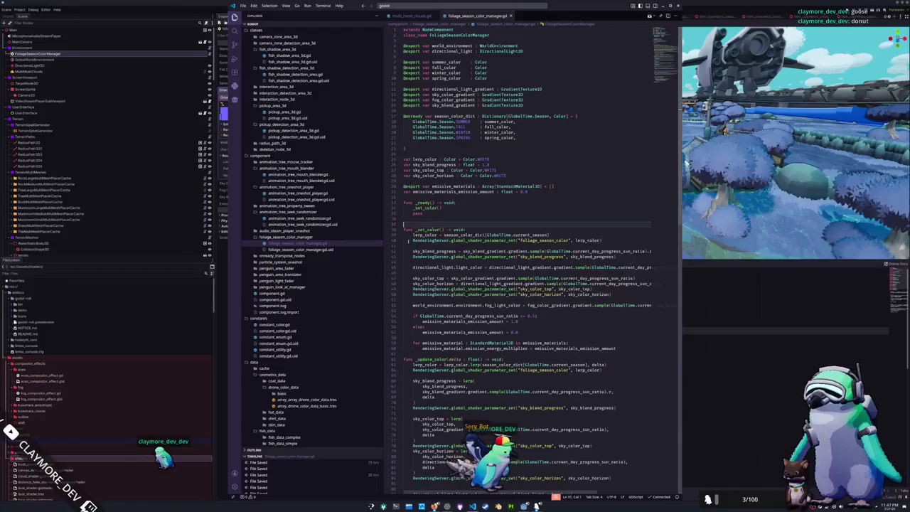
# Drop a trial _set_weather call and delete the pass line from _ready()
pyautogui.click(404, 354)
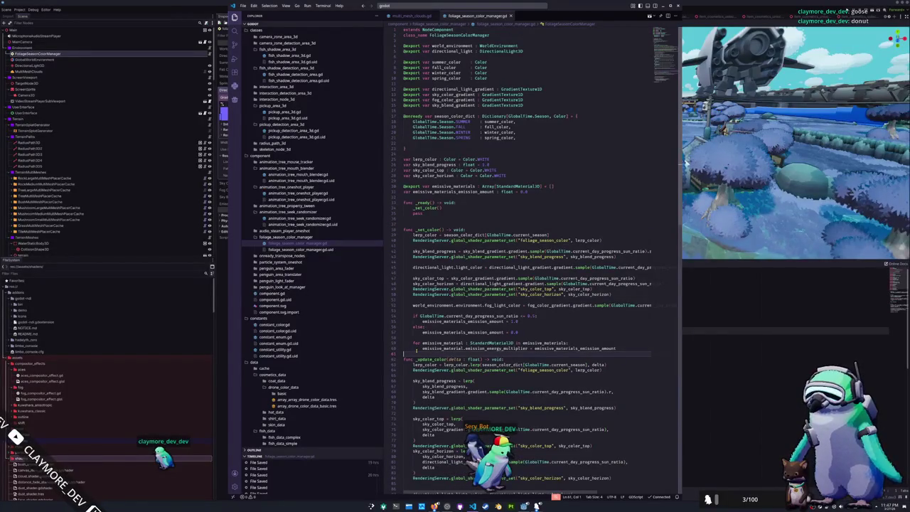
pyautogui.press('Return')
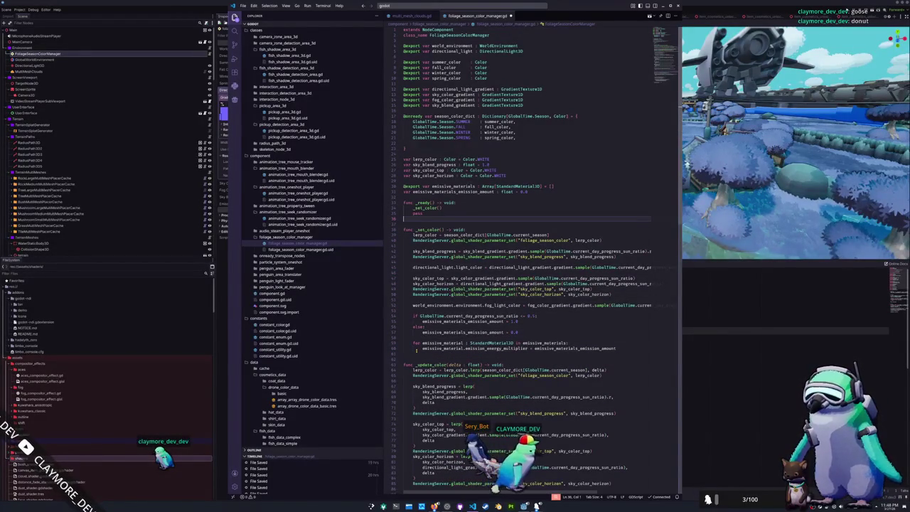
pyautogui.press('Up')
pyautogui.press('Up')
pyautogui.press('End')
pyautogui.press('Return')
pyautogui.write('_set_weather')
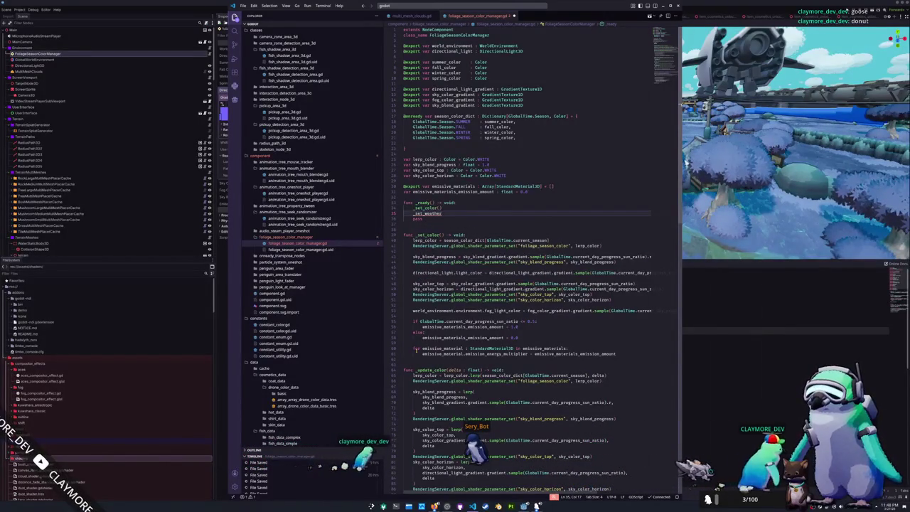
pyautogui.press('BackSpace')
pyautogui.press('BackSpace')
pyautogui.press('BackSpace')
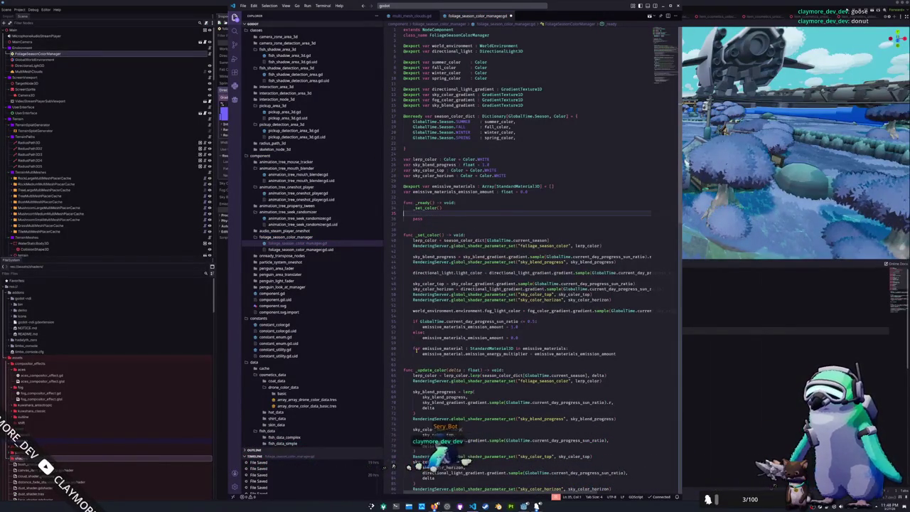
pyautogui.hotkey('ctrl', 'shift', 'k')
pyautogui.hotkey('ctrl', 'shift', 'k')
pyautogui.press('Down')
pyautogui.press('Down')
pyautogui.press('Down')
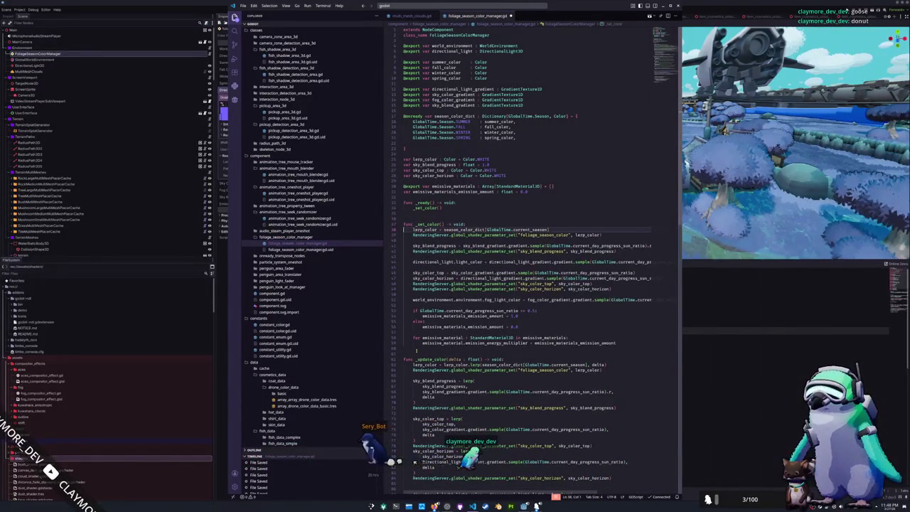
# Tidy the blank lines around the lerp_color line and under the _set_color() call
pyautogui.press('Return')
pyautogui.press('Return')
pyautogui.press('Return')
pyautogui.press('Up')
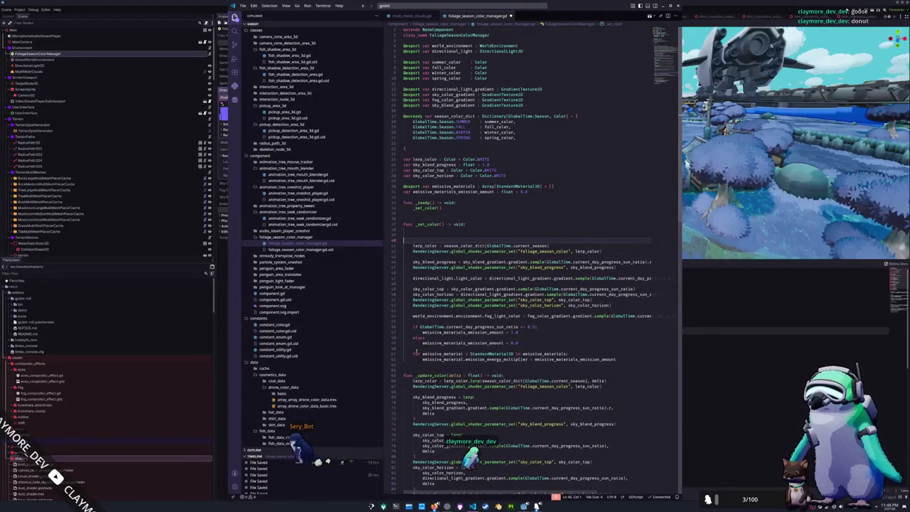
pyautogui.write('func')
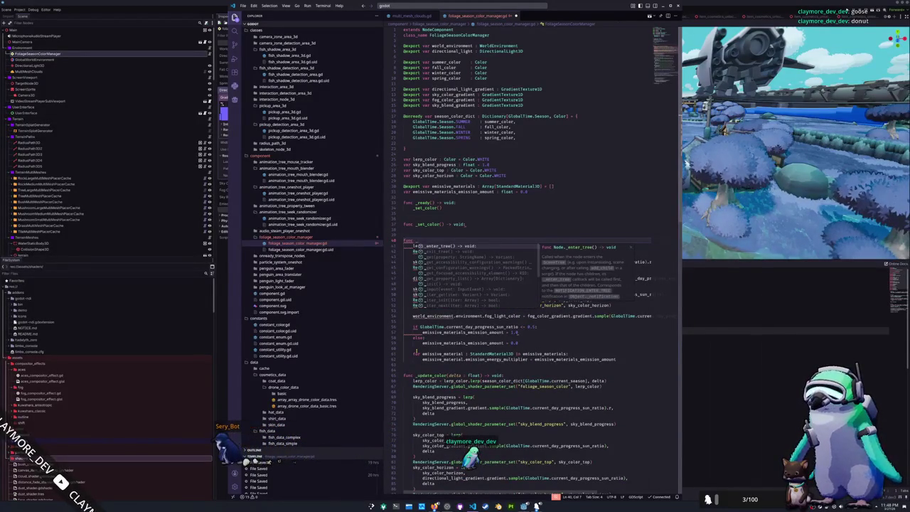
pyautogui.press('BackSpace')
pyautogui.press('BackSpace')
pyautogui.press('BackSpace')
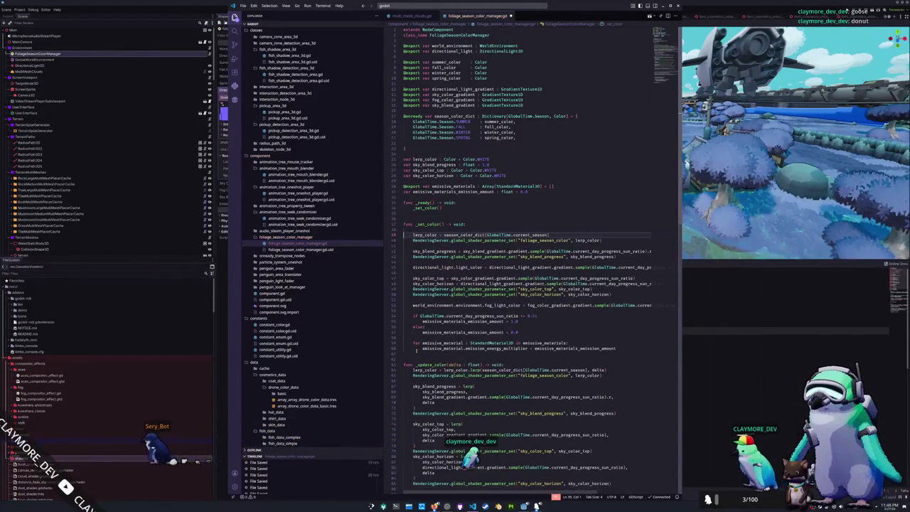
pyautogui.press('BackSpace')
pyautogui.press('Up')
pyautogui.press('Up')
pyautogui.press('Up')
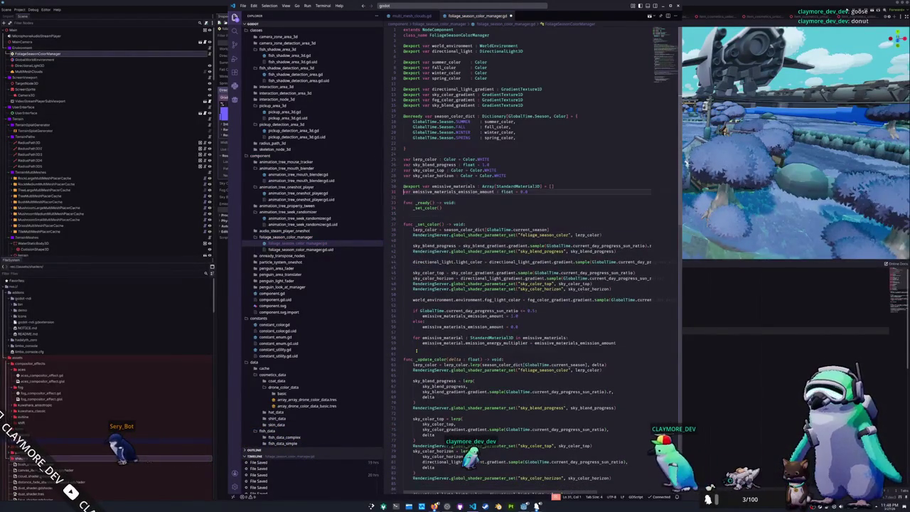
pyautogui.press('Return')
pyautogui.press('Return')
pyautogui.press('Up')
pyautogui.write('@ex')
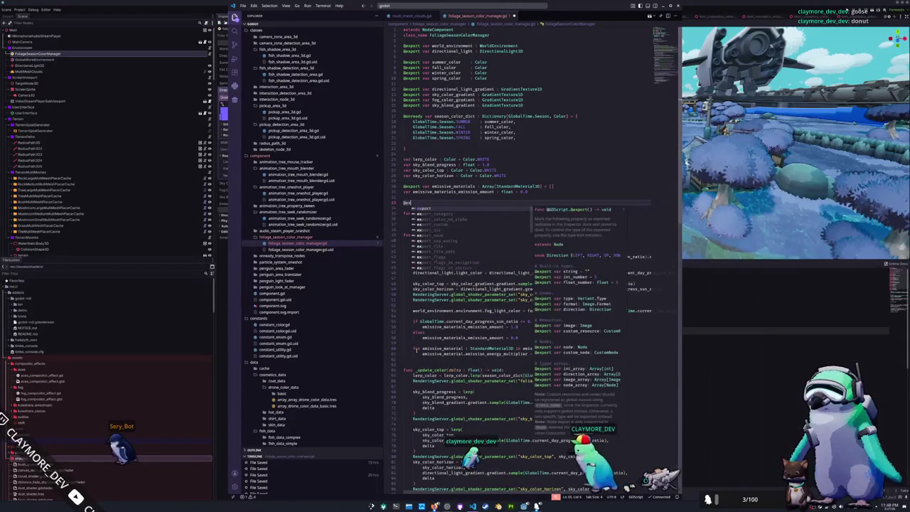
pyautogui.write('port var gradient_')
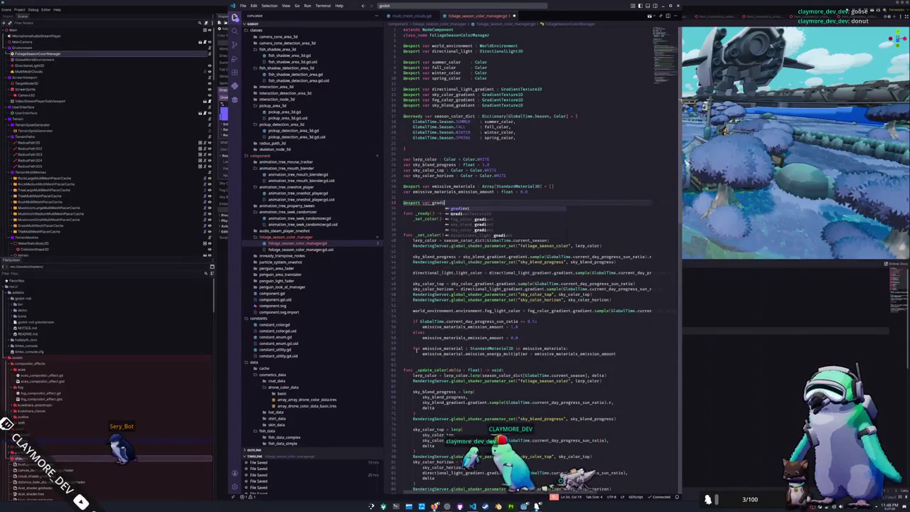
pyautogui.press('BackSpace')
pyautogui.press('BackSpace')
pyautogui.press('BackSpace')
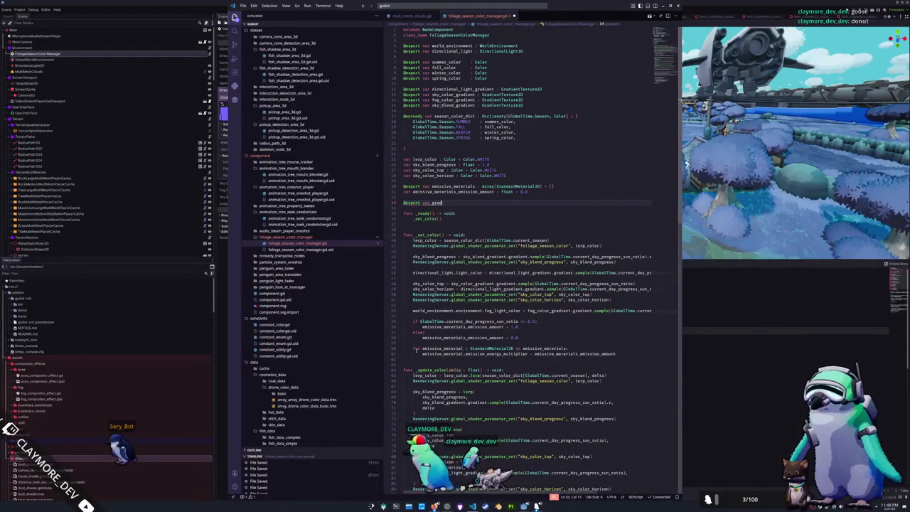
pyautogui.press('BackSpace')
pyautogui.write('weather')
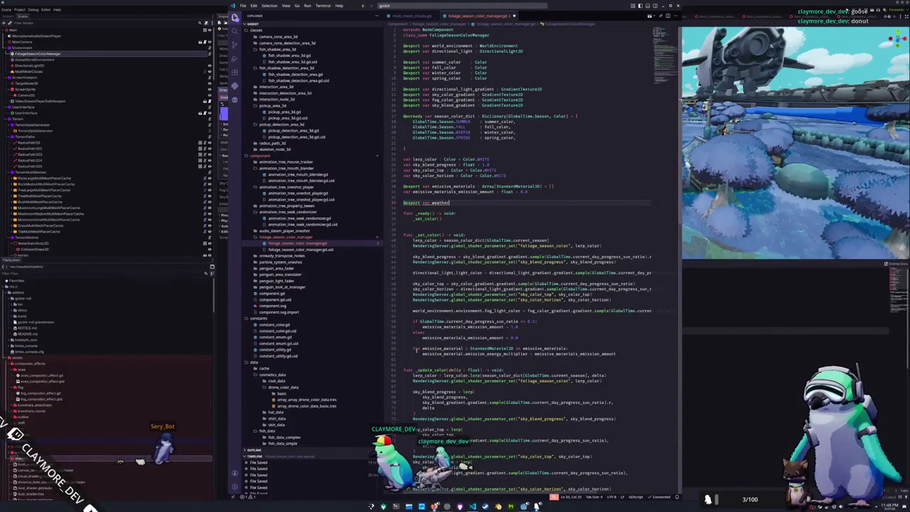
pyautogui.write('_gradient')
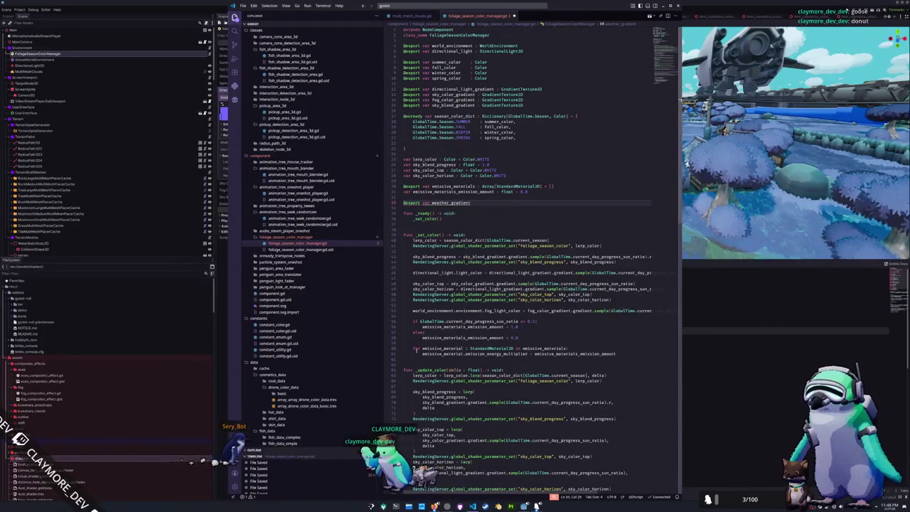
pyautogui.write(' : Gradient')
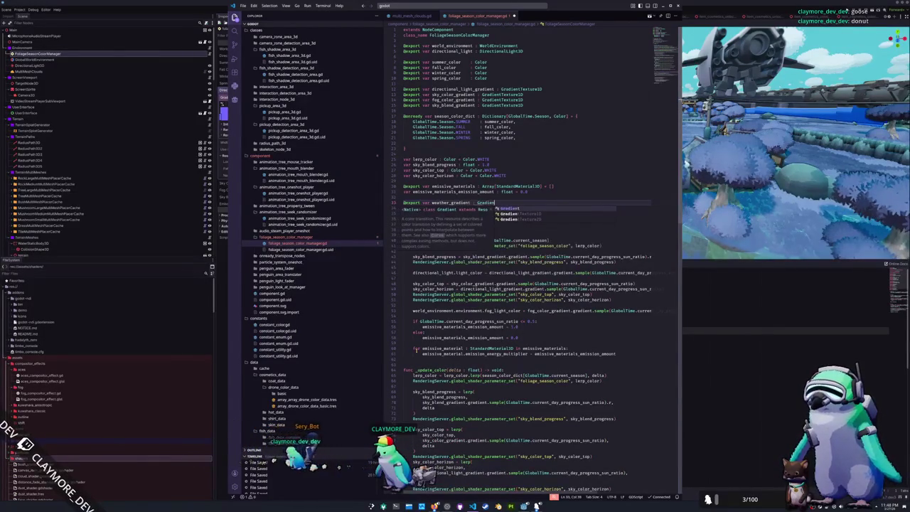
pyautogui.write('Texture')
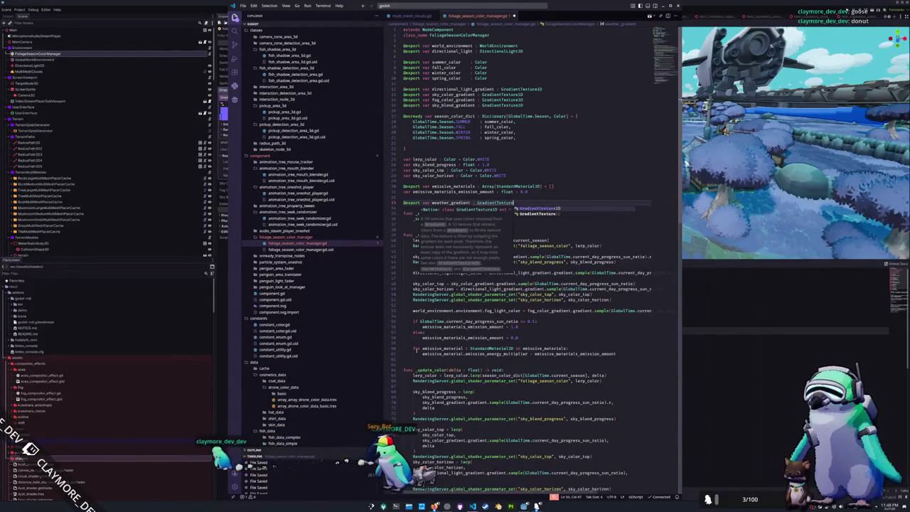
pyautogui.write('1D = nu')
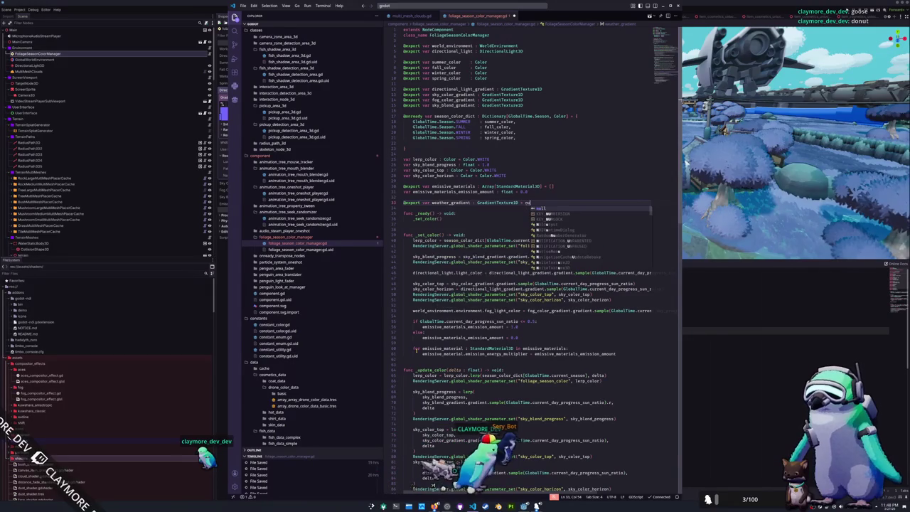
pyautogui.press('BackSpace')
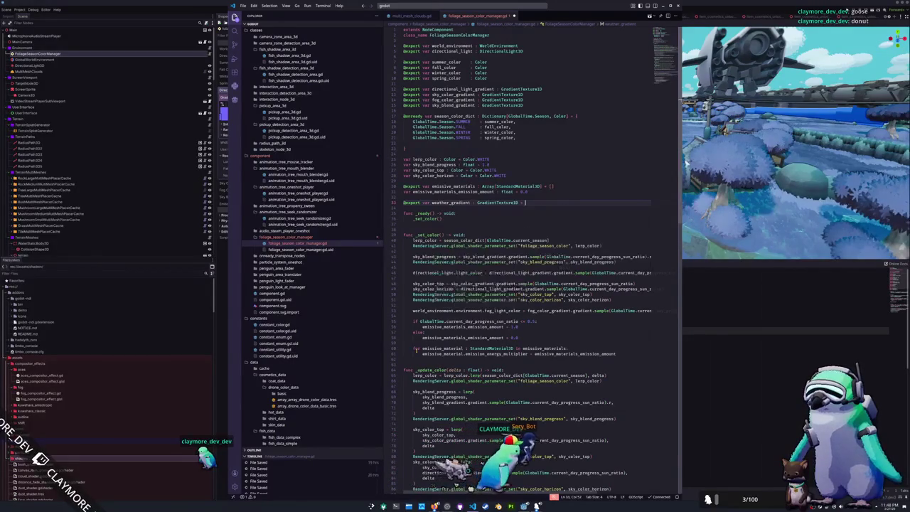
# Move the weather_gradient export up beneath sky_blend_gradient with the other gradient exports
pyautogui.press('Down')
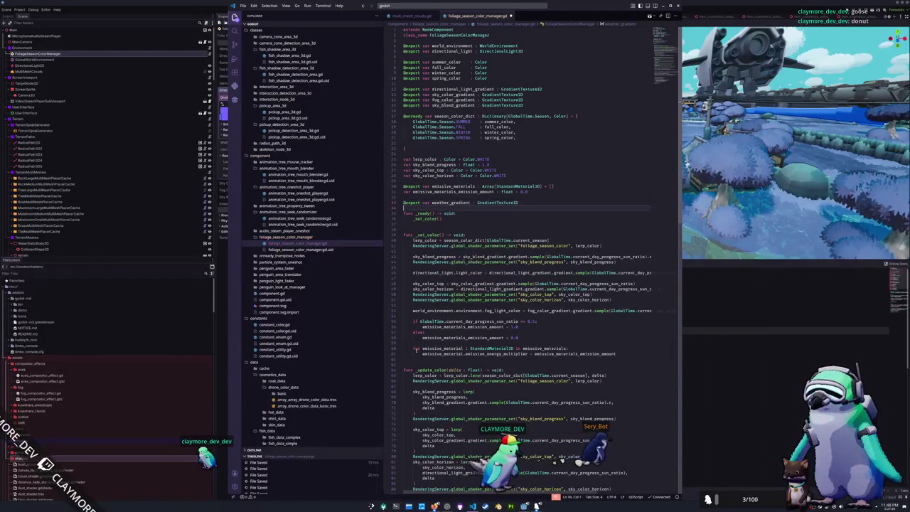
pyautogui.hotkey('shift', 'Up')
pyautogui.press('BackSpace')
pyautogui.press('BackSpace')
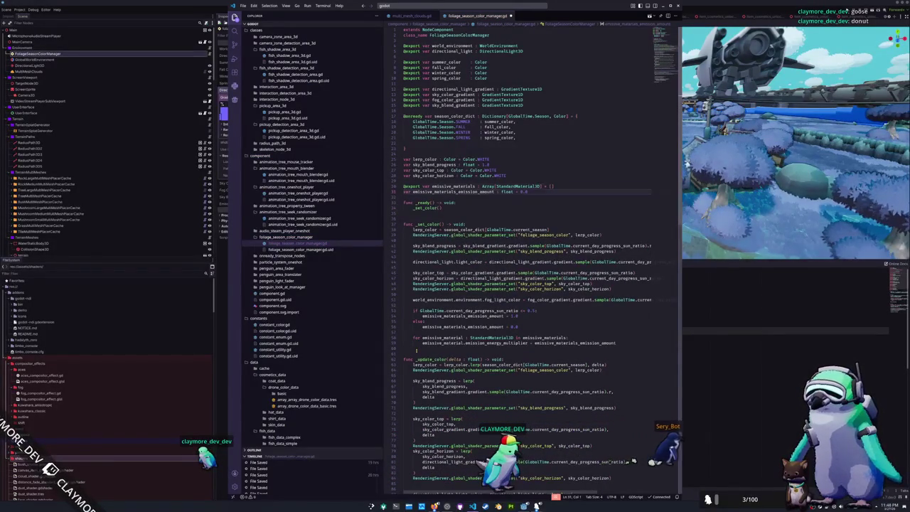
pyautogui.hotkey('ctrl', 'z')
pyautogui.hotkey('ctrl', 'z')
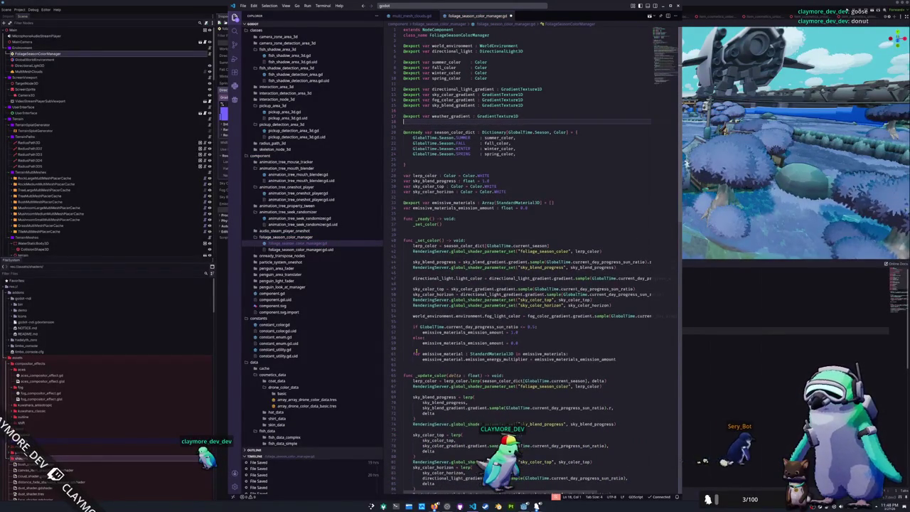
pyautogui.press('BackSpace')
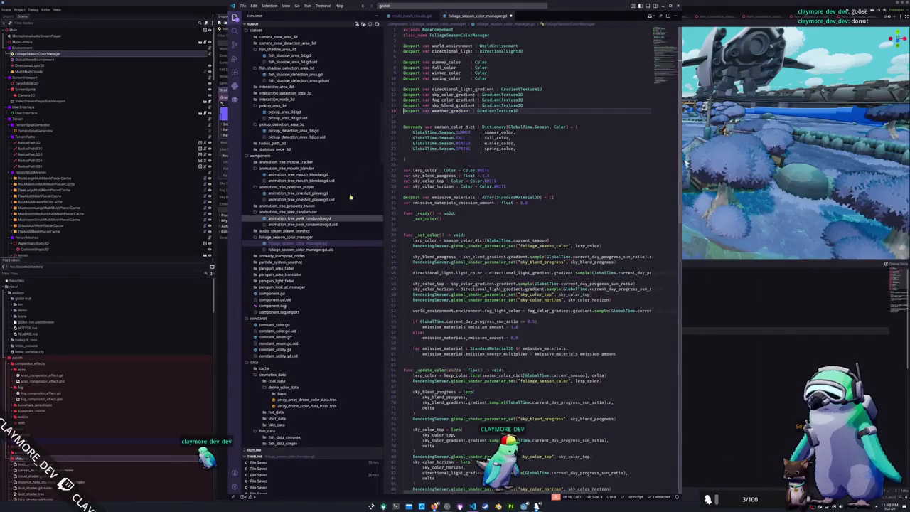
# Check the sky, fog and sky-blend gradient exports, restoring the briefly deleted sky_blend_gradient line
pyautogui.doubleClick(448, 94)
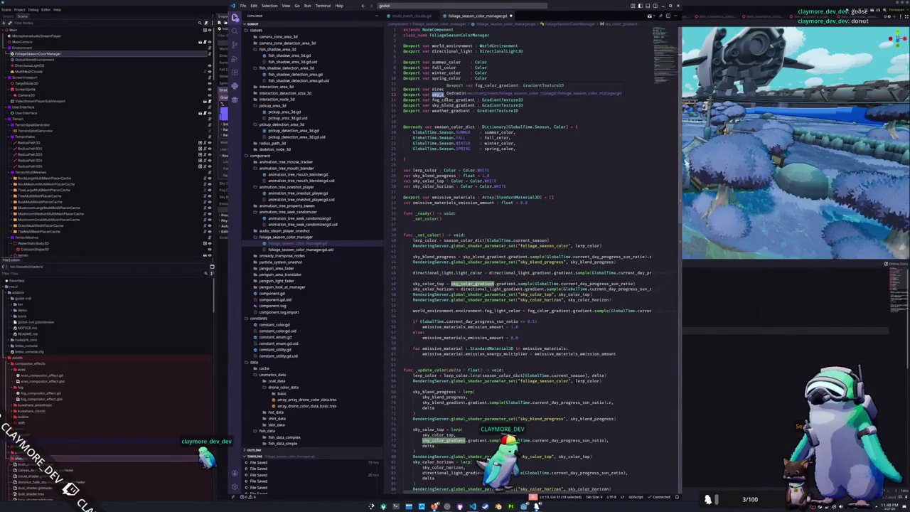
pyautogui.doubleClick(454, 101)
pyautogui.doubleClick(452, 105)
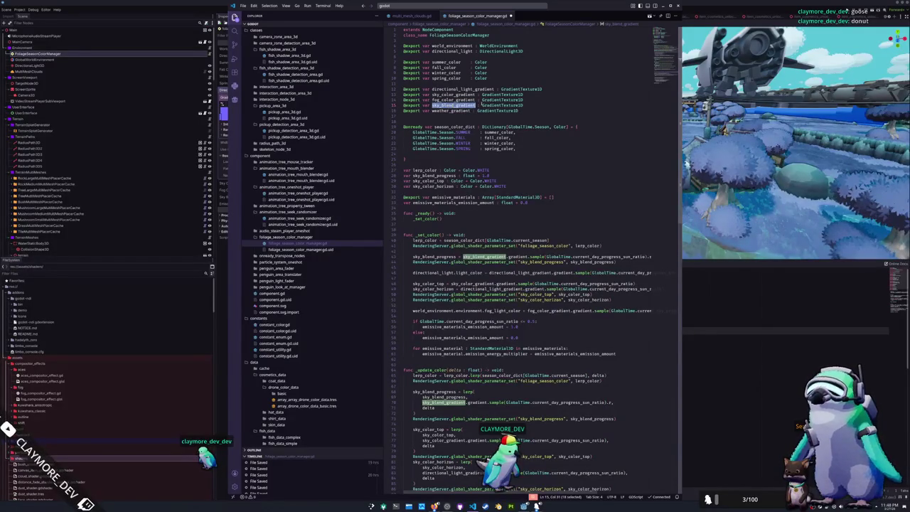
pyautogui.click(556, 105)
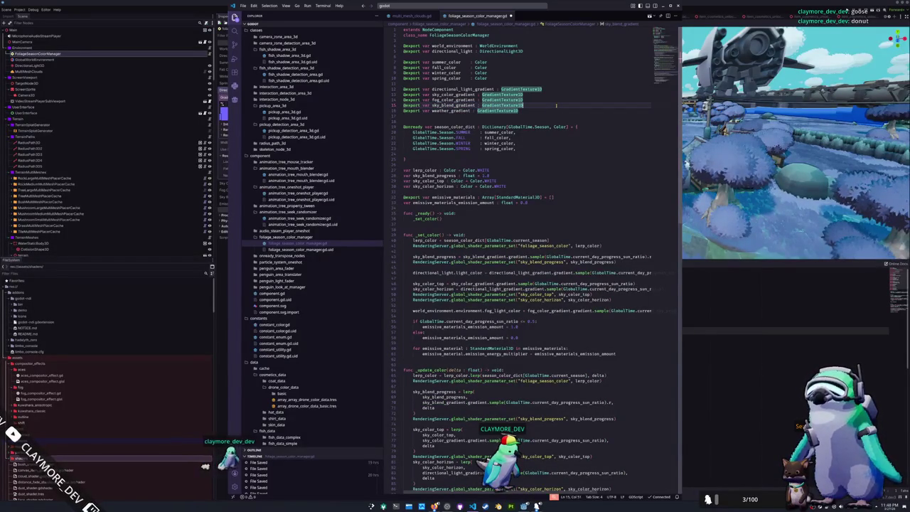
pyautogui.hotkey('shift', 'Up')
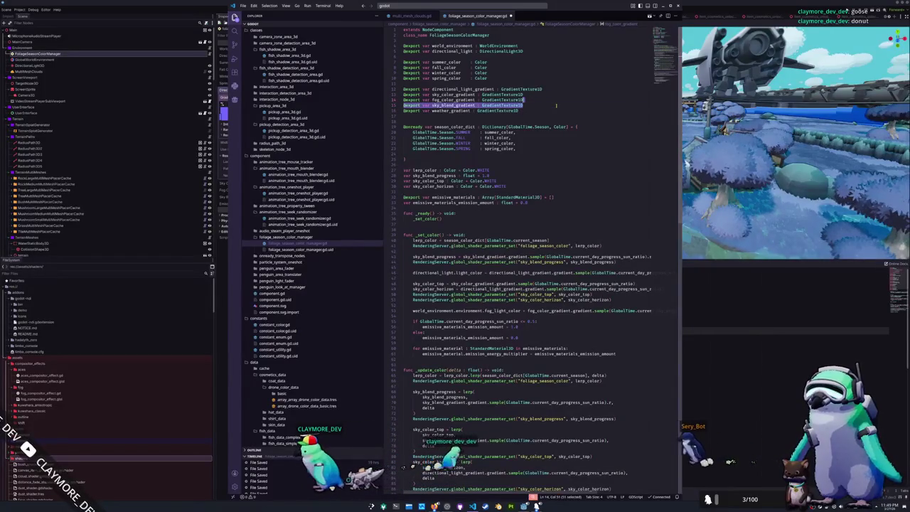
pyautogui.press('BackSpace')
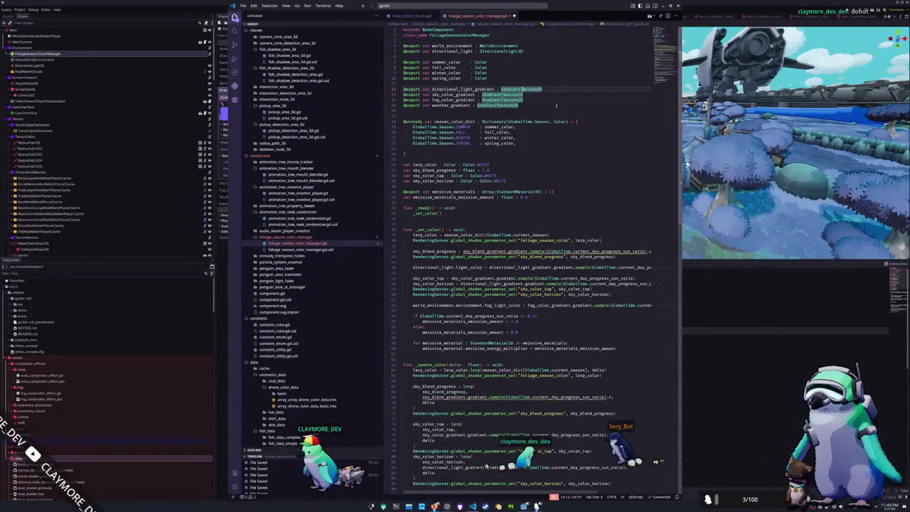
pyautogui.hotkey('ctrl', 'z')
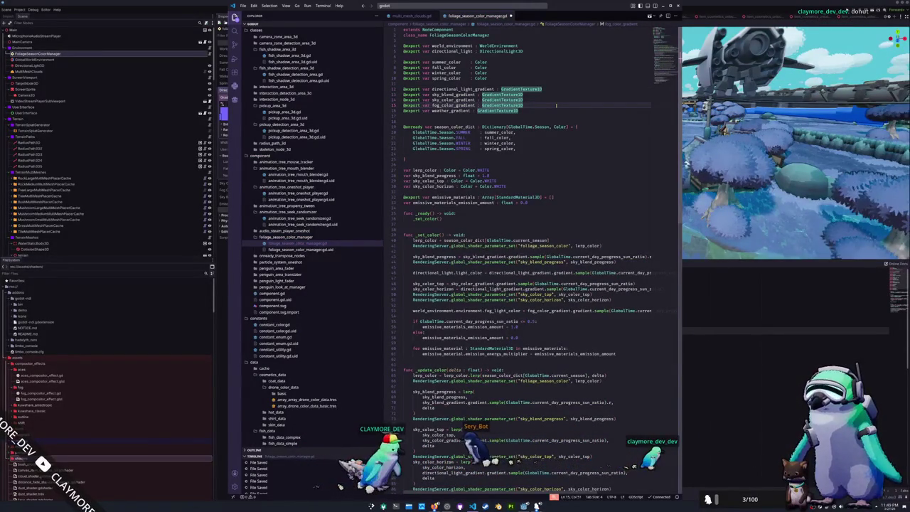
# Remove a surplus blank line above the season colour dictionary
pyautogui.press('Up')
pyautogui.press('Up')
pyautogui.press('Up')
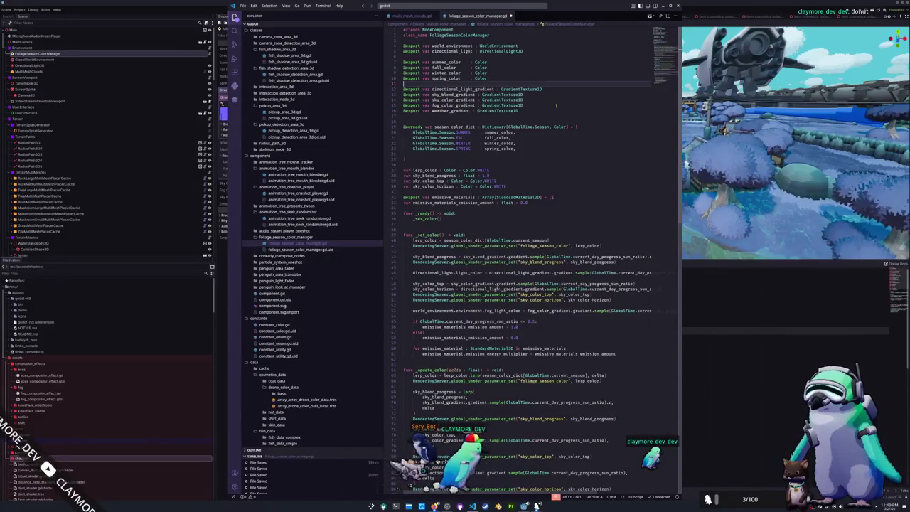
pyautogui.press('Down')
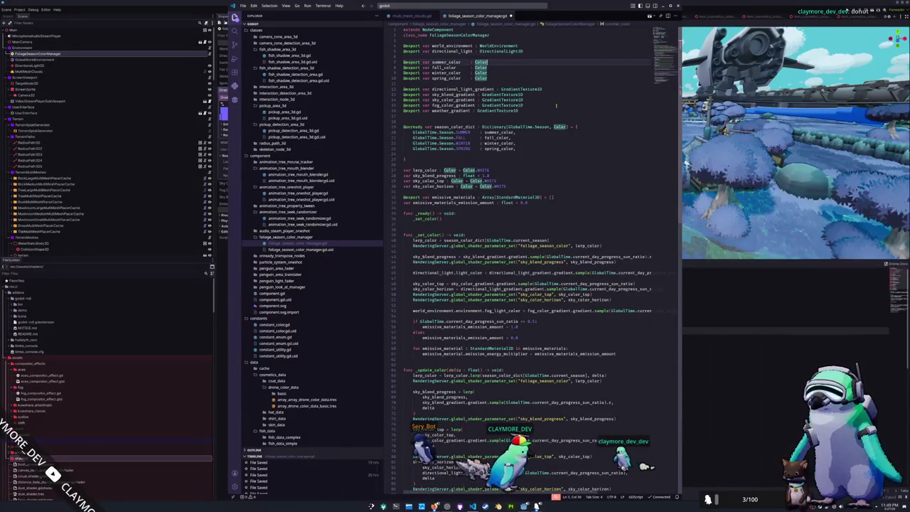
pyautogui.press('Down')
pyautogui.press('Down')
pyautogui.press('Down')
pyautogui.press('BackSpace')
pyautogui.press('Down')
pyautogui.press('Down')
pyautogui.press('Down')
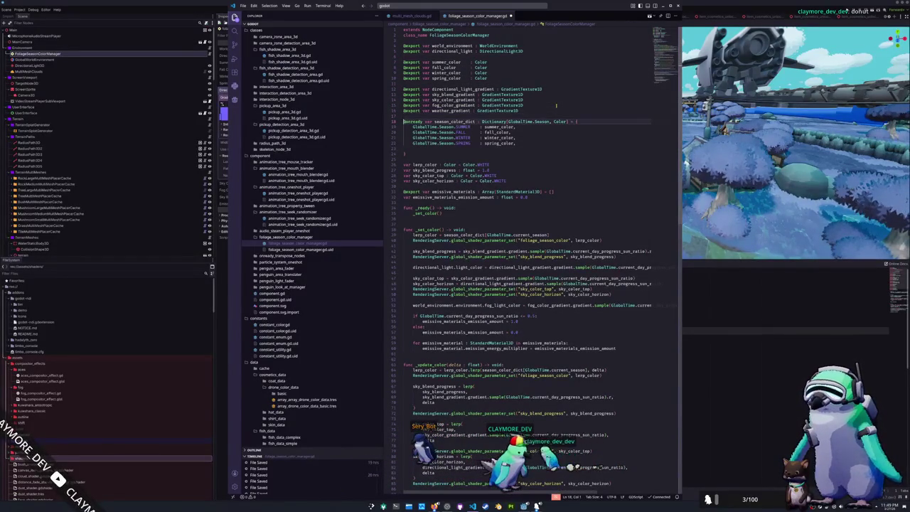
pyautogui.press('Down')
pyautogui.press('Down')
pyautogui.press('Down')
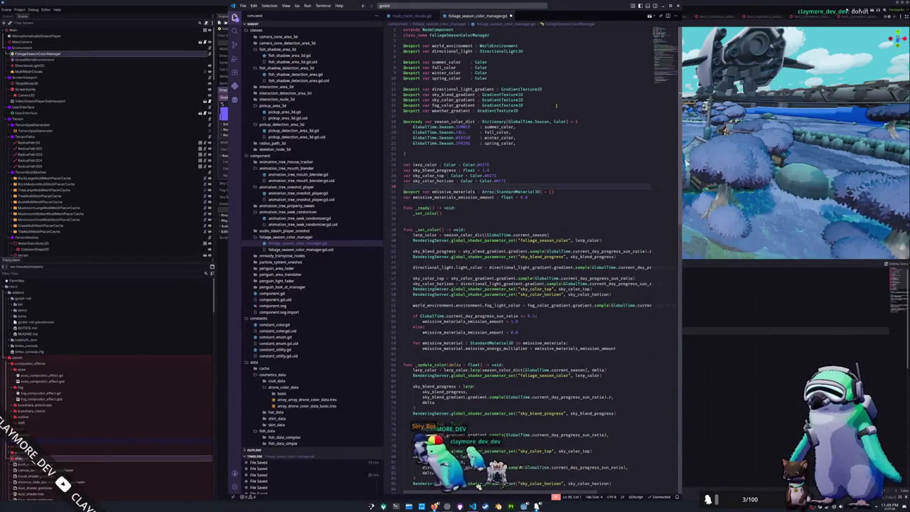
pyautogui.press('Up')
pyautogui.press('Up')
pyautogui.press('Up')
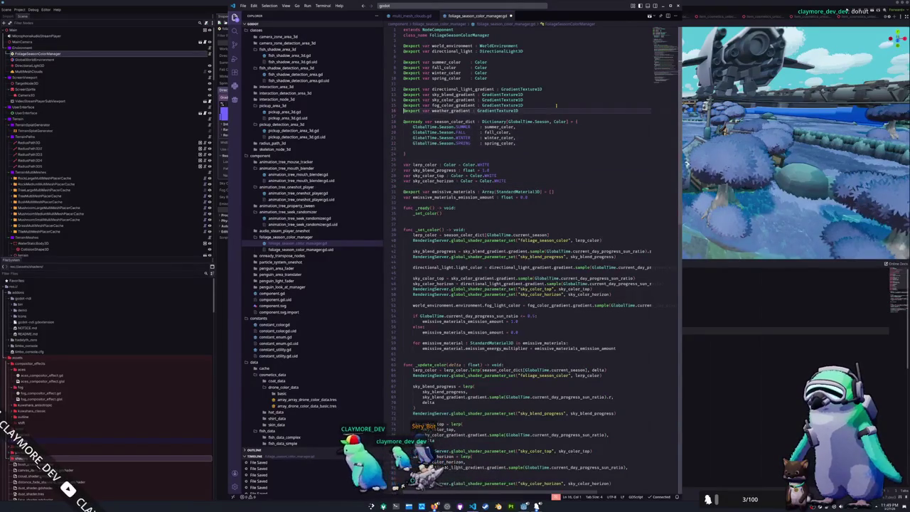
pyautogui.press('Down')
pyautogui.press('Down')
pyautogui.press('Down')
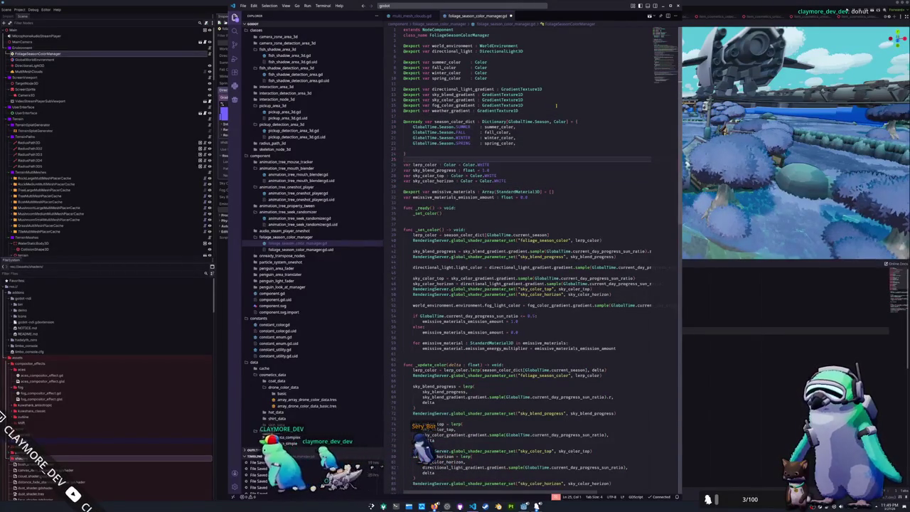
pyautogui.press('Up')
pyautogui.press('Up')
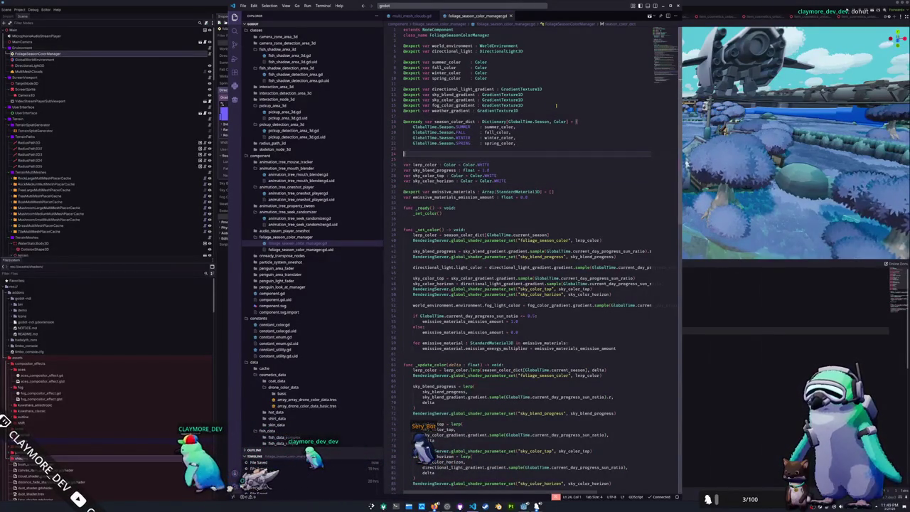
pyautogui.press('Up')
pyautogui.press('Up')
pyautogui.press('Up')
pyautogui.press('Return')
pyautogui.press('Return')
pyautogui.write('@e')
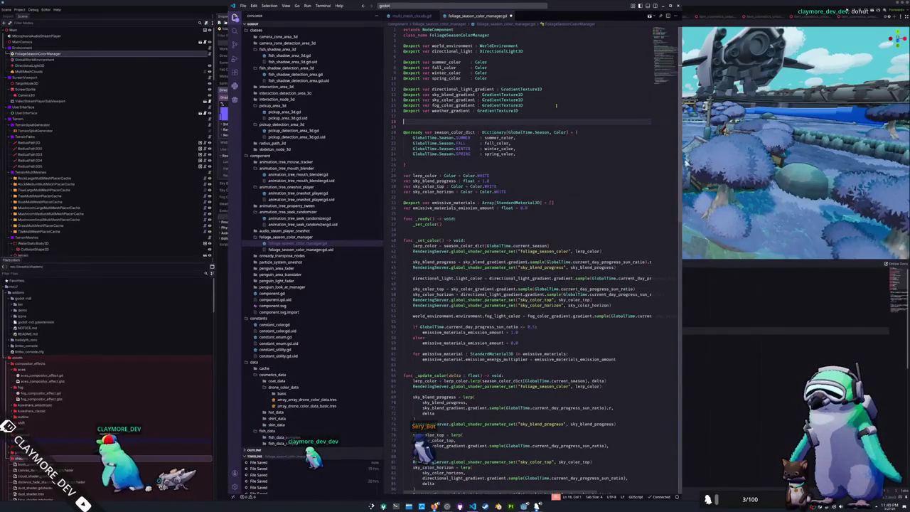
pyautogui.write('xport var weather_noise ')
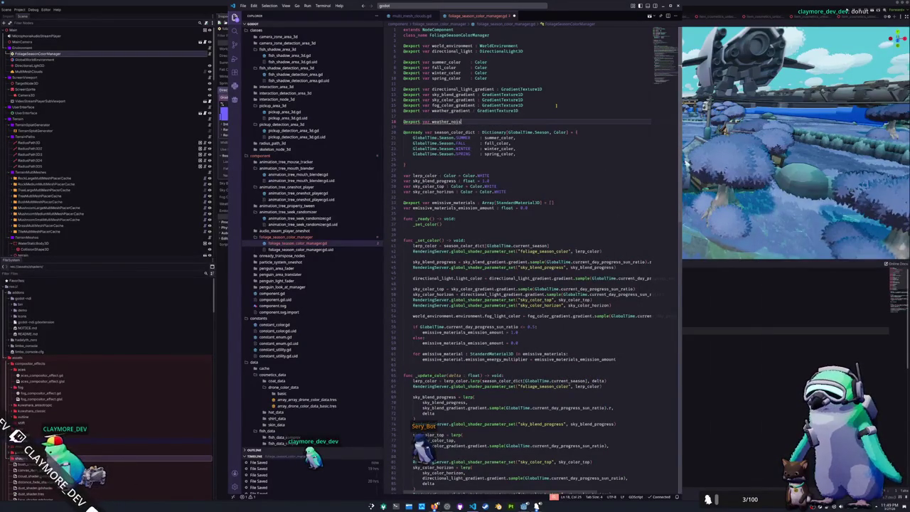
pyautogui.write(': No')
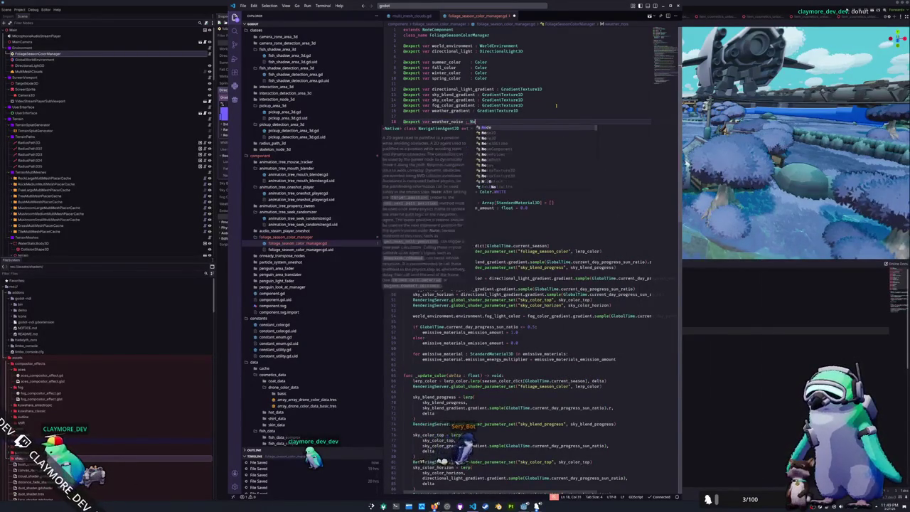
pyautogui.write('iseTexture2D')
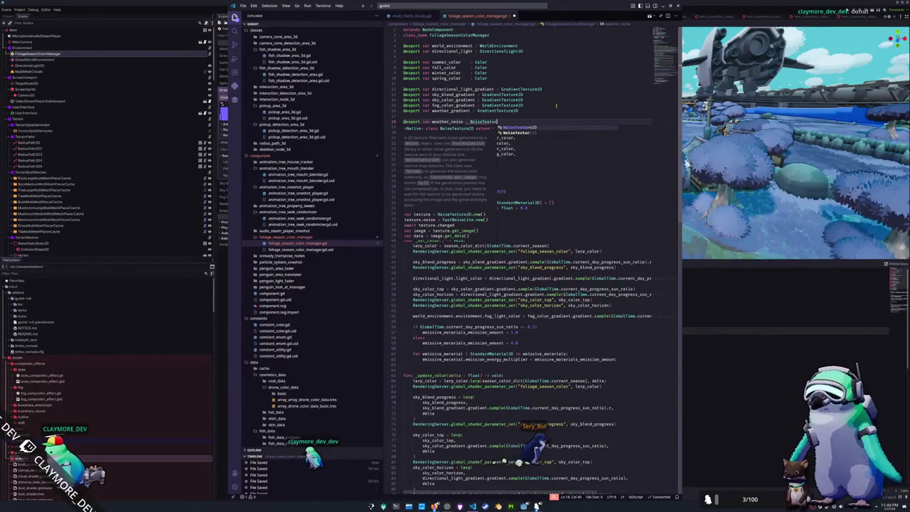
pyautogui.press('Escape')
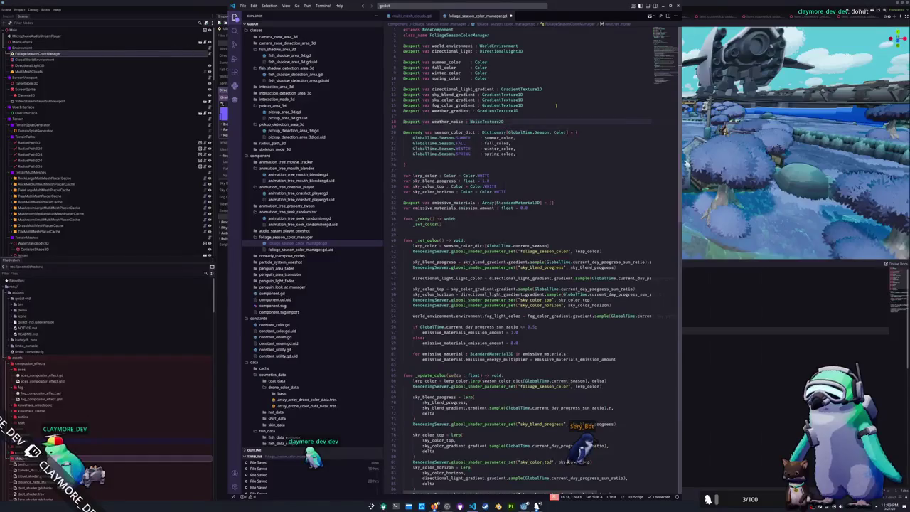
pyautogui.press('Down')
pyautogui.hotkey('alt', 'Tab')
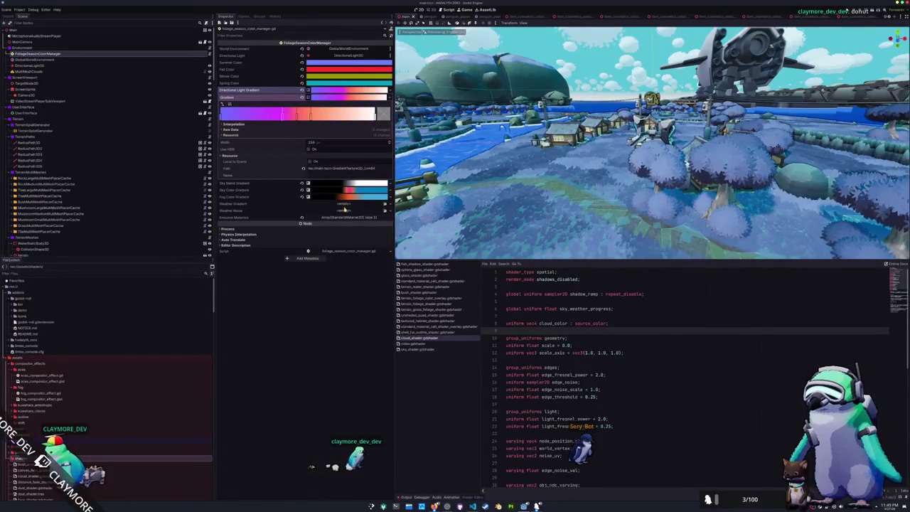
# Create a new GradientTexture1D for Weather Gradient and make its left stop blue
pyautogui.click(366, 205)
pyautogui.click(375, 218)
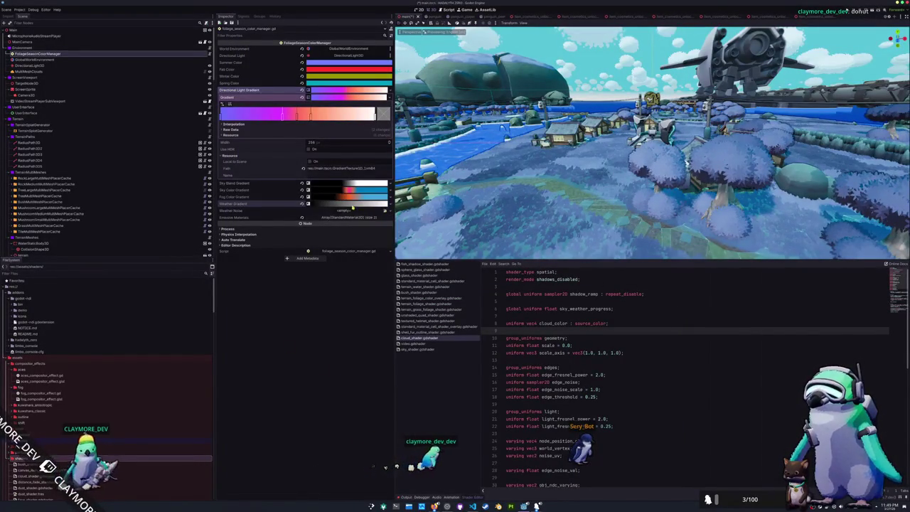
pyautogui.click(352, 206)
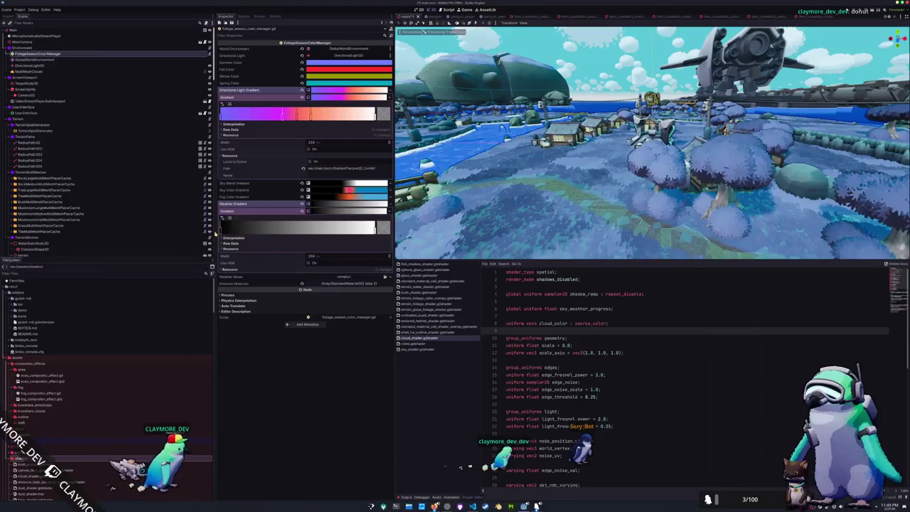
pyautogui.doubleClick(221, 232)
pyautogui.moveTo(285, 297)
pyautogui.mouseDown()
pyautogui.moveTo(285, 240)
pyautogui.moveTo(254, 237)
pyautogui.moveTo(261, 254)
pyautogui.moveTo(251, 238)
pyautogui.moveTo(271, 256)
pyautogui.moveTo(286, 245)
pyautogui.moveTo(301, 284)
pyautogui.mouseUp()
pyautogui.click(337, 374)
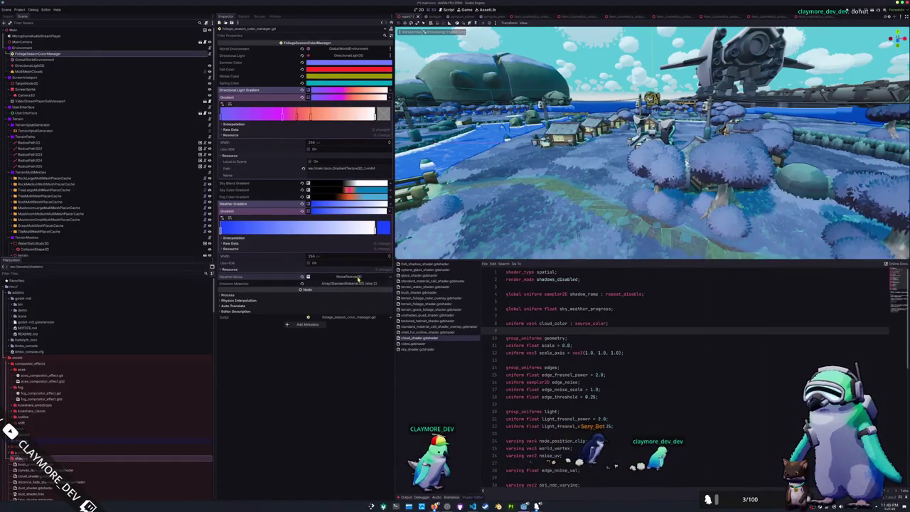
# Set the Weather Noise generator's Fractal Type to None
pyautogui.click(358, 280)
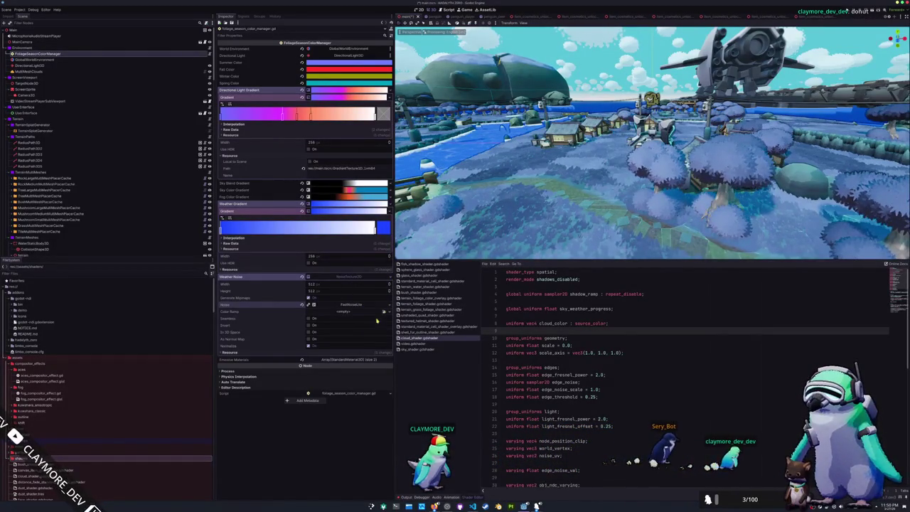
pyautogui.click(349, 304)
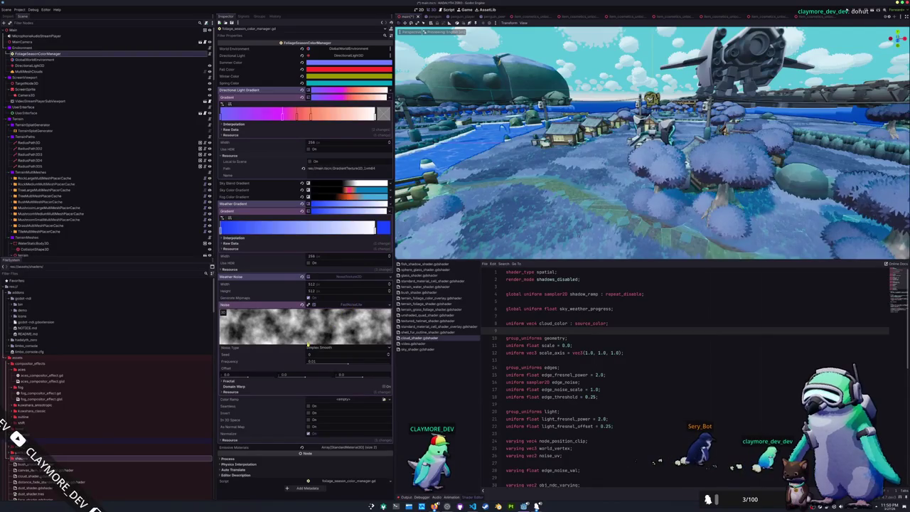
pyautogui.click(282, 381)
pyautogui.click(322, 397)
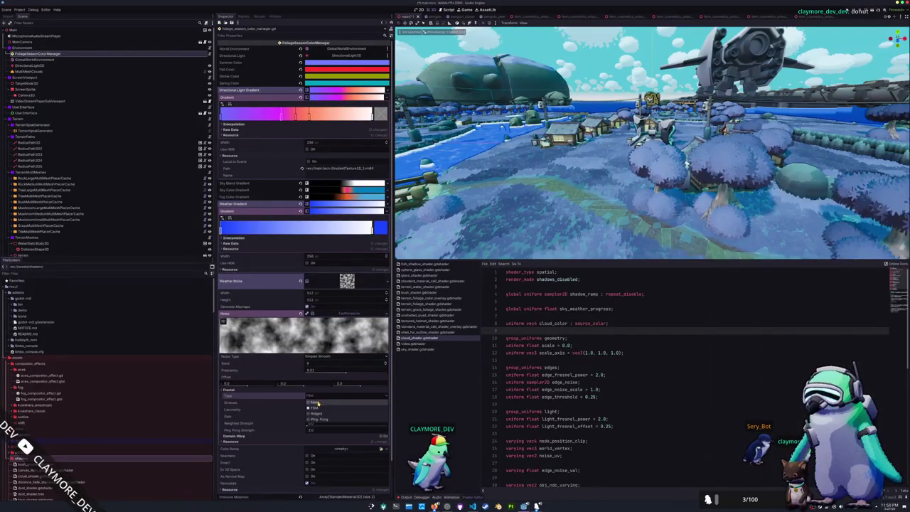
pyautogui.click(316, 403)
pyautogui.click(296, 392)
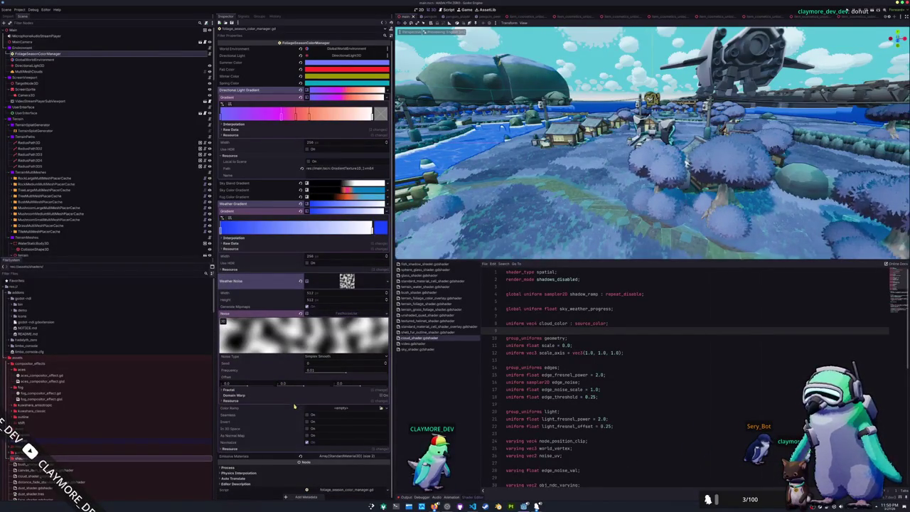
pyautogui.click(276, 391)
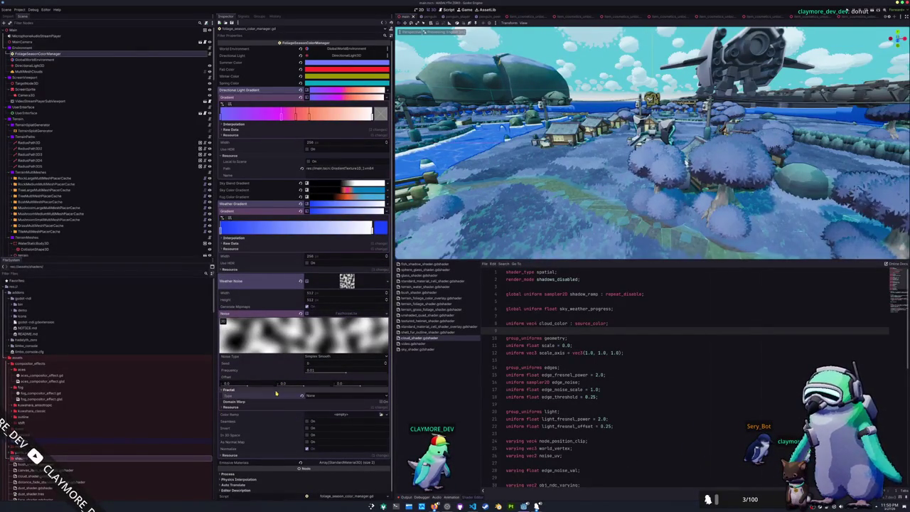
# Give the noise a new Color Ramp with a wider black section and enable Seamless
pyautogui.click(383, 415)
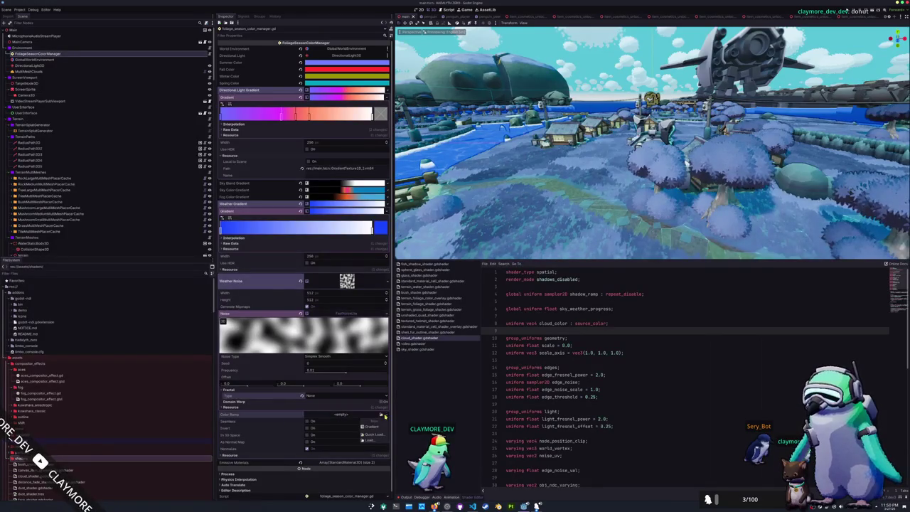
pyautogui.click(369, 426)
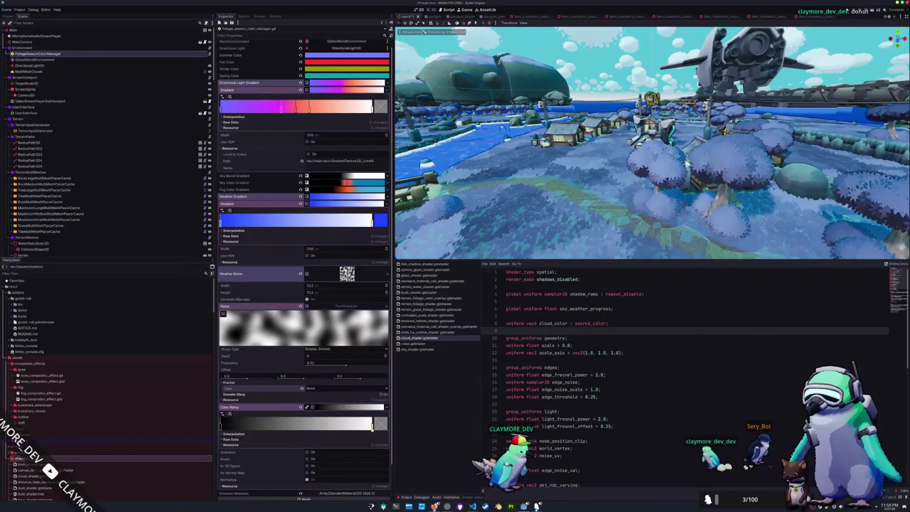
pyautogui.moveTo(222, 425); pyautogui.dragTo(289, 426)
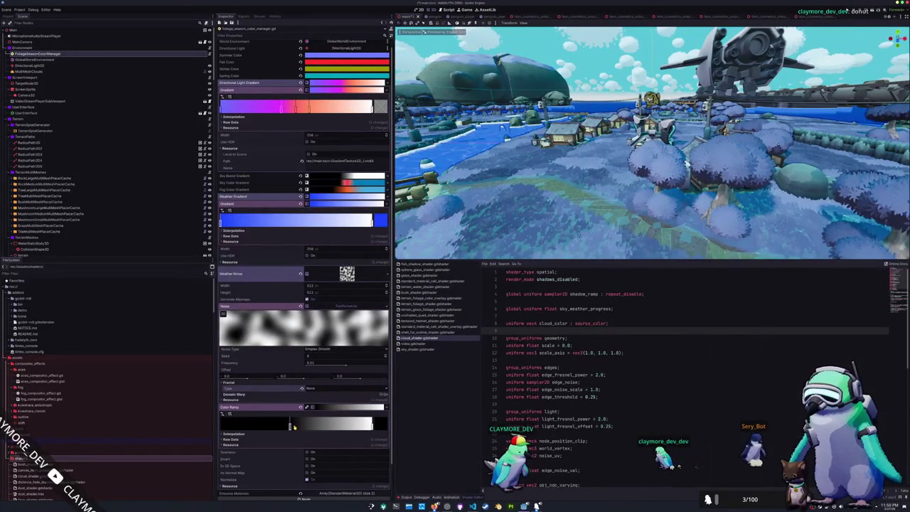
pyautogui.click(347, 277)
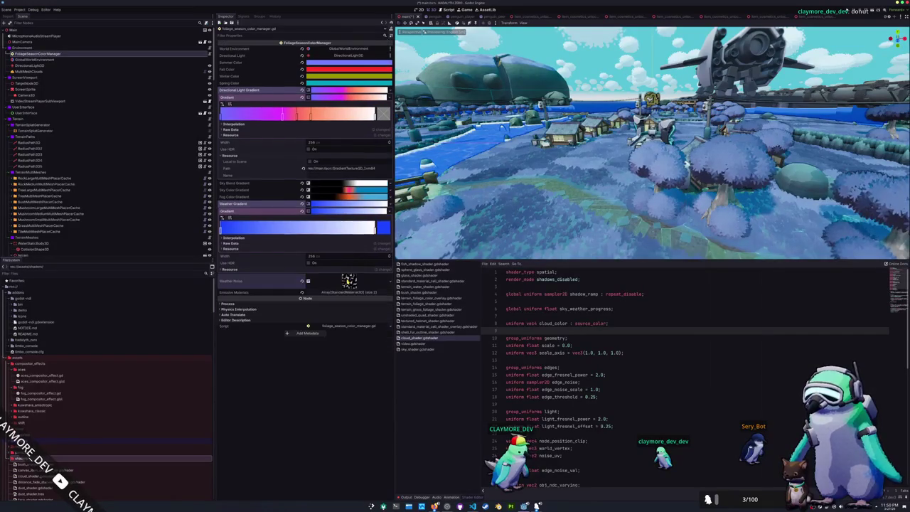
pyautogui.click(348, 281)
pyautogui.scroll(-3, 278, 334)
pyautogui.click(308, 415)
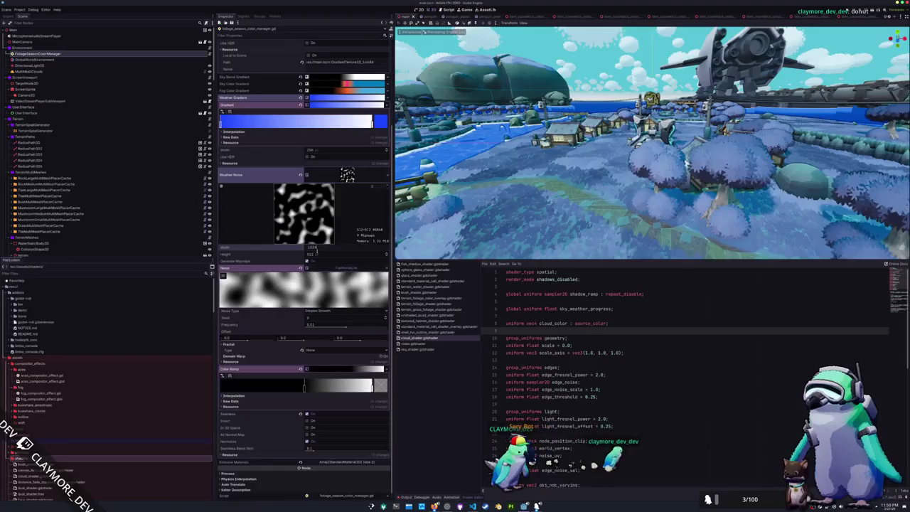
# Set the Weather Noise height to 1 for a 2048 × 1 strip, then return to VS Code
pyautogui.click(317, 254)
pyautogui.write('1')
pyautogui.press('Return')
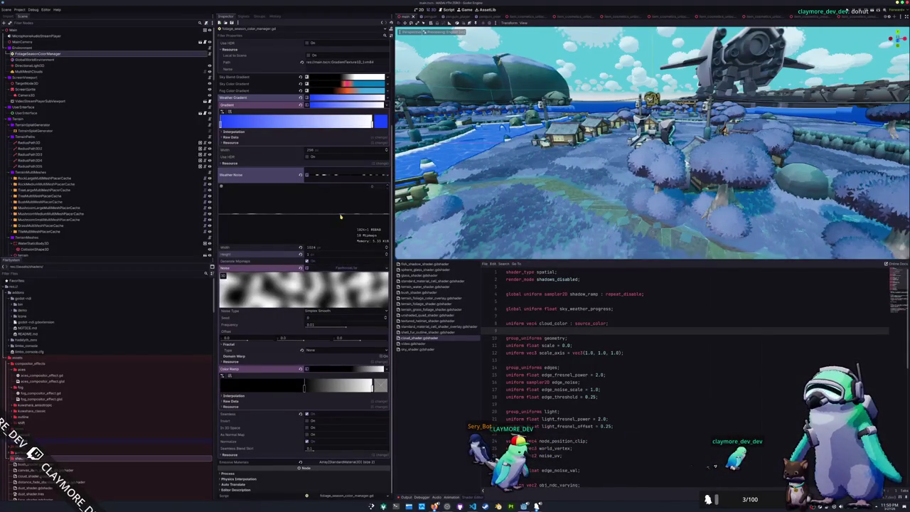
pyautogui.click(354, 180)
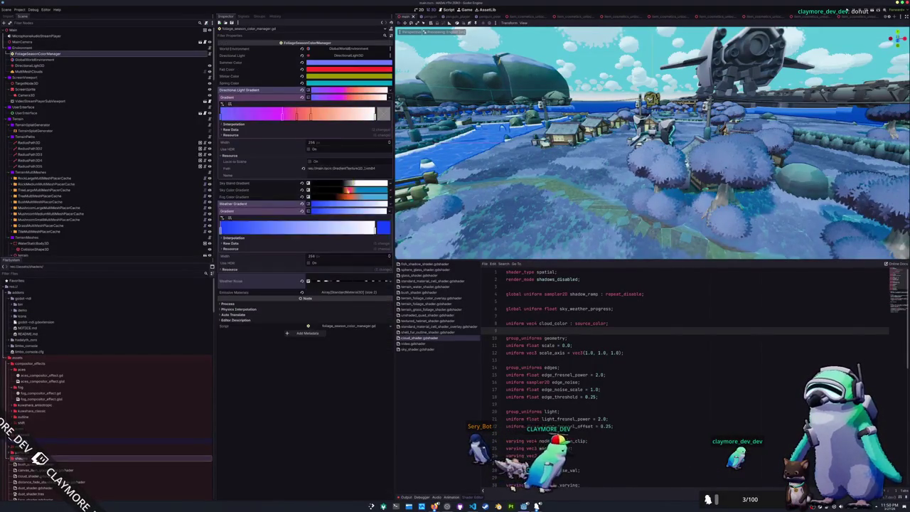
pyautogui.click(337, 283)
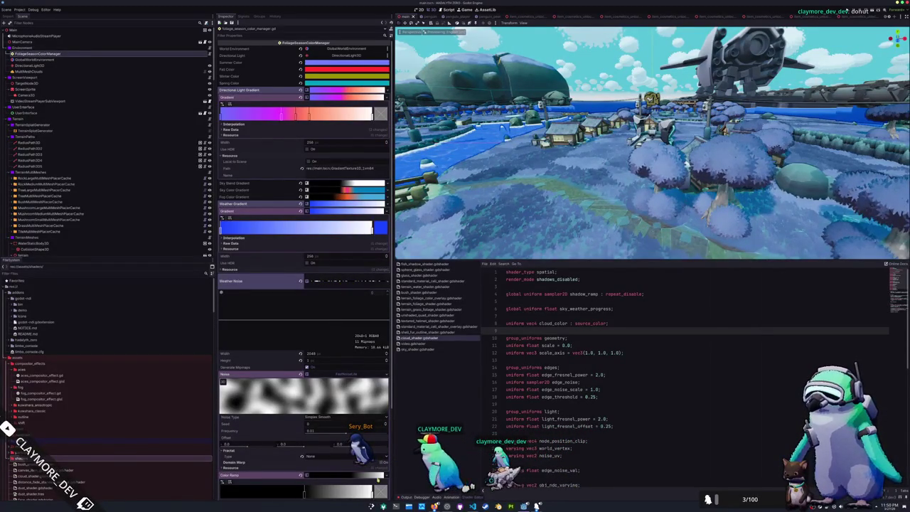
pyautogui.moveTo(472, 506)
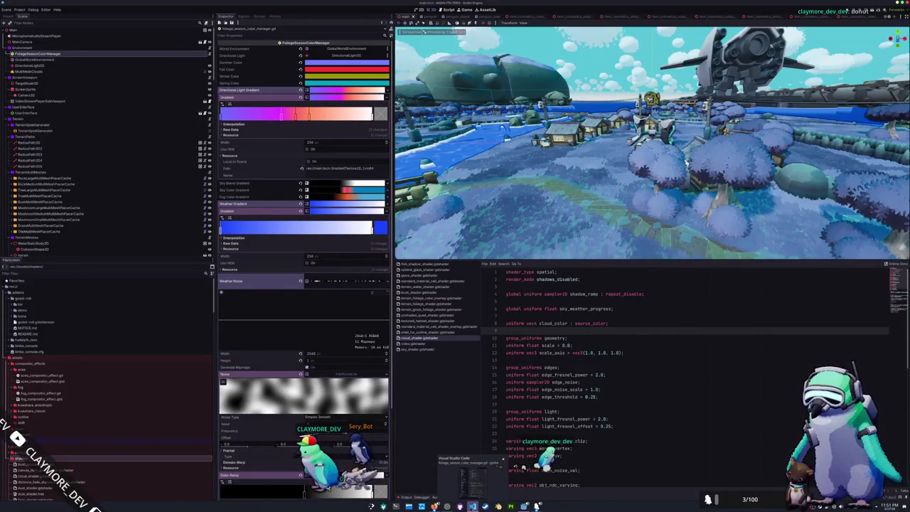
pyautogui.click(472, 484)
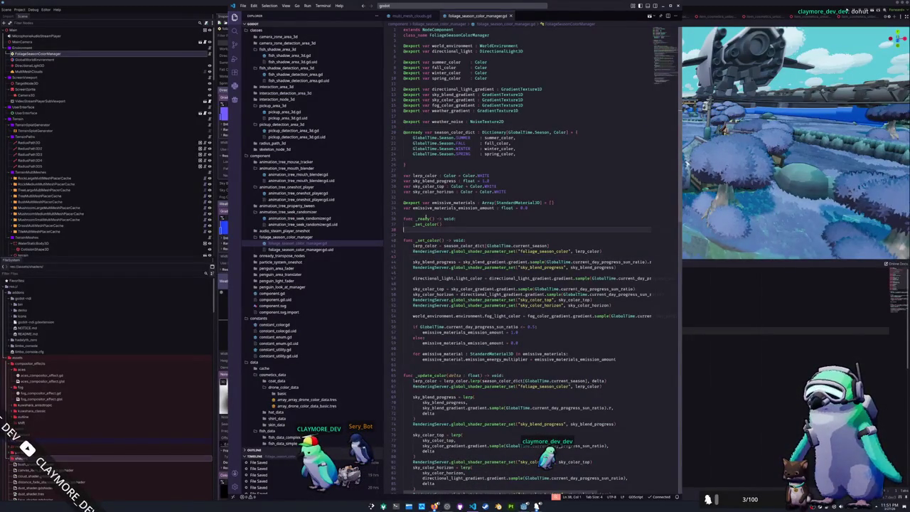
# Remove the blank line above the emissive material loop in _set_color
pyautogui.click(427, 213)
pyautogui.scroll(-2, 426, 214)
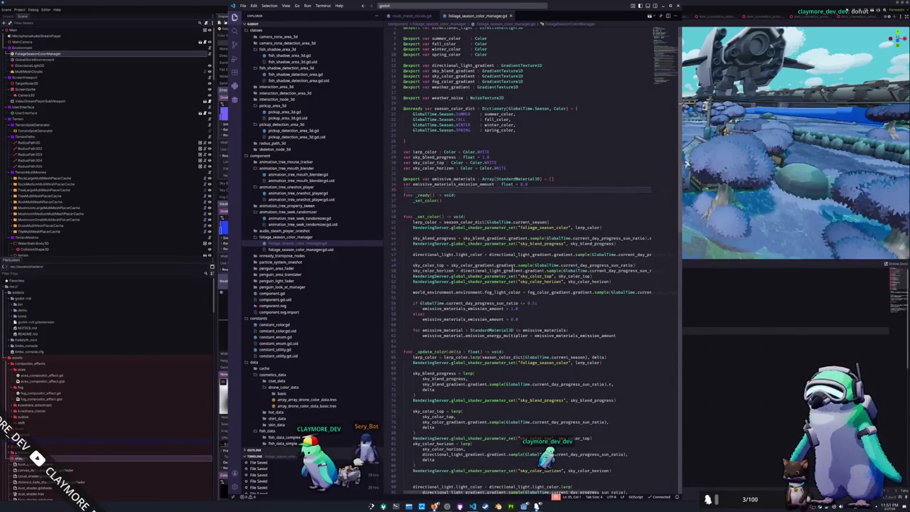
pyautogui.moveTo(534, 265); pyautogui.dragTo(633, 266)
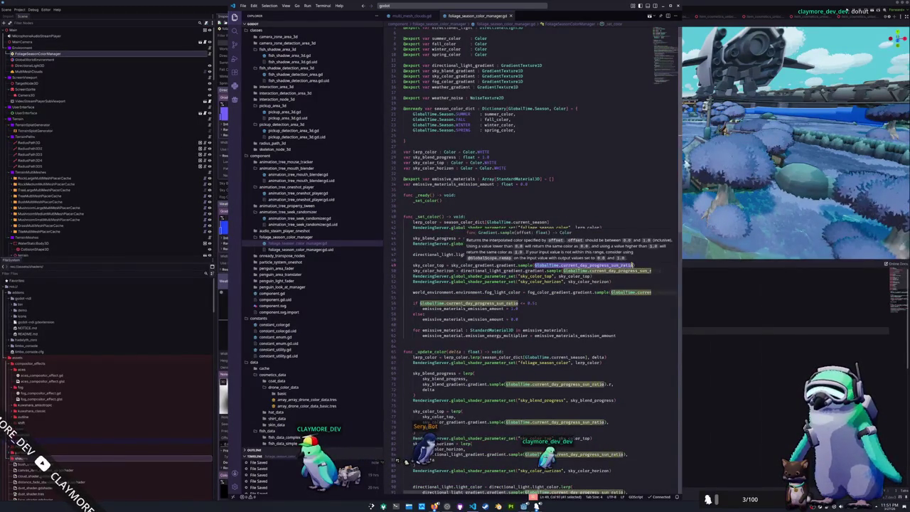
pyautogui.click(443, 323)
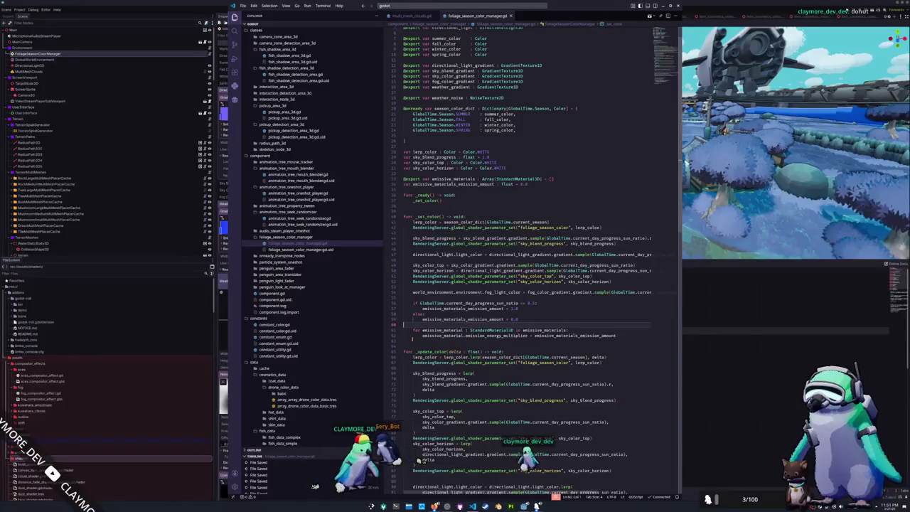
pyautogui.click(404, 324)
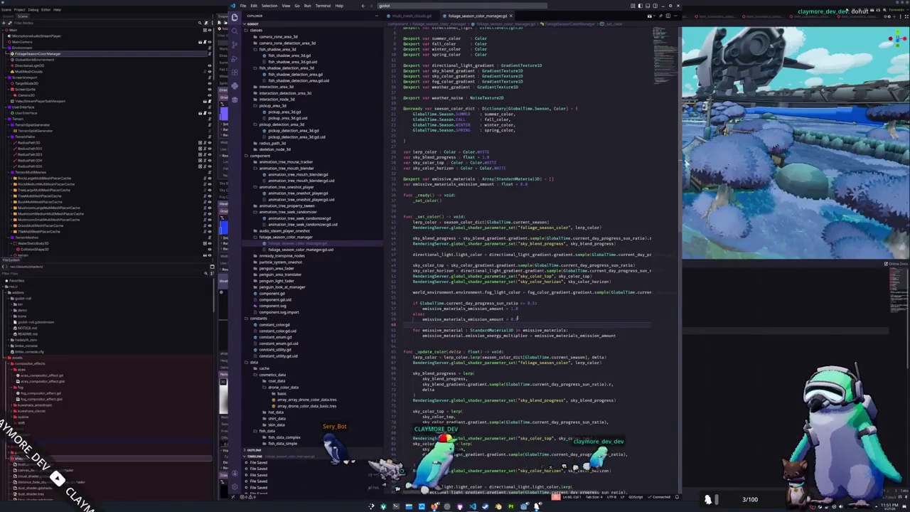
pyautogui.press('Delete')
# Add blank space after the fog colour line and open a new line below sky_color_horizon
pyautogui.click(421, 335)
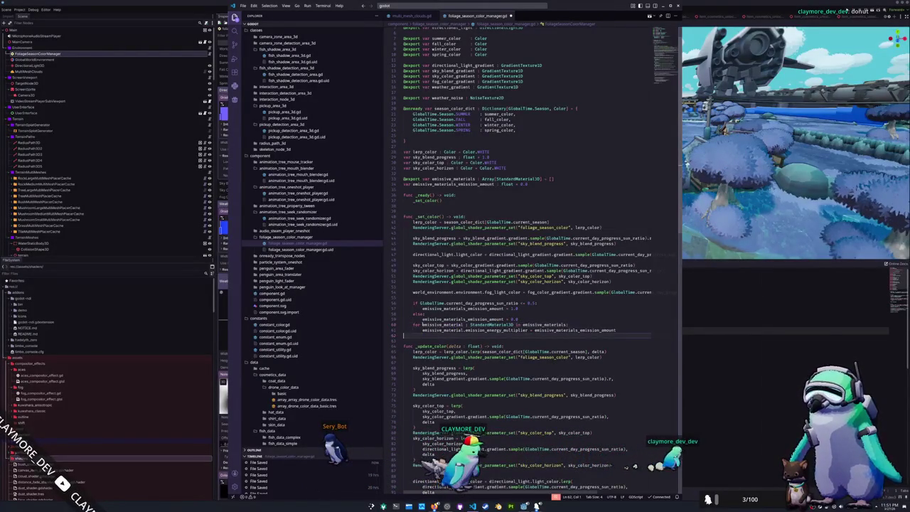
pyautogui.scroll(-1, 420, 323)
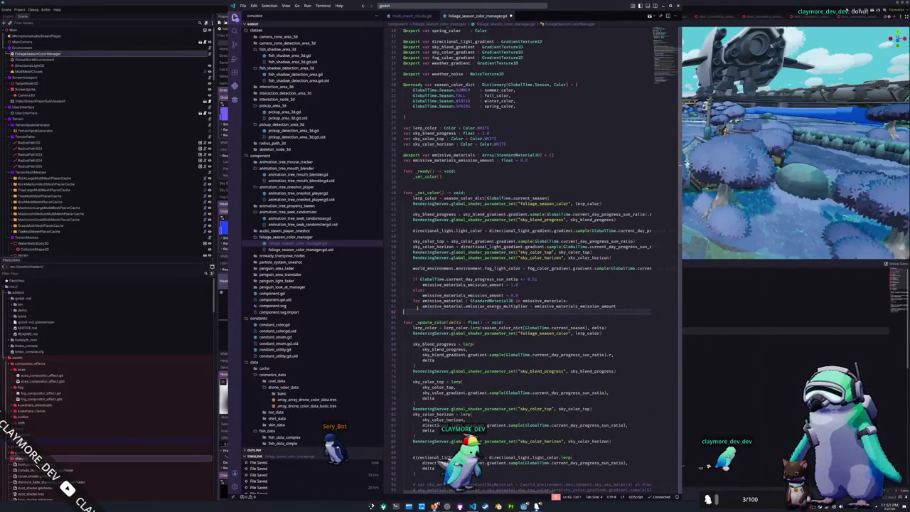
pyautogui.press('Up')
pyautogui.click(404, 263)
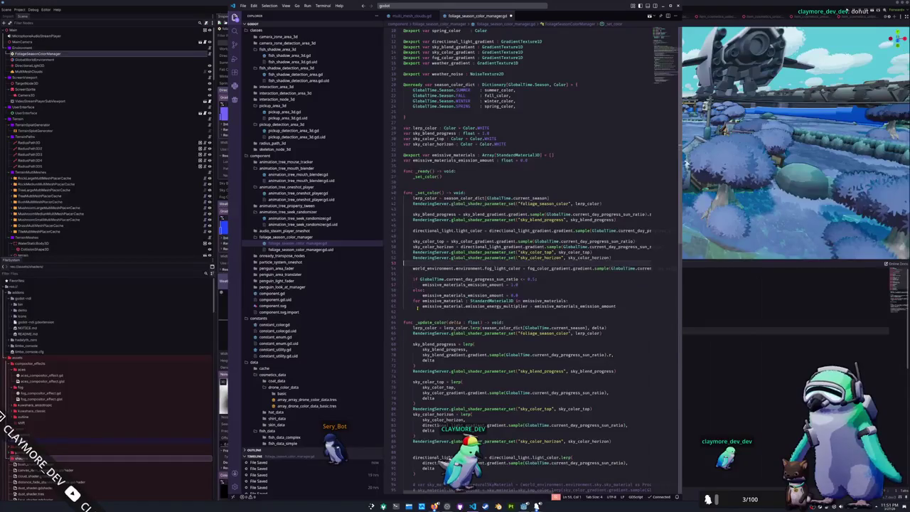
pyautogui.press('Up')
pyautogui.press('Up')
pyautogui.press('Up')
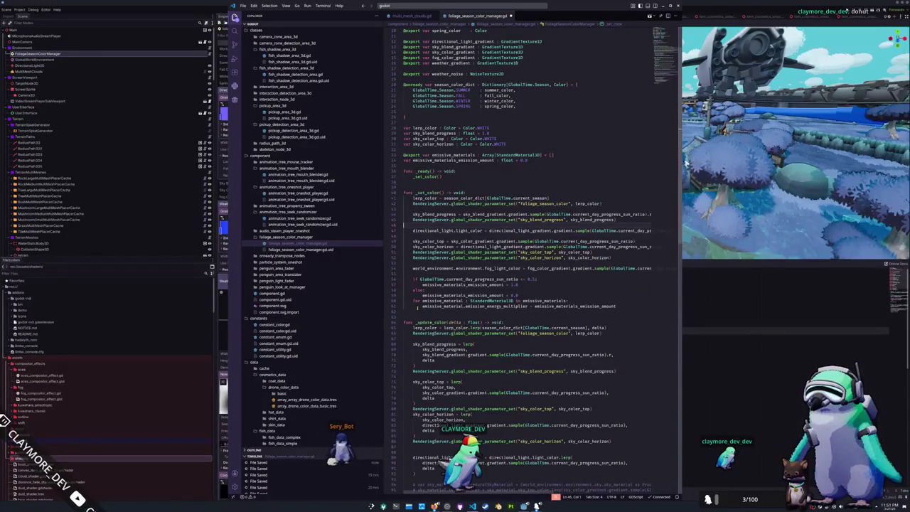
pyautogui.press('Up')
pyautogui.press('Up')
pyautogui.press('Up')
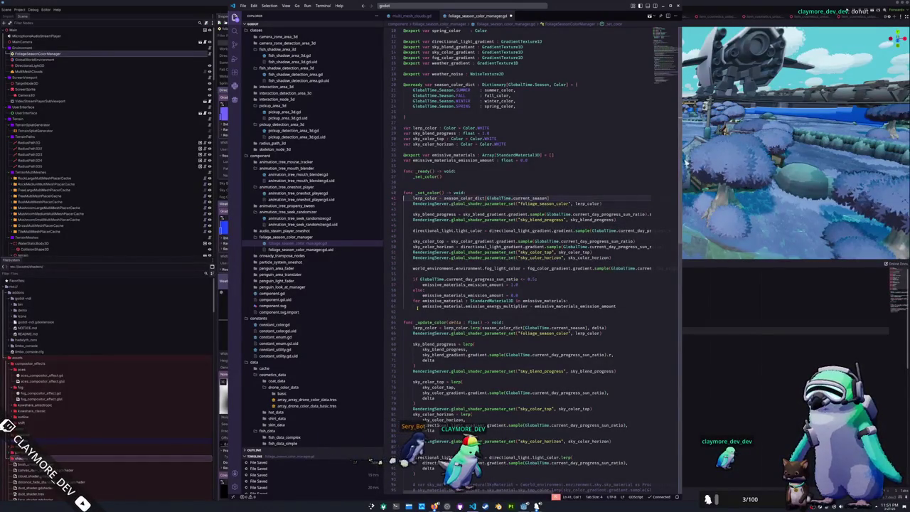
pyautogui.press('Down')
pyautogui.press('Down')
pyautogui.press('Down')
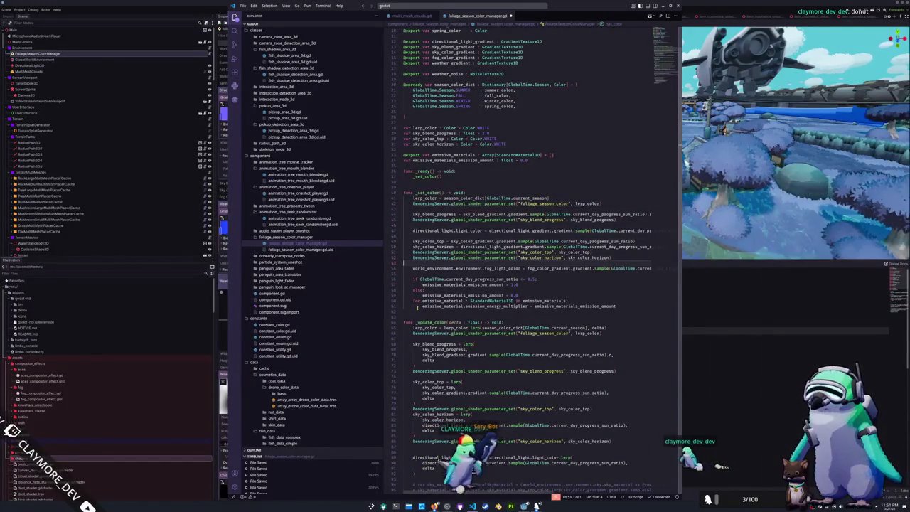
pyautogui.press('Return')
pyautogui.press('Return')
pyautogui.press('Up')
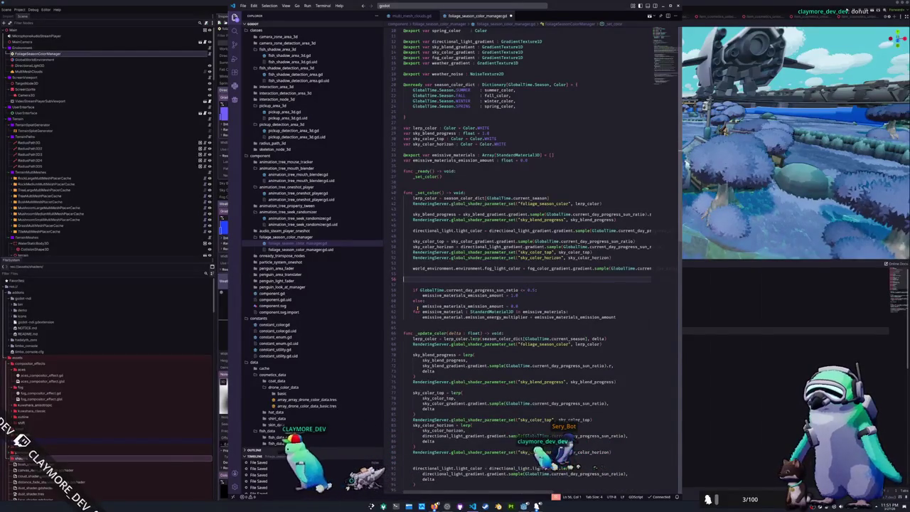
pyautogui.press('Return')
pyautogui.press('BackSpace')
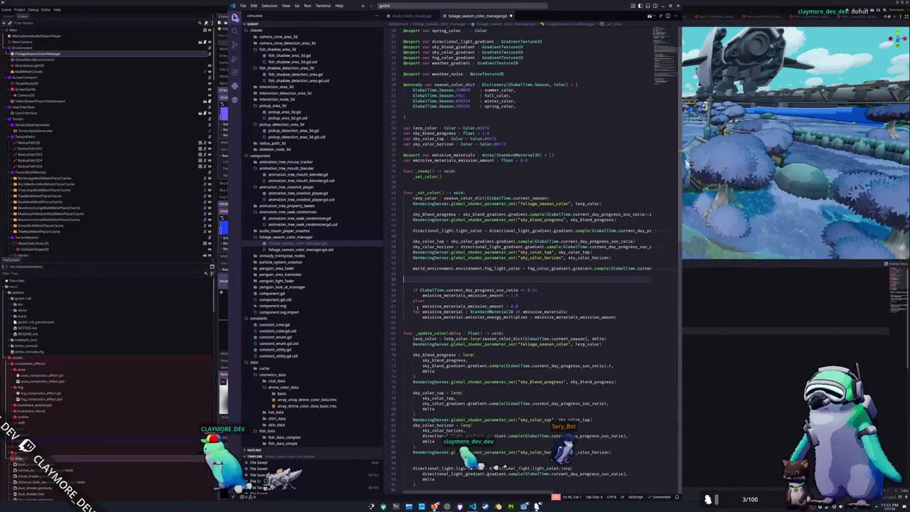
pyautogui.press('Up')
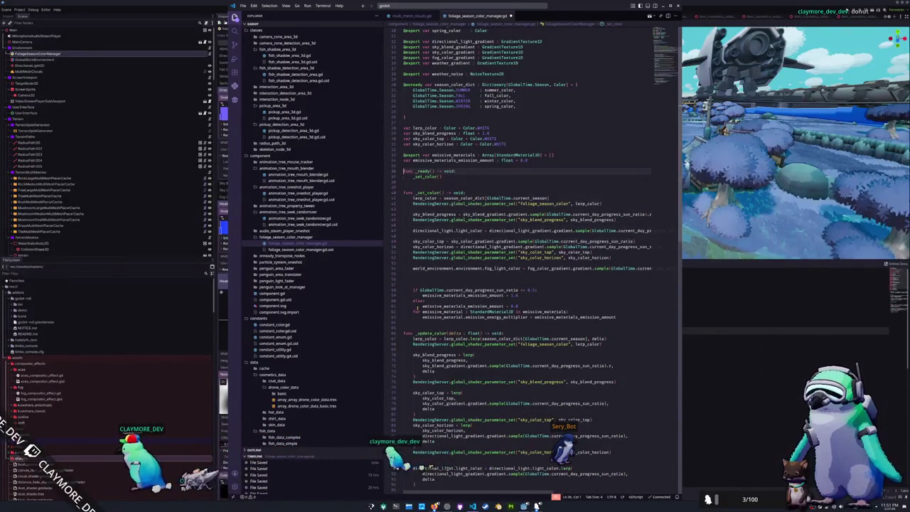
pyautogui.click(507, 144)
pyautogui.press('Return')
# Declare var weather_color : Color = Color.WHITE below sky_color_horizon, discarding a stray weather_color line
pyautogui.write('var weath')
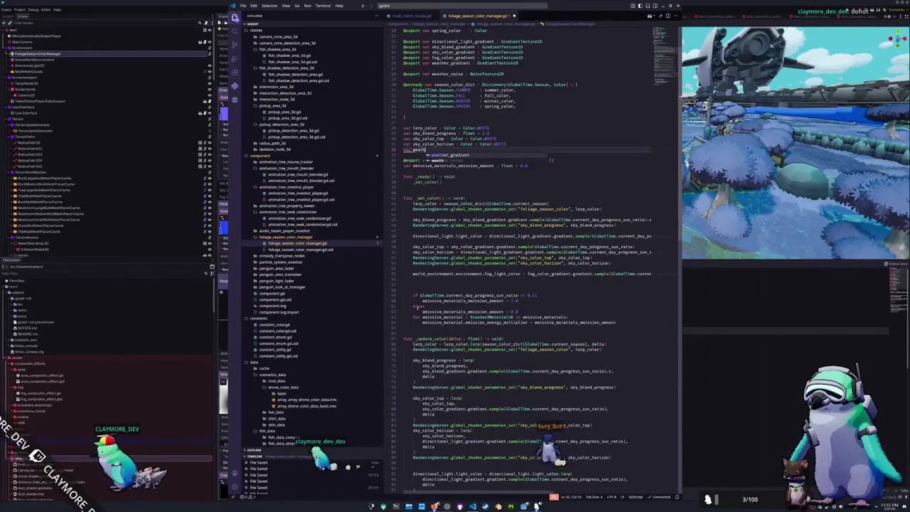
pyautogui.write('er_color or : Co')
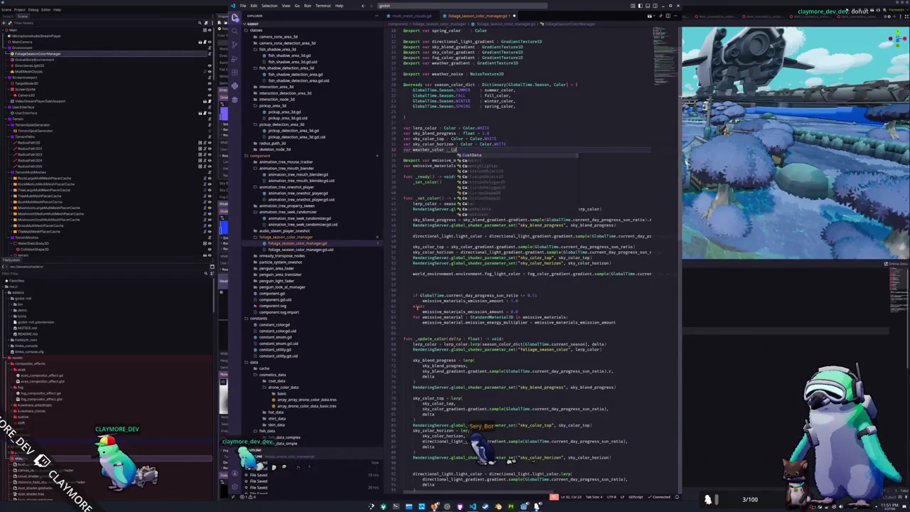
pyautogui.write('lor = Color.WHITE')
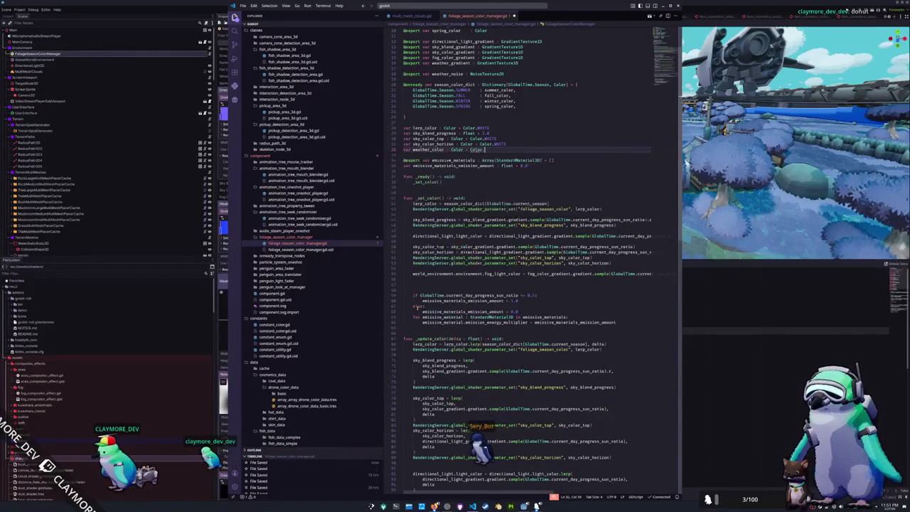
pyautogui.press('Escape')
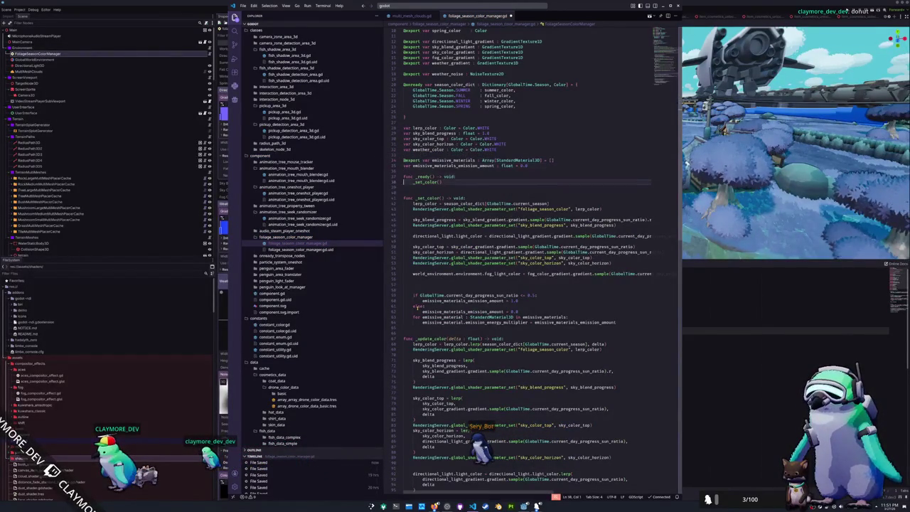
pyautogui.click(403, 241)
pyautogui.write('eather_color')
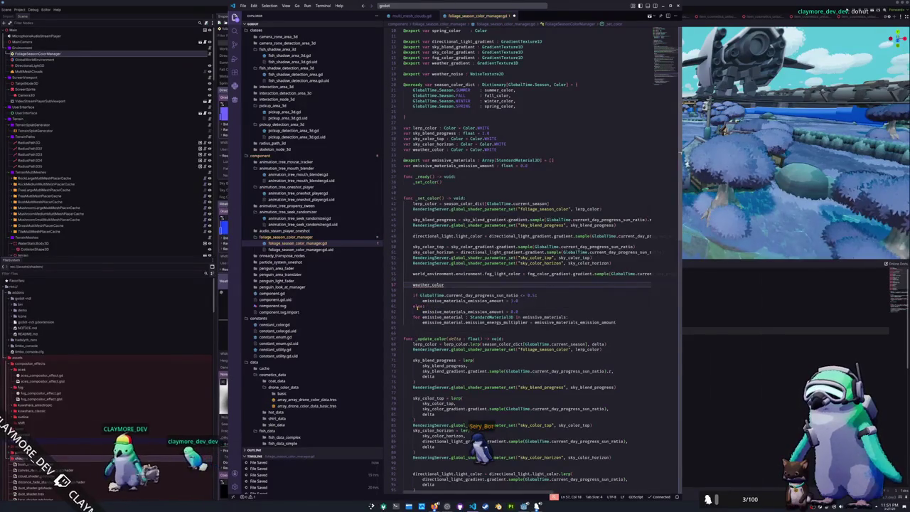
pyautogui.hotkey('ctrl', 'shift', 'Left')
pyautogui.press('BackSpace')
pyautogui.press('BackSpace')
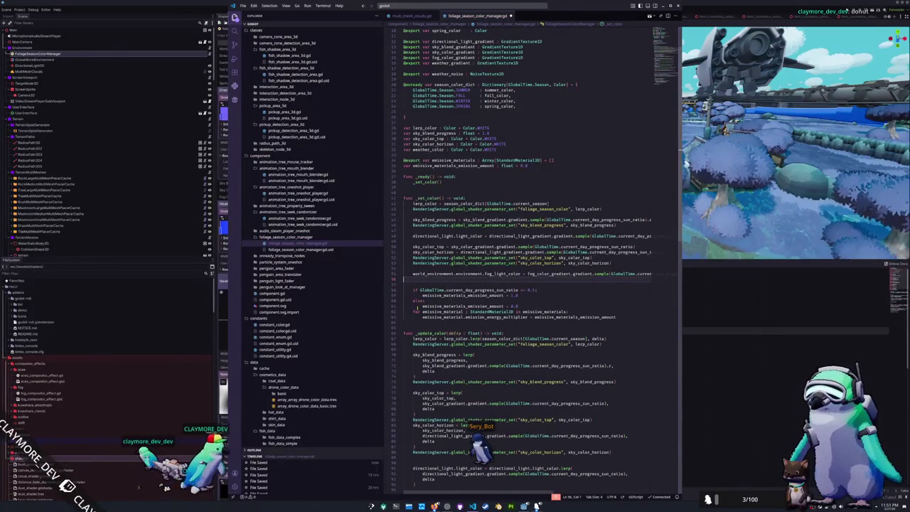
pyautogui.press('BackSpace')
# Start a 'var weather_sample : float =' line at the top of _set_color
pyautogui.click(404, 247)
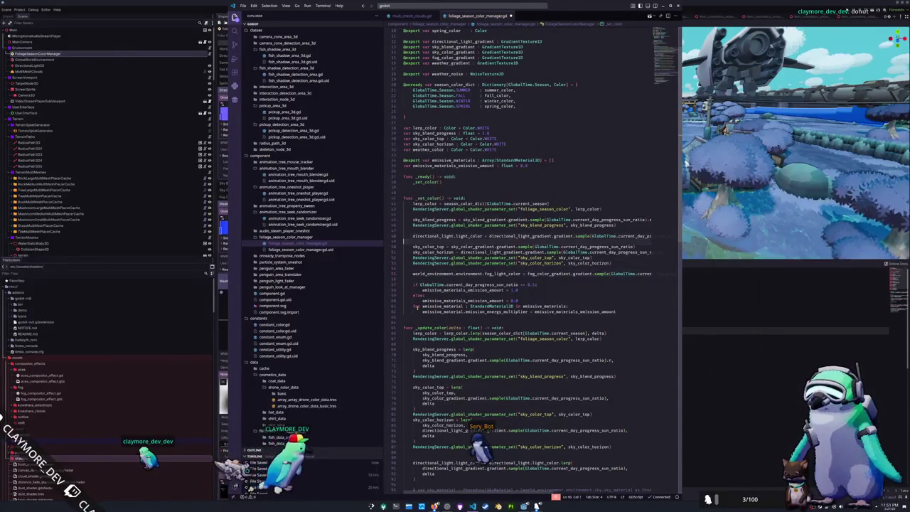
pyautogui.click(403, 204)
pyautogui.hotkey('ctrl', 'v')
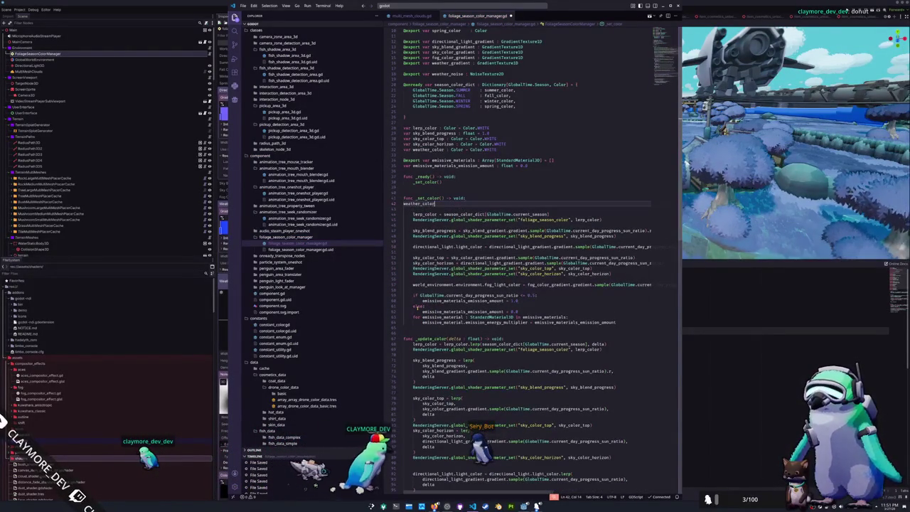
pyautogui.press('Tab')
pyautogui.hotkey('shift', 'Home')
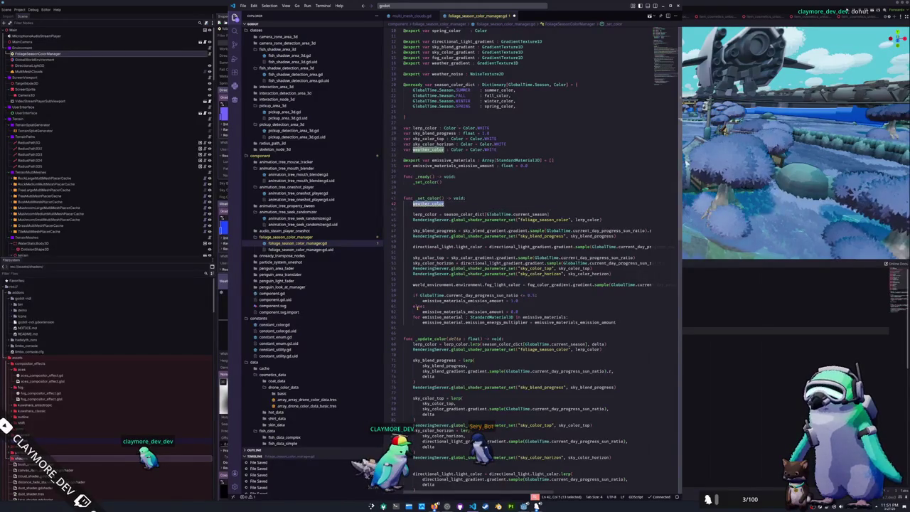
pyautogui.write('var weather_')
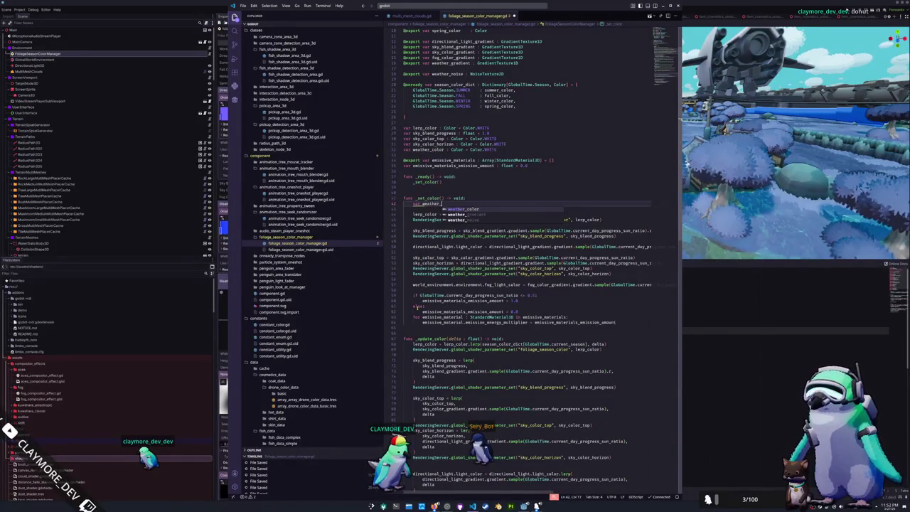
pyautogui.write('sample : float =')
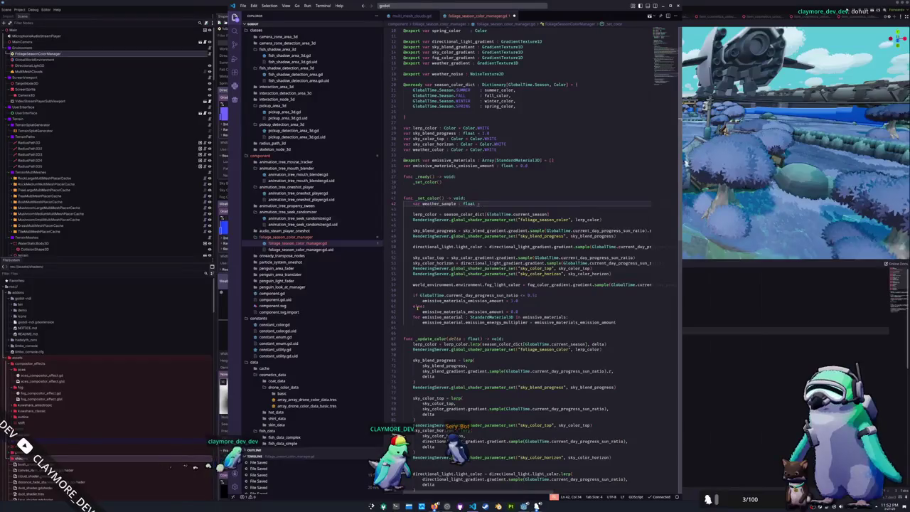
# Begin the weather_sample expression with weather_noise.noise, browsing the available noise members
pyautogui.write('weather_')
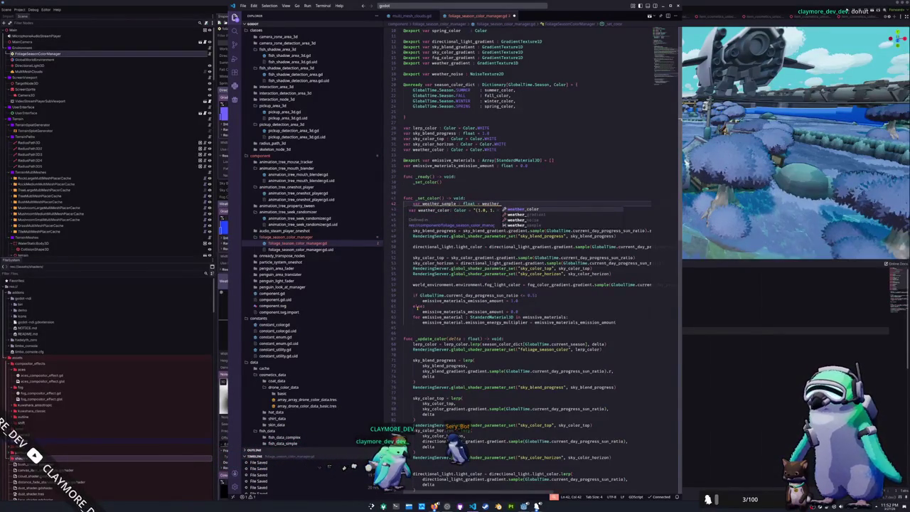
pyautogui.write('noise.noise.sampl')
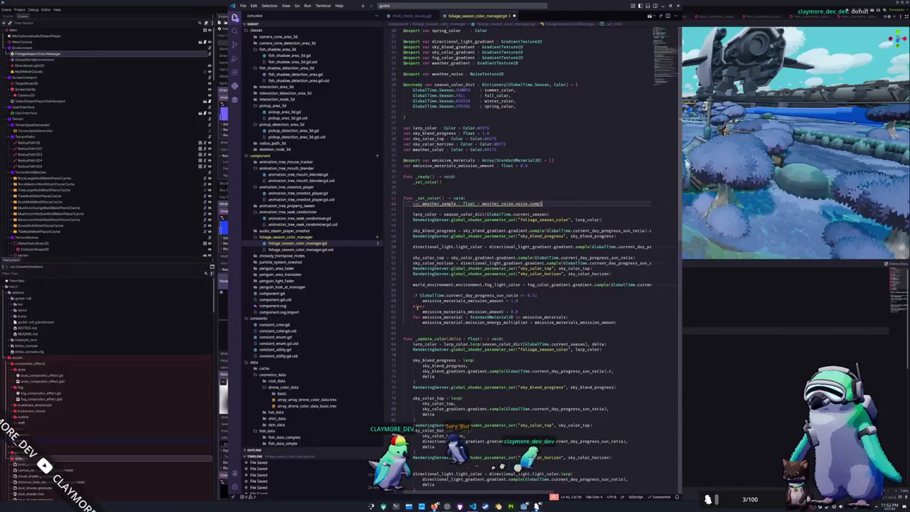
pyautogui.press('BackSpace')
pyautogui.press('BackSpace')
pyautogui.press('BackSpace')
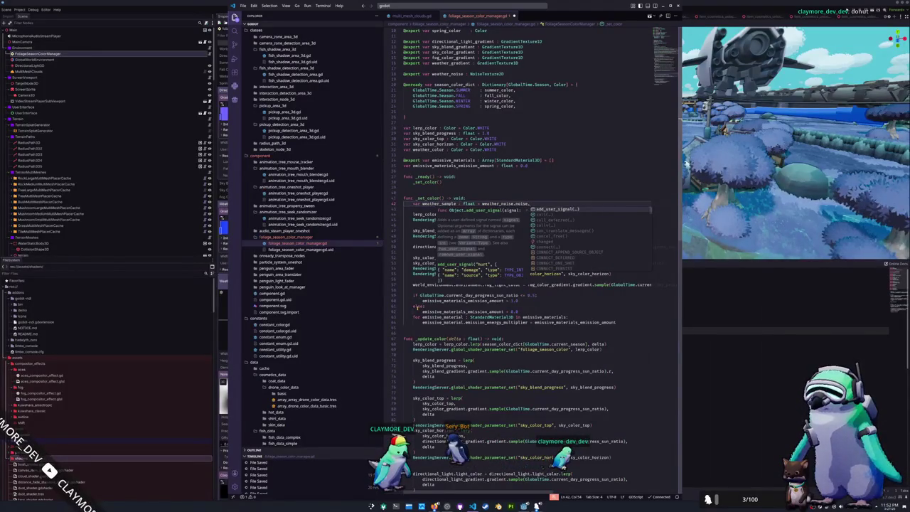
pyautogui.write('sa')
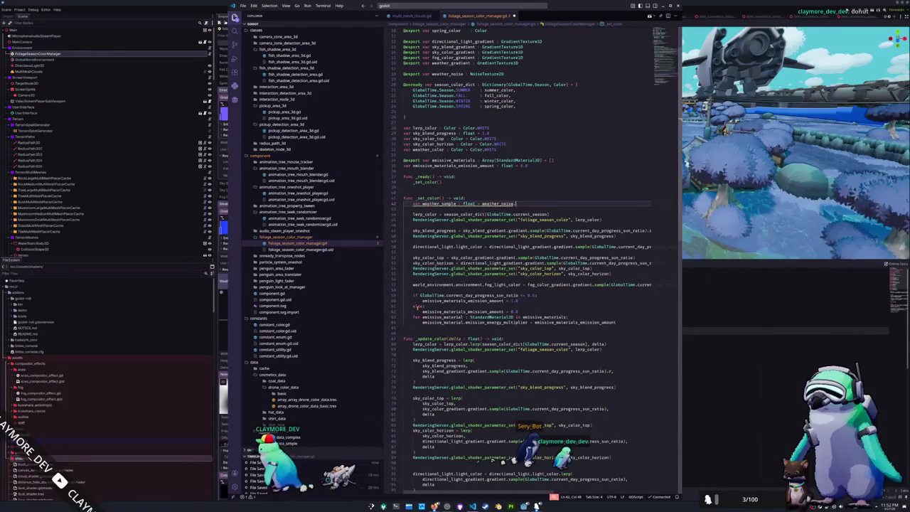
pyautogui.press('BackSpace')
pyautogui.press('BackSpace')
pyautogui.press('Down')
pyautogui.press('Down')
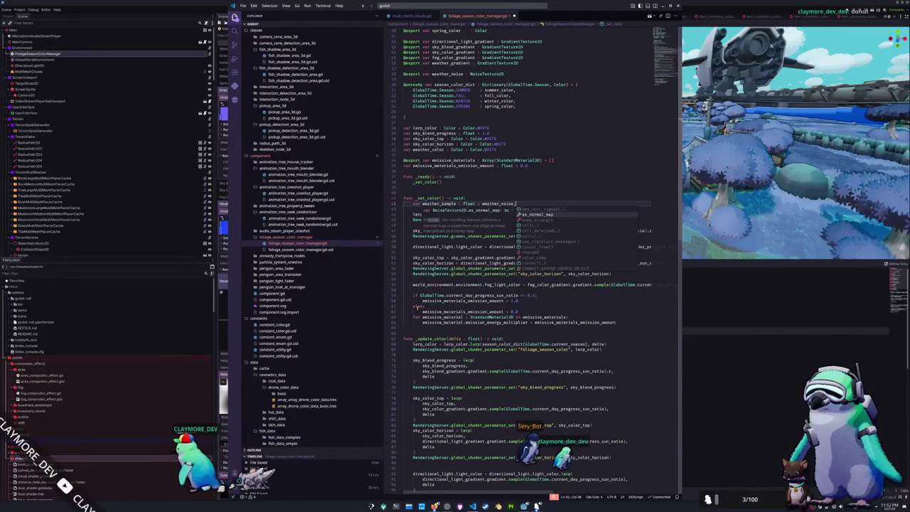
pyautogui.press('Down')
pyautogui.press('Down')
pyautogui.press('Down')
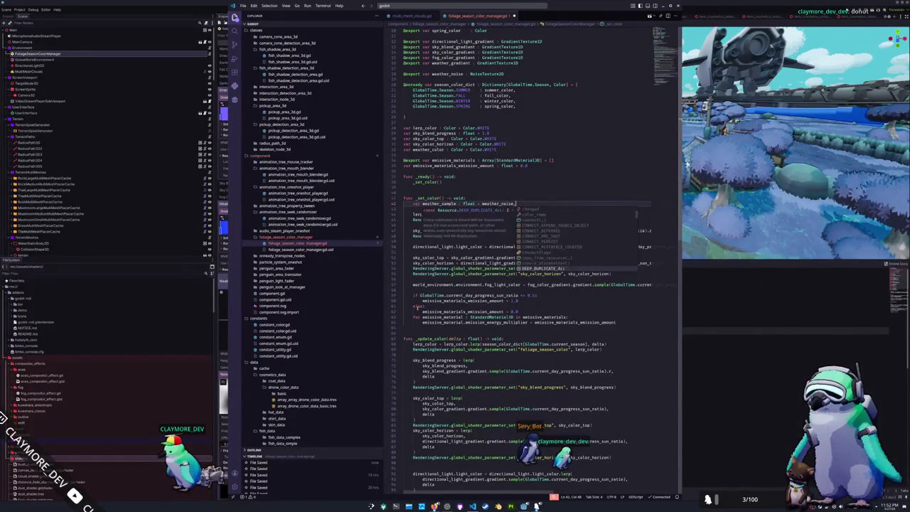
pyautogui.press('Down')
pyautogui.press('Down')
pyautogui.press('Down')
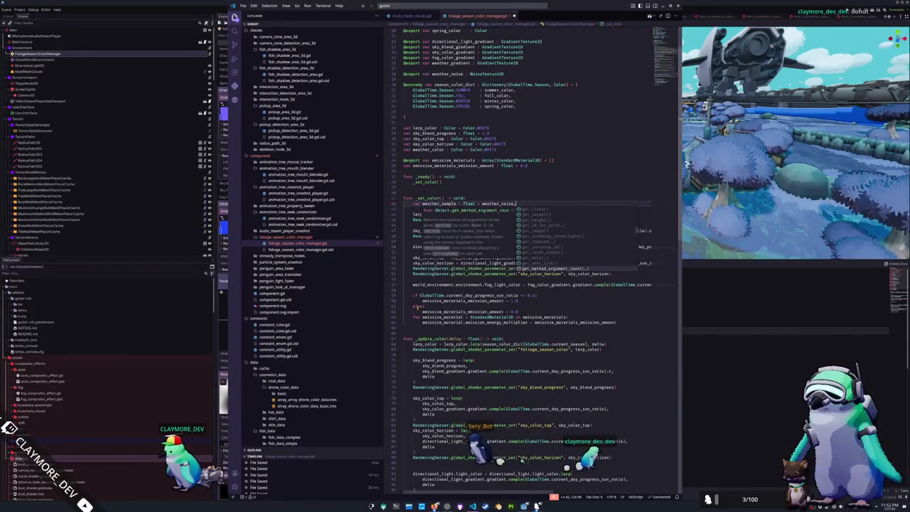
pyautogui.write('n')
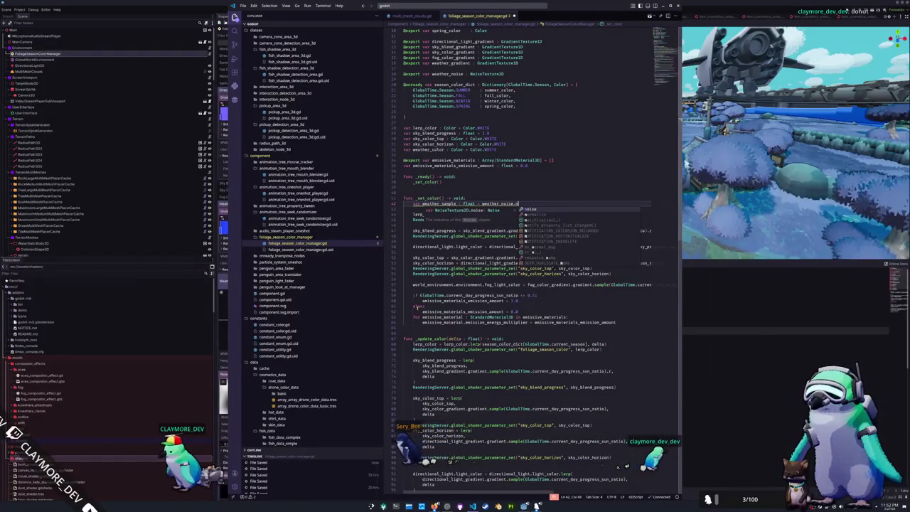
pyautogui.press('BackSpace')
pyautogui.press('Down')
pyautogui.press('Down')
pyautogui.press('Down')
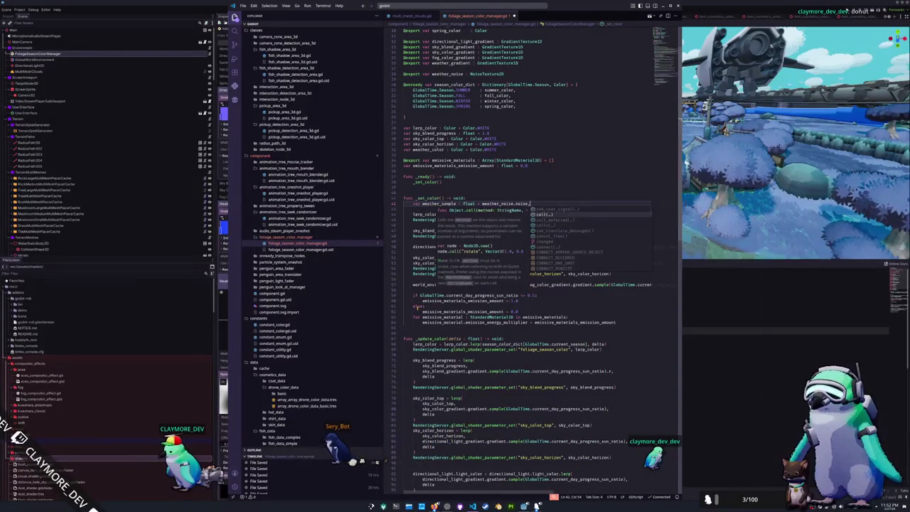
# Complete it with get_noise_1d from autocomplete and bring up the Godot editor
pyautogui.write('get')
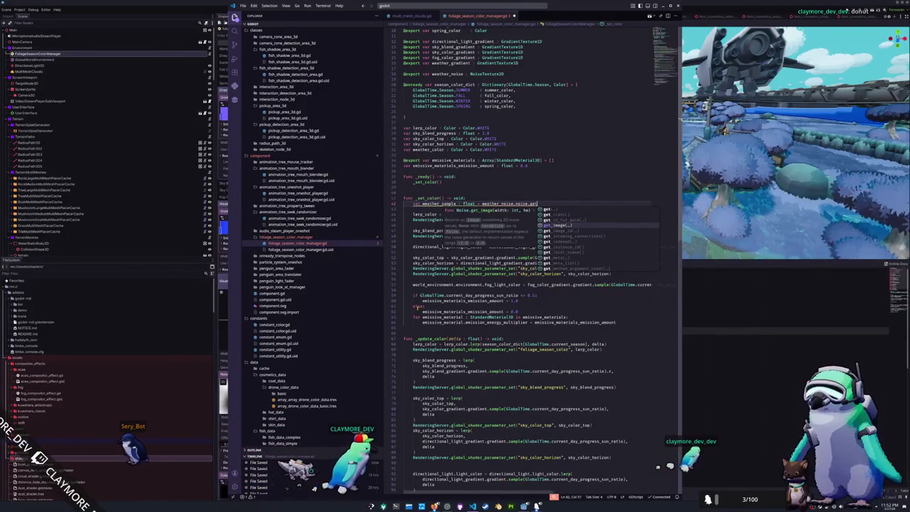
pyautogui.press('Down')
pyautogui.press('Down')
pyautogui.press('Down')
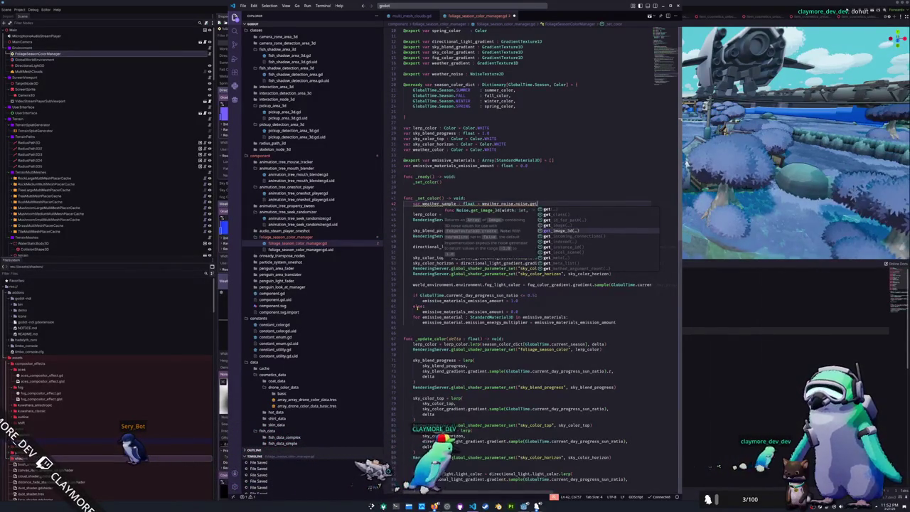
pyautogui.press('Down')
pyautogui.press('Down')
pyautogui.press('Down')
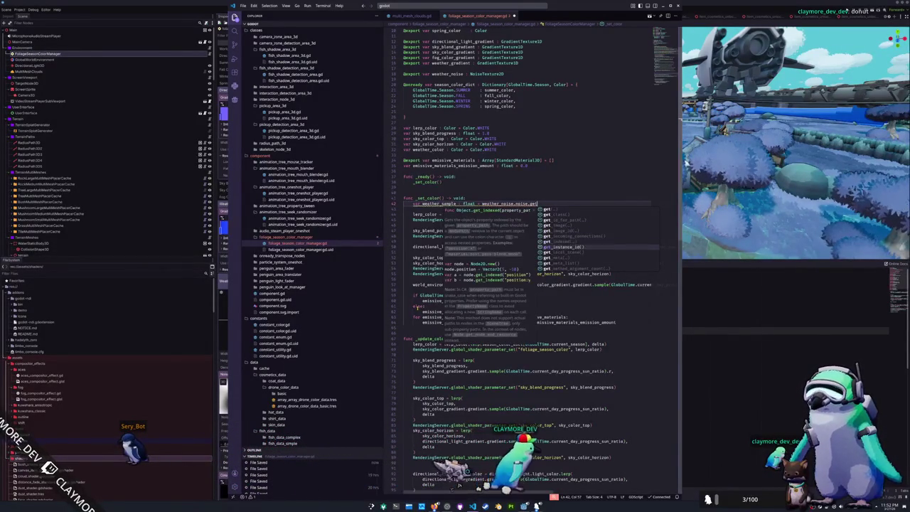
pyautogui.press('Up')
pyautogui.press('Up')
pyautogui.press('Up')
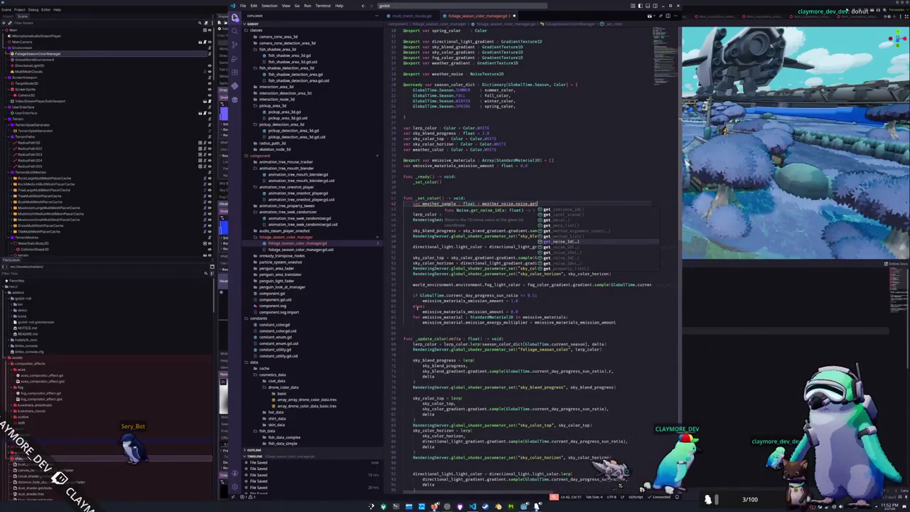
pyautogui.press('Return')
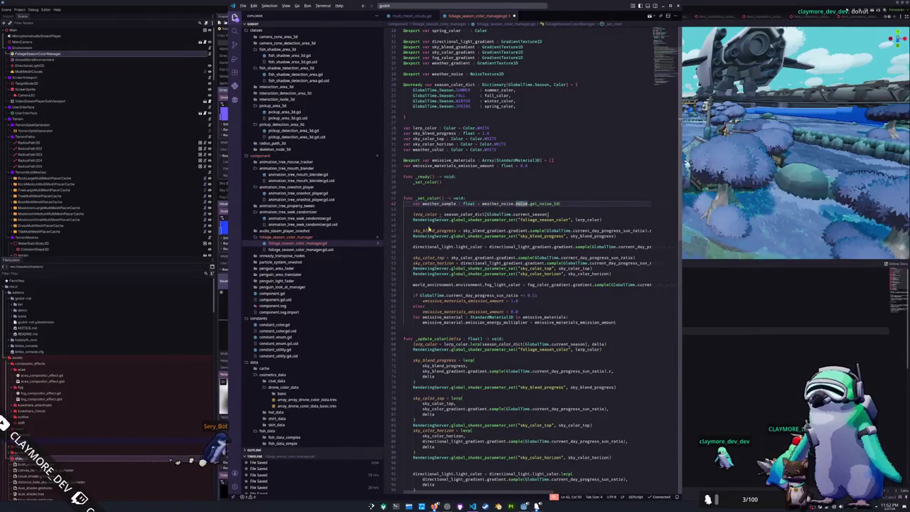
pyautogui.hotkey('alt', 'Tab')
pyautogui.scroll(-4, 291, 328)
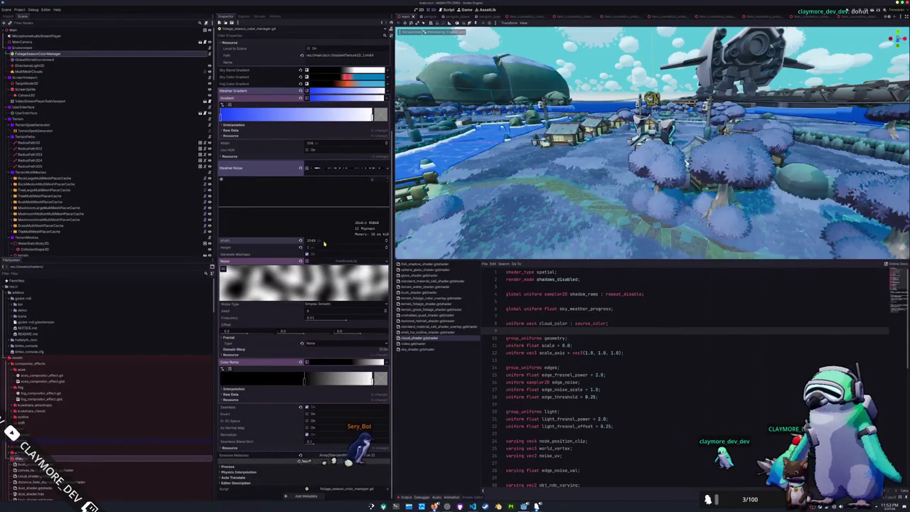
# Set the Weather Noise texture width to 1 and return to Visual Studio Code
pyautogui.press('Return')
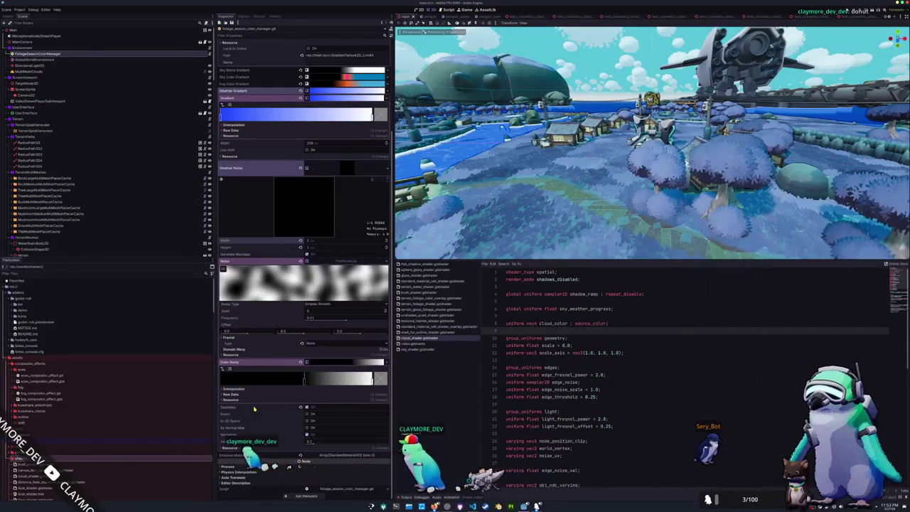
pyautogui.hotkey('alt', 'Tab')
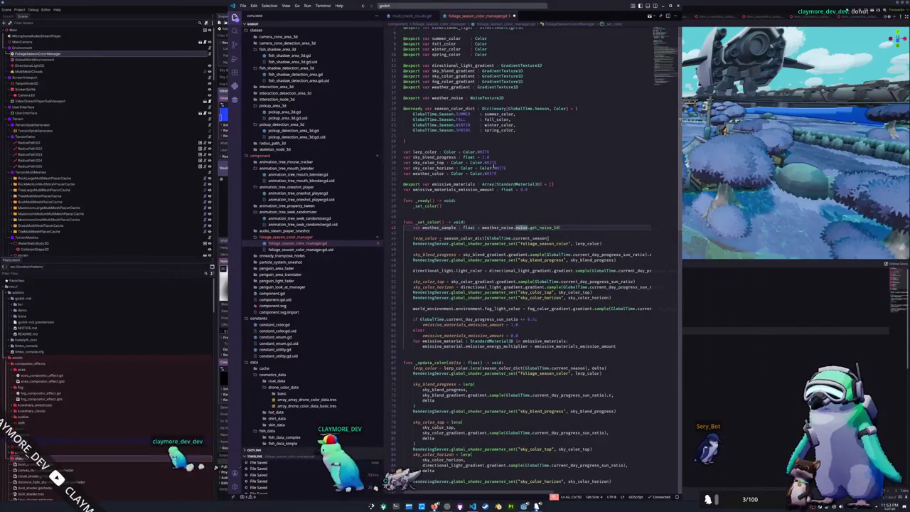
# Change weather_noise's type to FastNoiseLite and call get_noise_1d on it directly
pyautogui.press('F12')
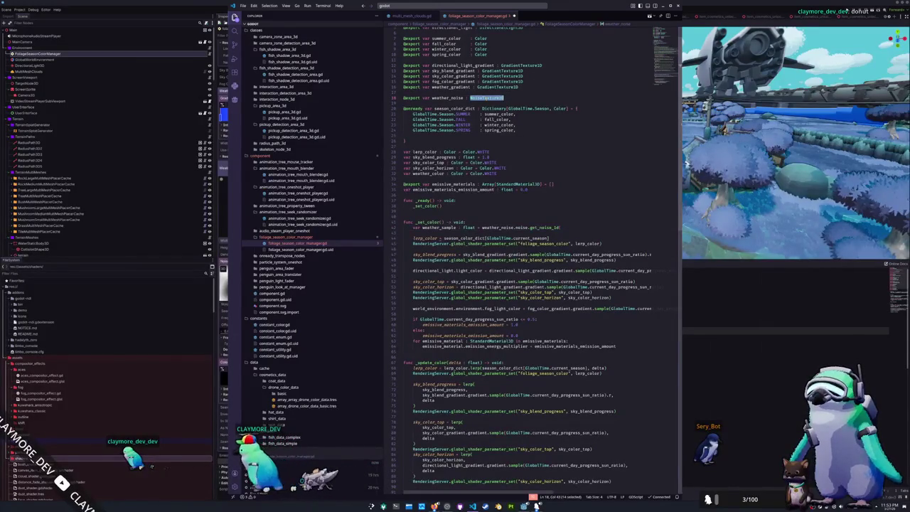
pyautogui.write('Fa')
pyautogui.press('Down')
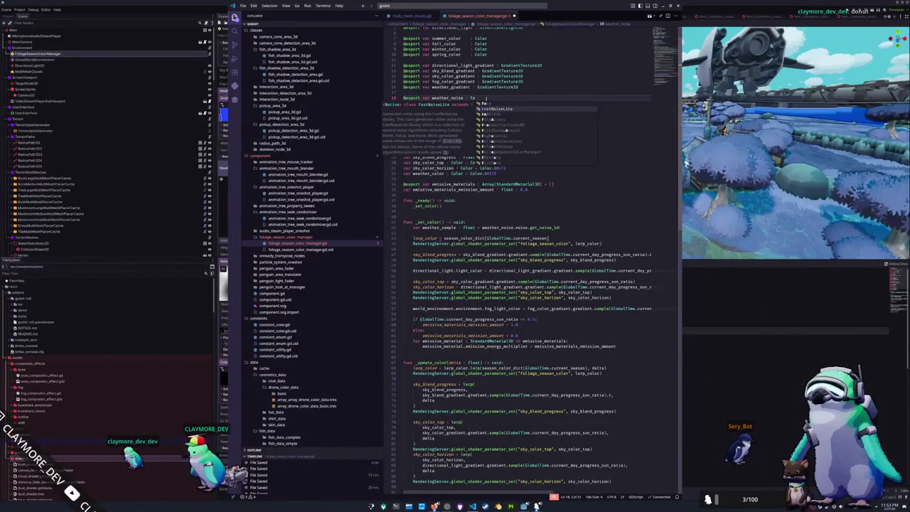
pyautogui.press('Return')
pyautogui.press('Down')
pyautogui.press('Down')
pyautogui.press('Down')
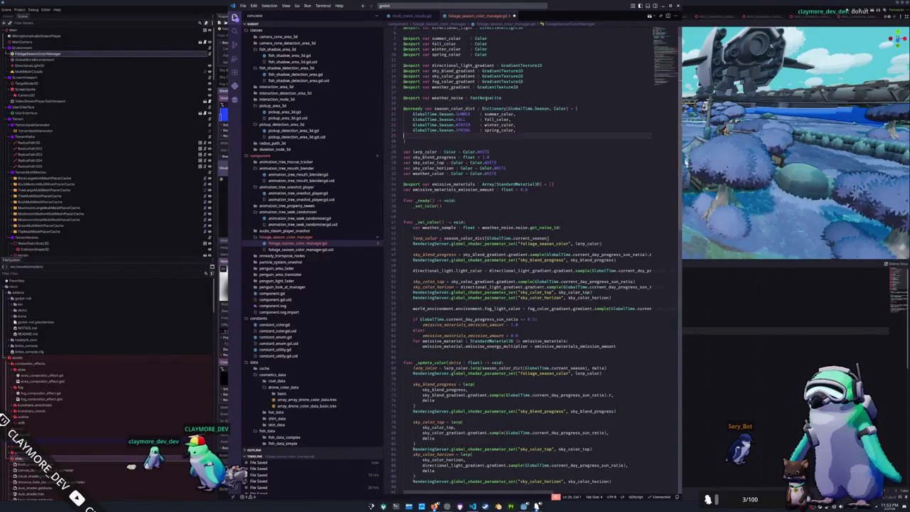
pyautogui.press('End')
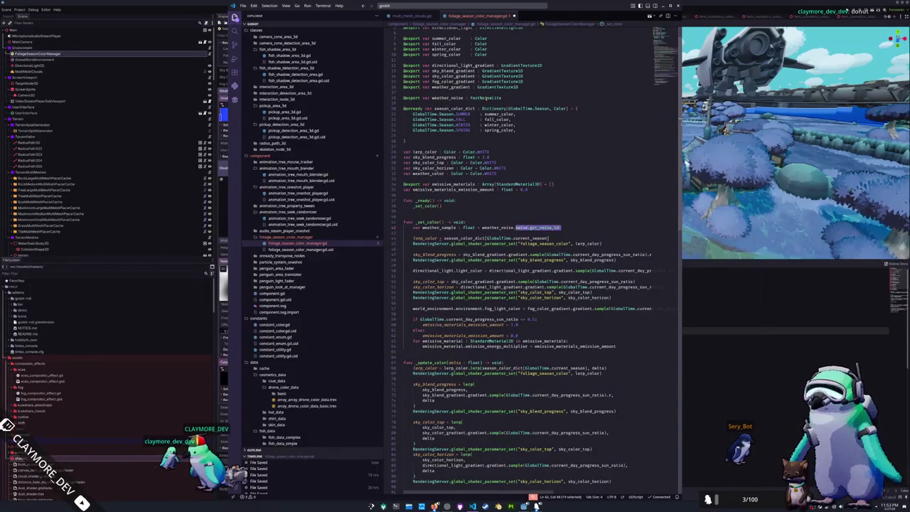
pyautogui.write('.')
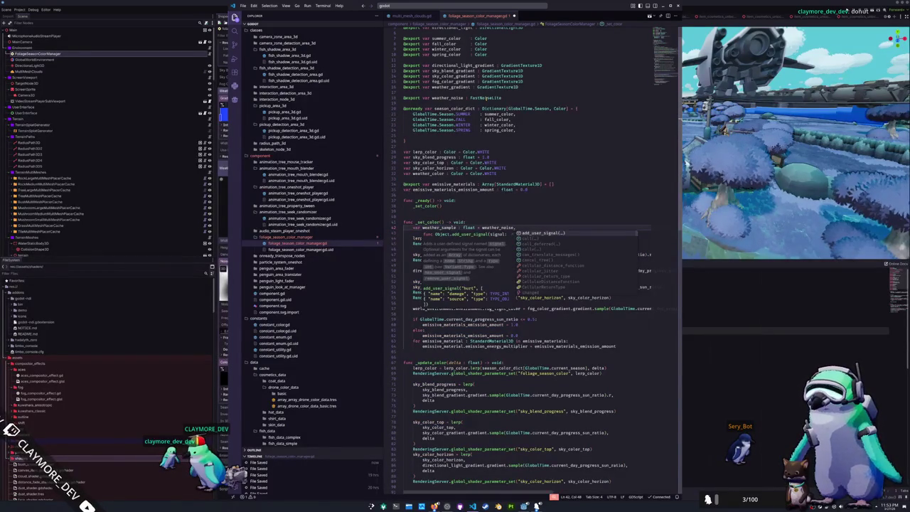
pyautogui.write('get_noise')
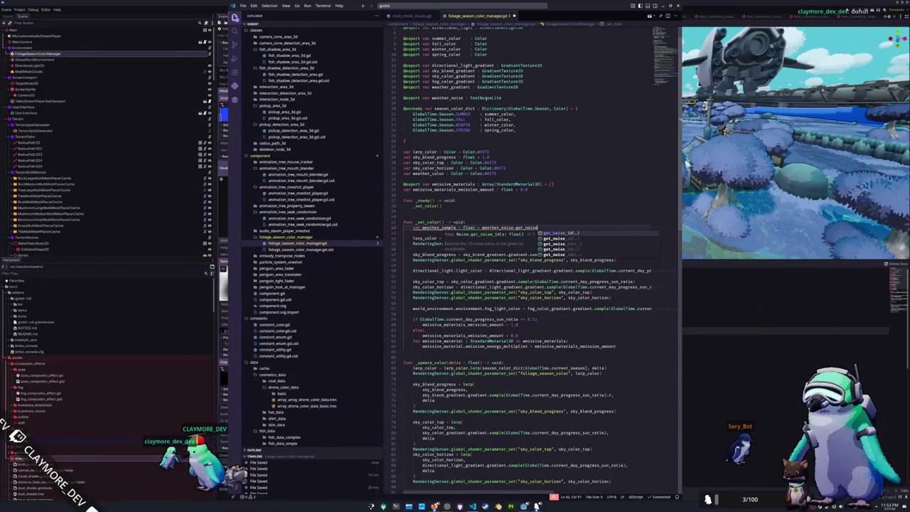
pyautogui.press('Return')
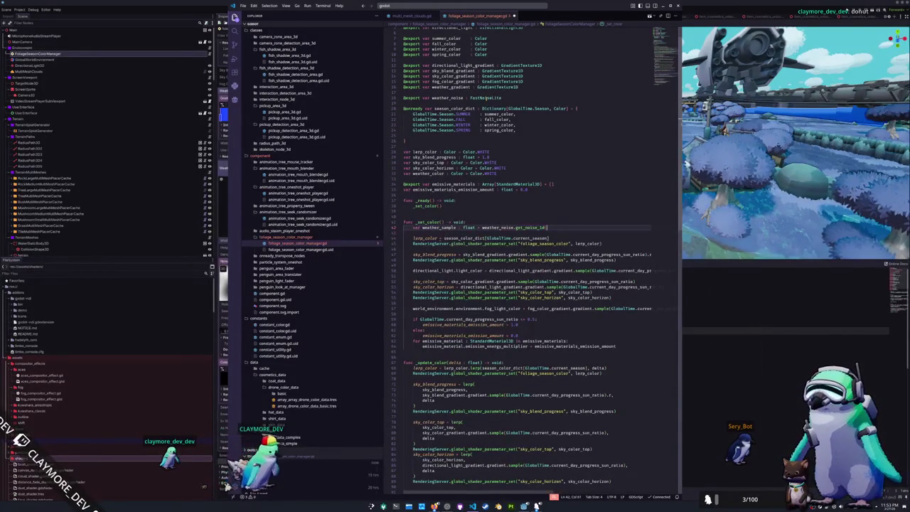
# Pass GlobalTime.epoch as the get_noise_1d argument, then jump into global_time.gd
pyautogui.write('GlobalTime.cu')
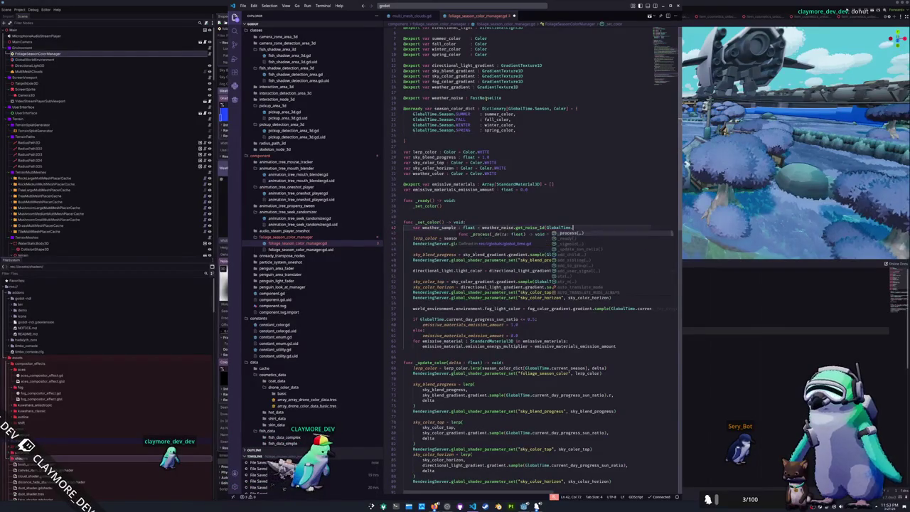
pyautogui.write('rre')
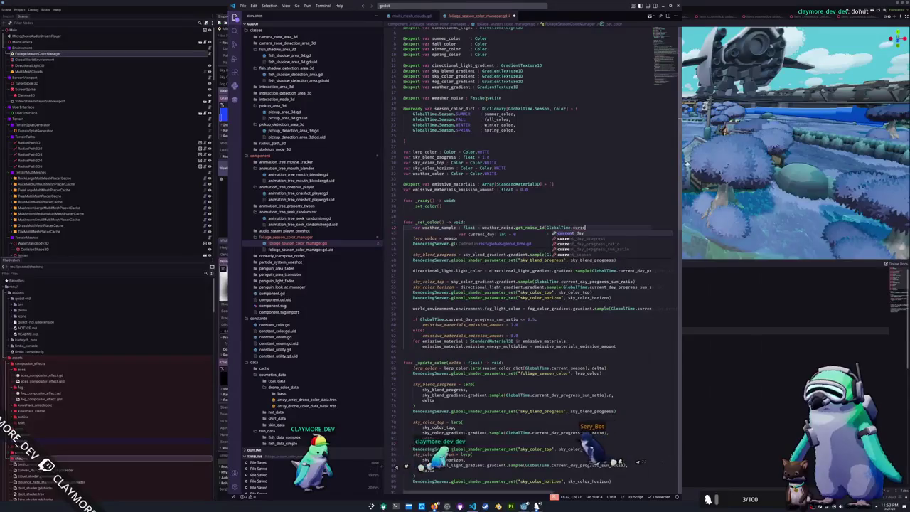
pyautogui.press('BackSpace')
pyautogui.press('BackSpace')
pyautogui.press('BackSpace')
pyautogui.write('time')
pyautogui.press('BackSpace')
pyautogui.press('BackSpace')
pyautogui.press('BackSpace')
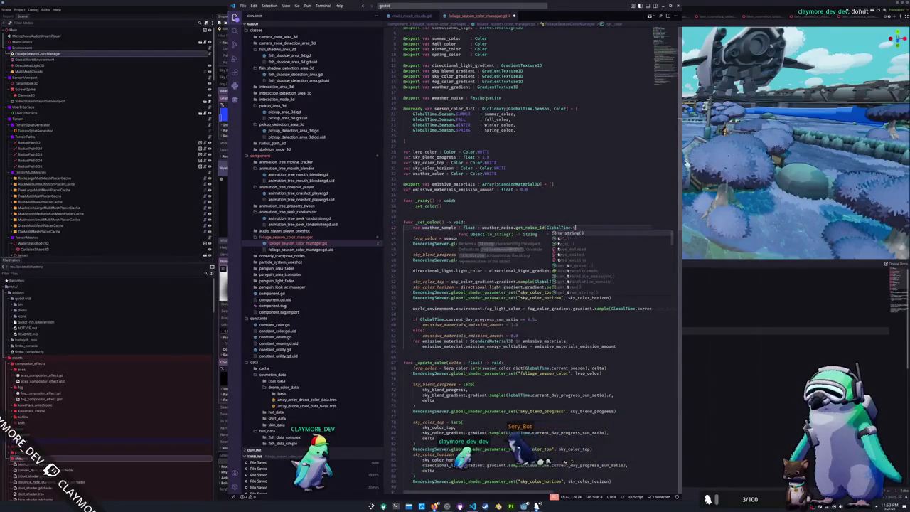
pyautogui.write('epoch')
pyautogui.press('BackSpace')
pyautogui.press('BackSpace')
pyautogui.press('BackSpace')
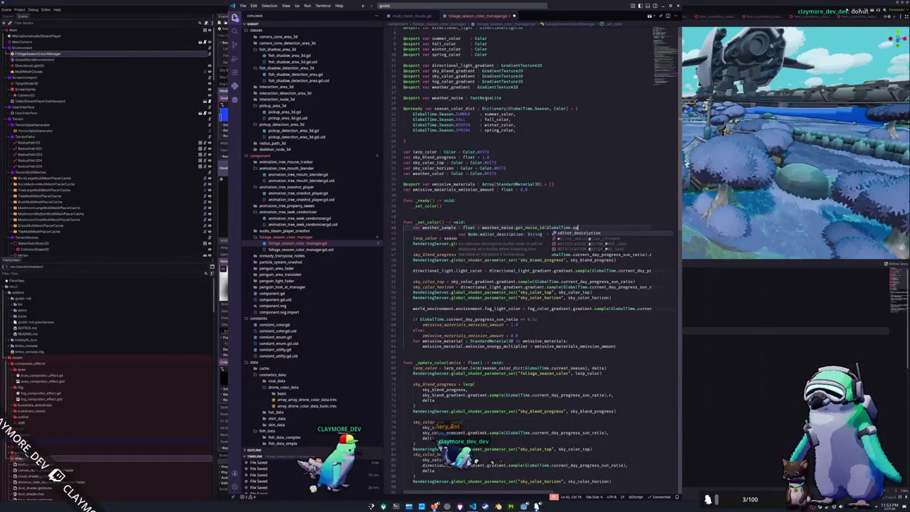
pyautogui.write('.time')
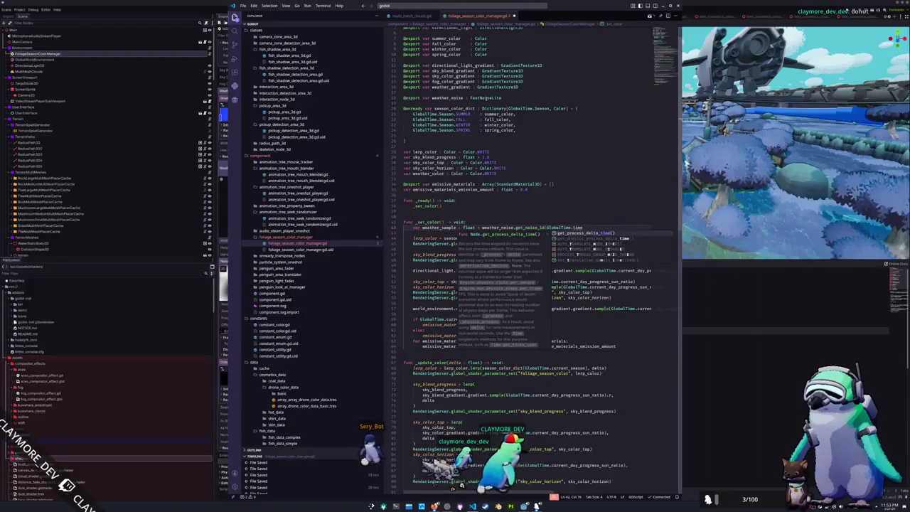
pyautogui.press('BackSpace')
pyautogui.press('BackSpace')
pyautogui.press('BackSpace')
pyautogui.press('BackSpace')
pyautogui.write('day')
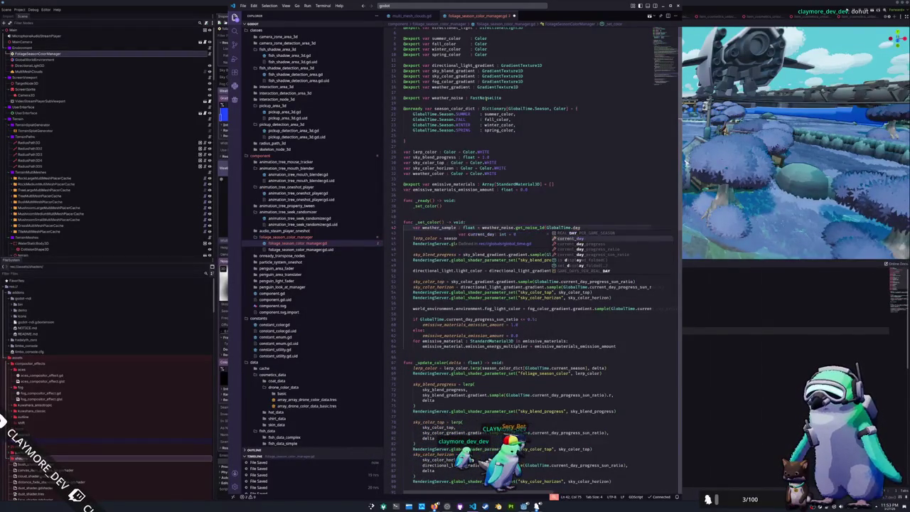
pyautogui.hotkey('ctrl', 'shift', 'Left')
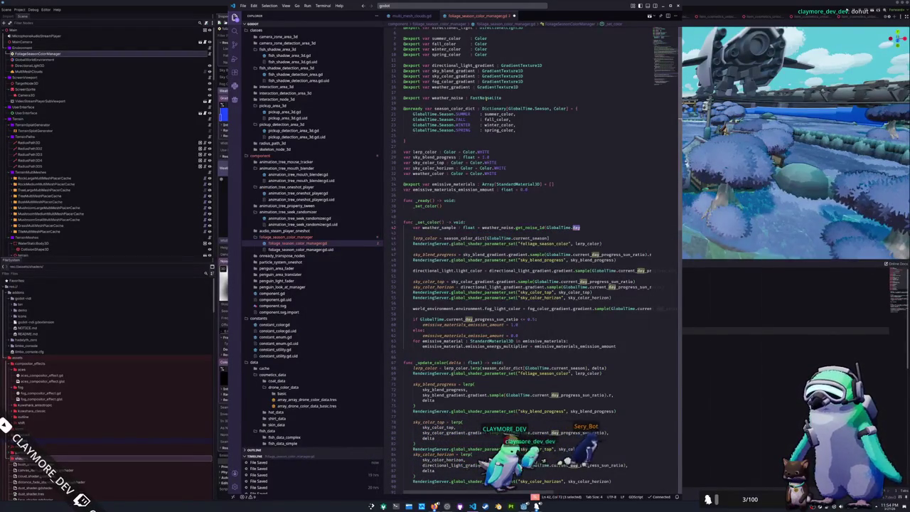
pyautogui.write('curr')
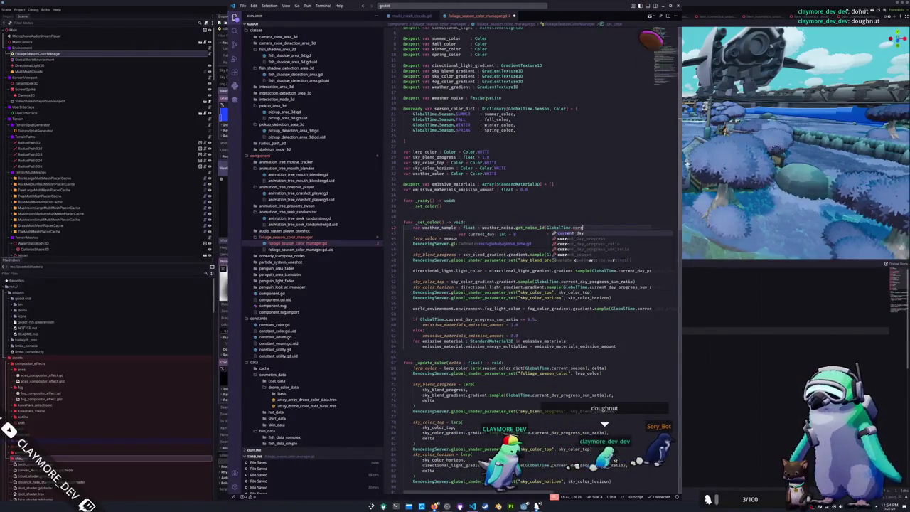
pyautogui.press('BackSpace')
pyautogui.press('BackSpace')
pyautogui.press('BackSpace')
pyautogui.press('BackSpace')
pyautogui.write('epoch')
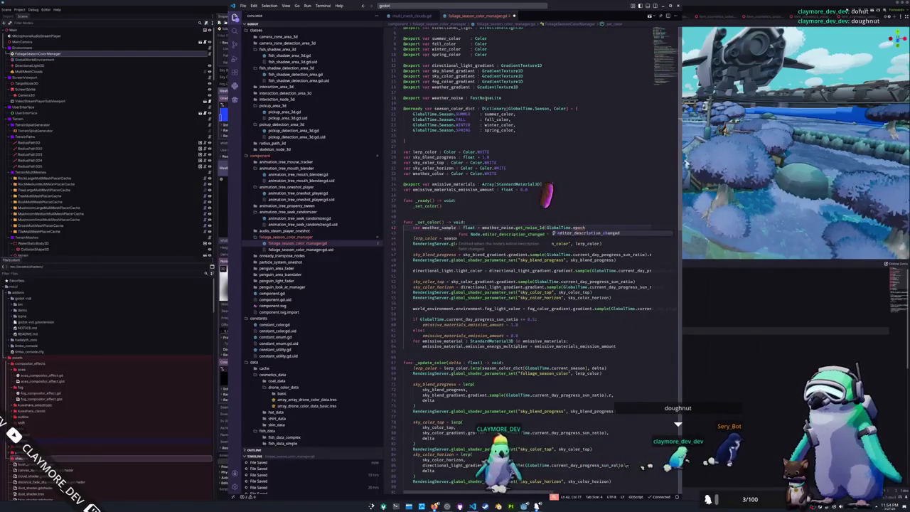
pyautogui.press('F12')
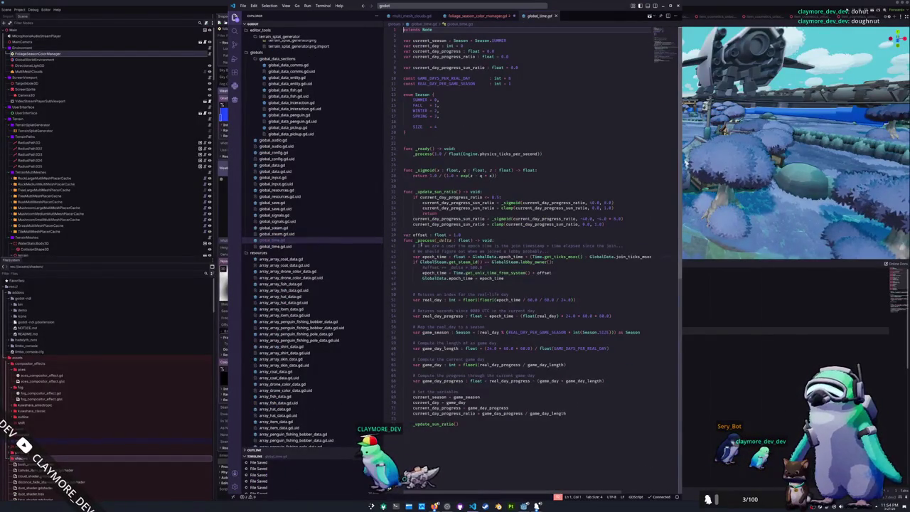
# Take GlobalData.epoch_time from global_time.gd as line 42's get_noise_1d argument, dropping GlobalTime
pyautogui.moveTo(421, 278); pyautogui.dragTo(466, 278)
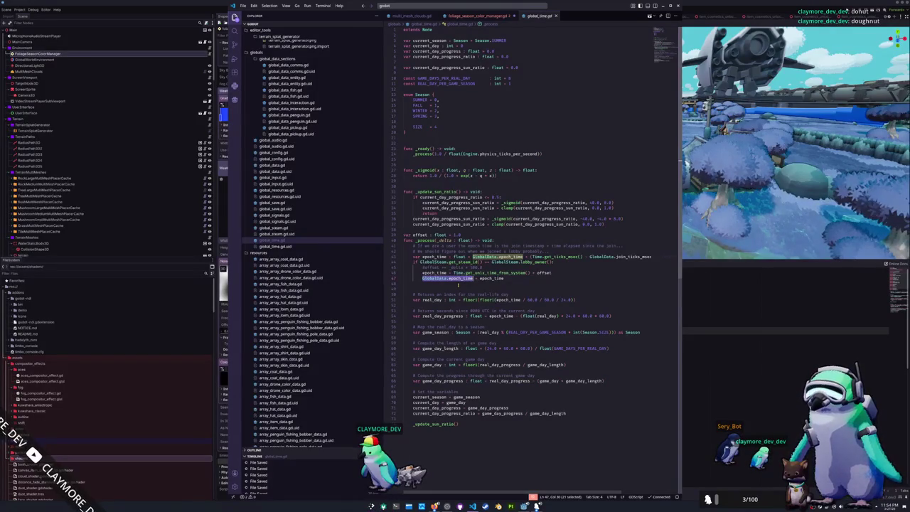
pyautogui.click(486, 15)
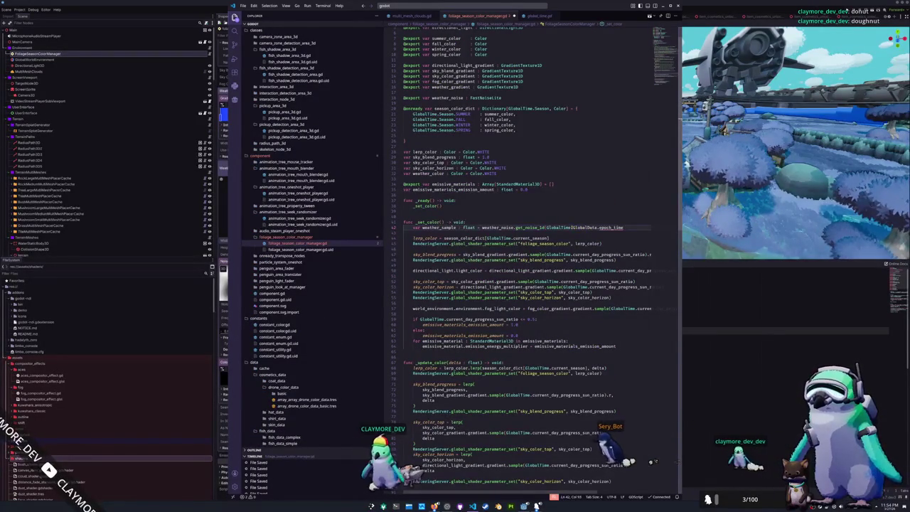
pyautogui.hotkey('ctrl', 'BackSpace')
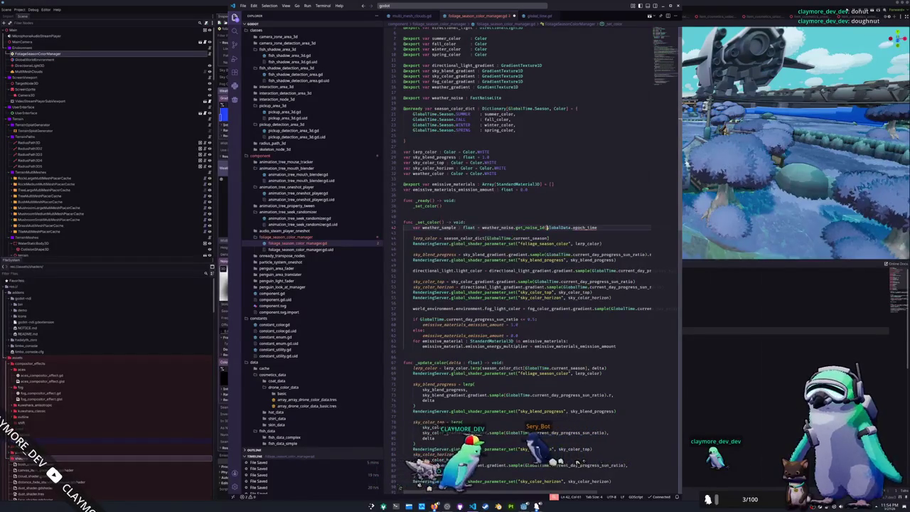
pyautogui.doubleClick(584, 227)
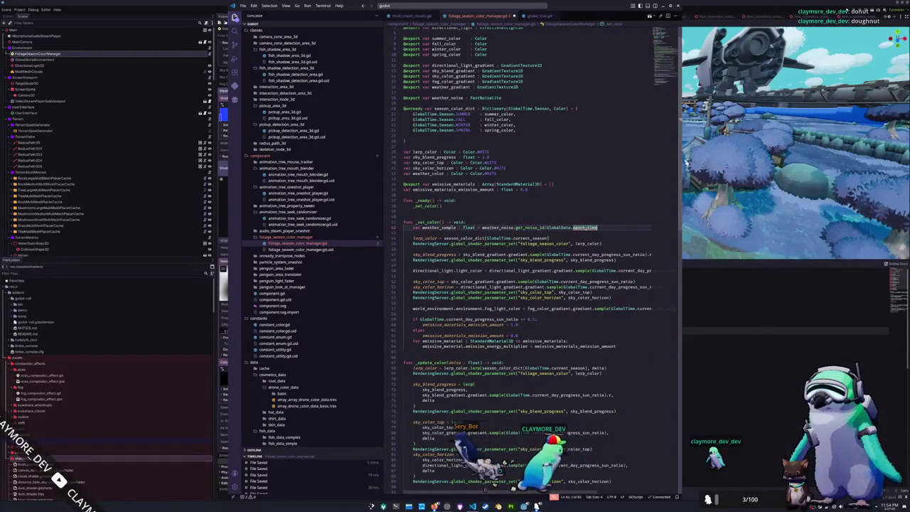
# Fix the GlobalData.epoch_time reference on the weather_sample line via autocomplete
pyautogui.moveTo(584, 227)
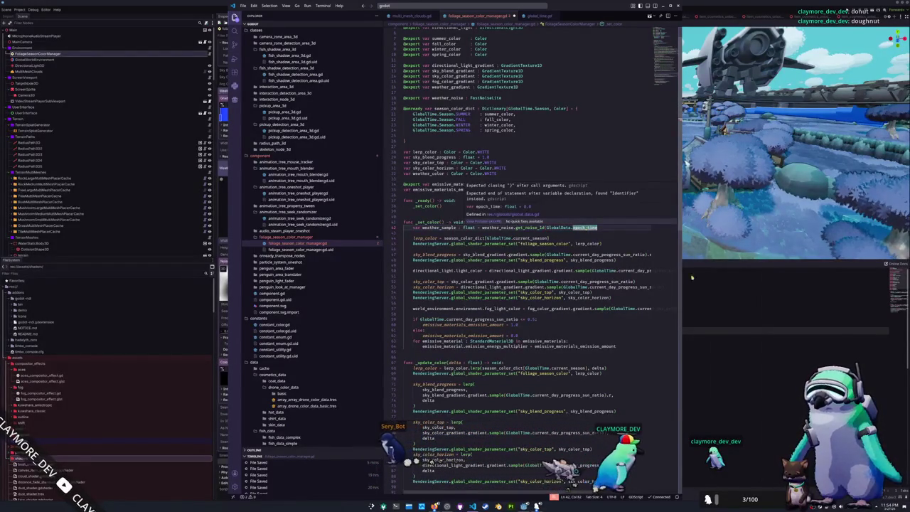
pyautogui.press('Escape')
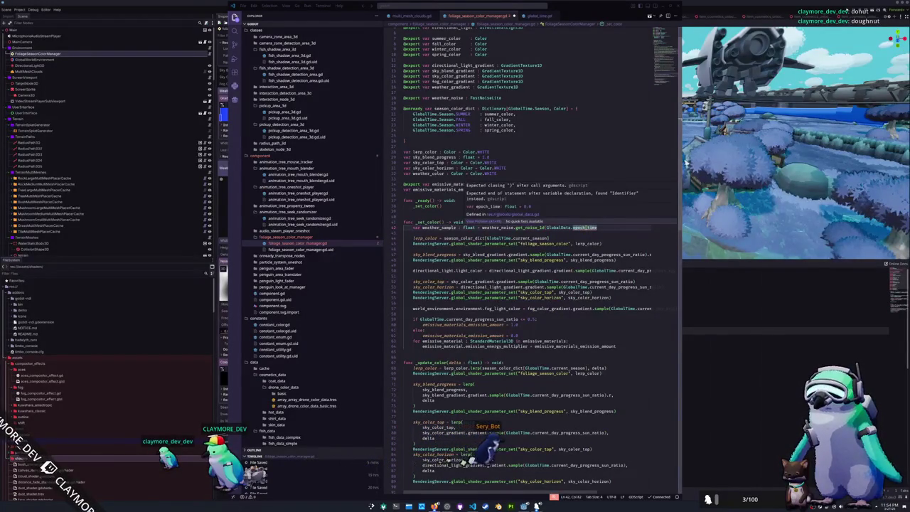
pyautogui.doubleClick(584, 227)
pyautogui.write('e')
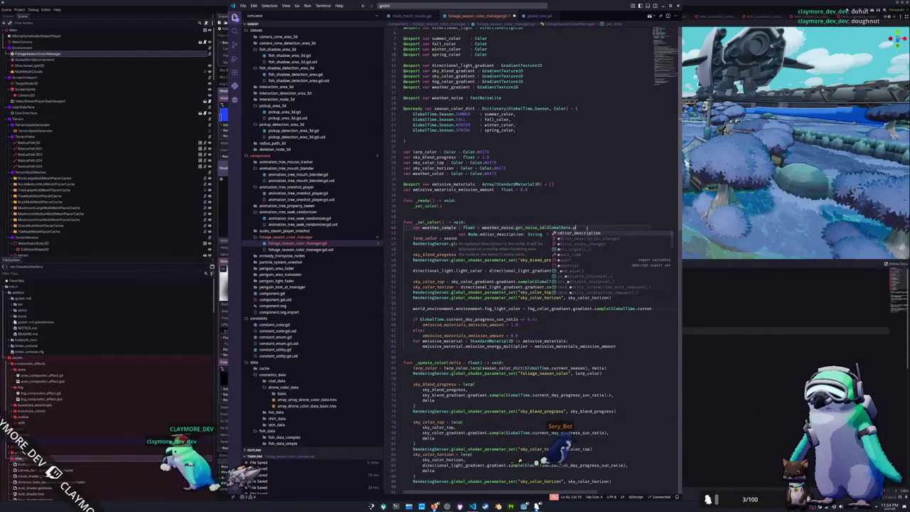
pyautogui.click(576, 255)
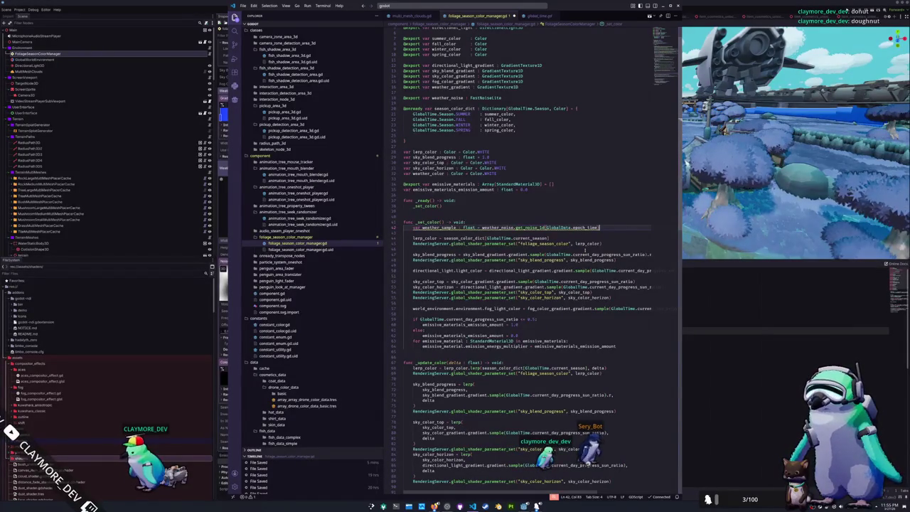
# Add weather_color = weather_gradient.gradient.sample(weather_sample) below the weather_sample line
pyautogui.press('Return')
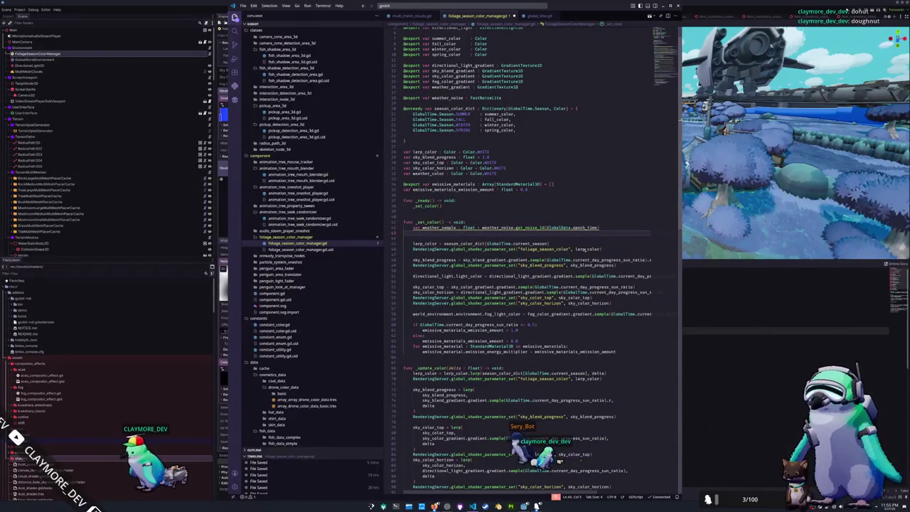
pyautogui.write('var we')
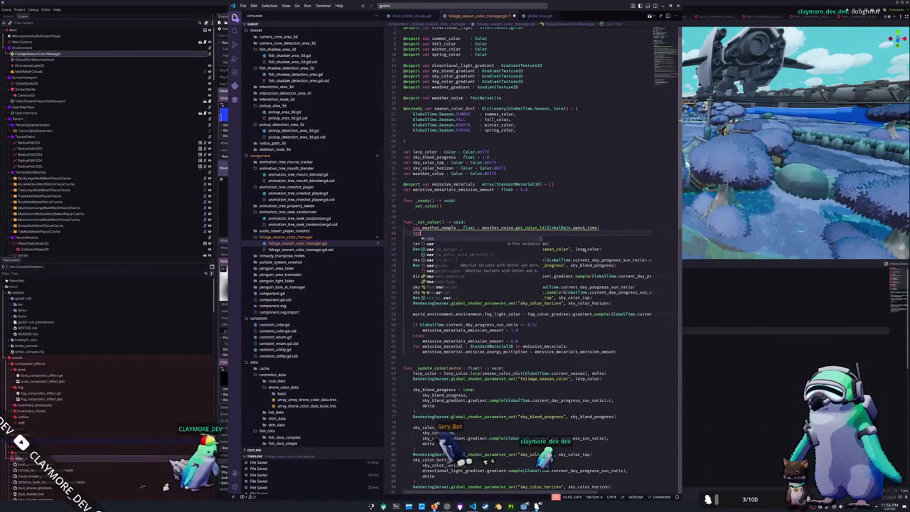
pyautogui.press('BackSpace')
pyautogui.press('BackSpace')
pyautogui.press('BackSpace')
pyautogui.write('weathe')
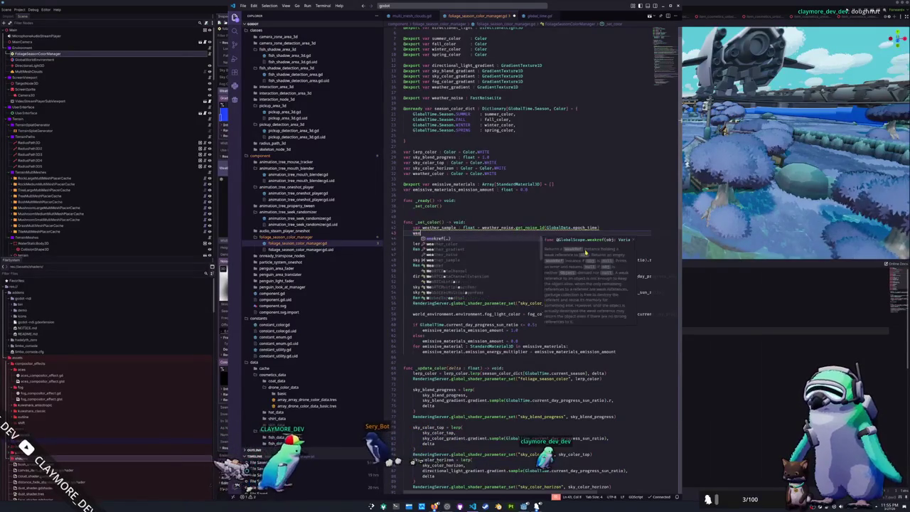
pyautogui.press('Return')
pyautogui.write('= ')
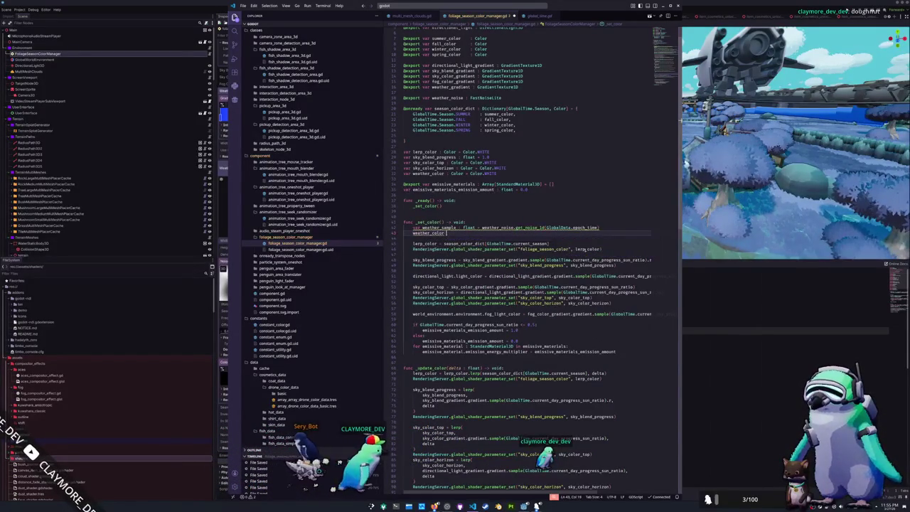
pyautogui.write('weather_')
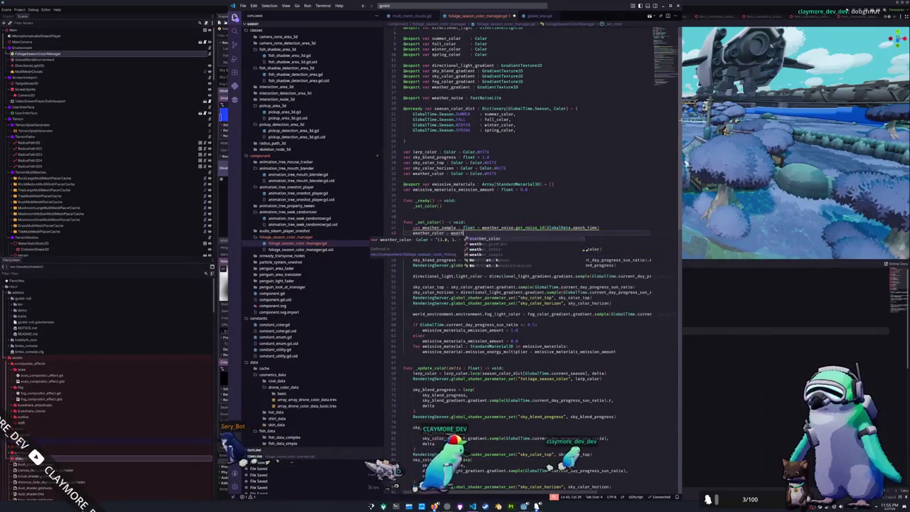
pyautogui.write('gradient')
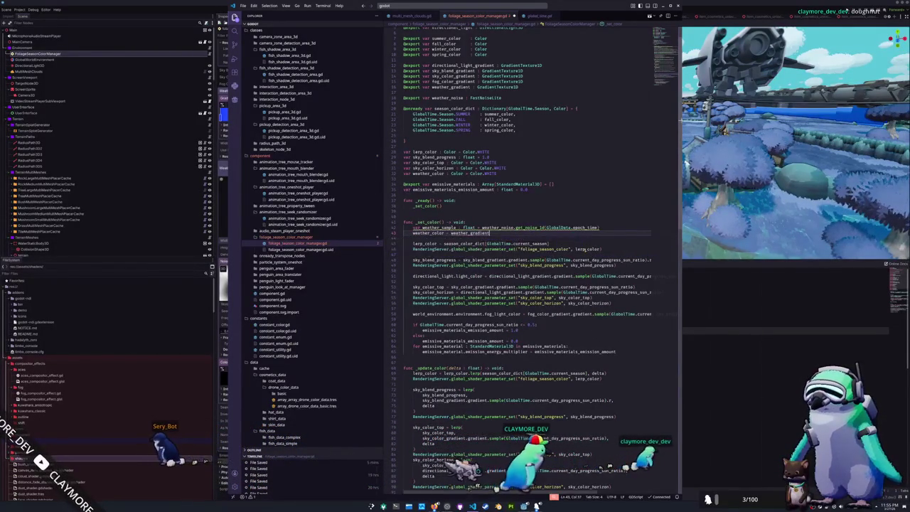
pyautogui.write('.samp')
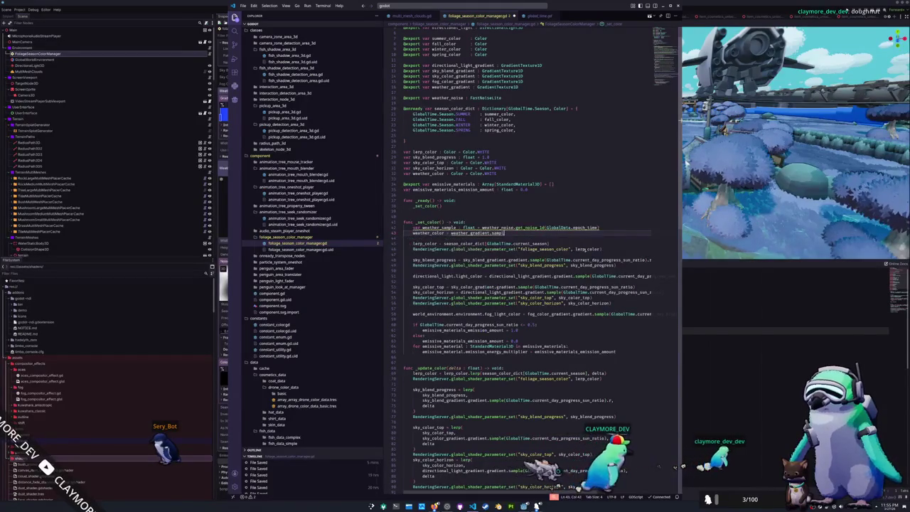
pyautogui.press('BackSpace')
pyautogui.press('BackSpace')
pyautogui.press('BackSpace')
pyautogui.press('BackSpace')
pyautogui.write('gra')
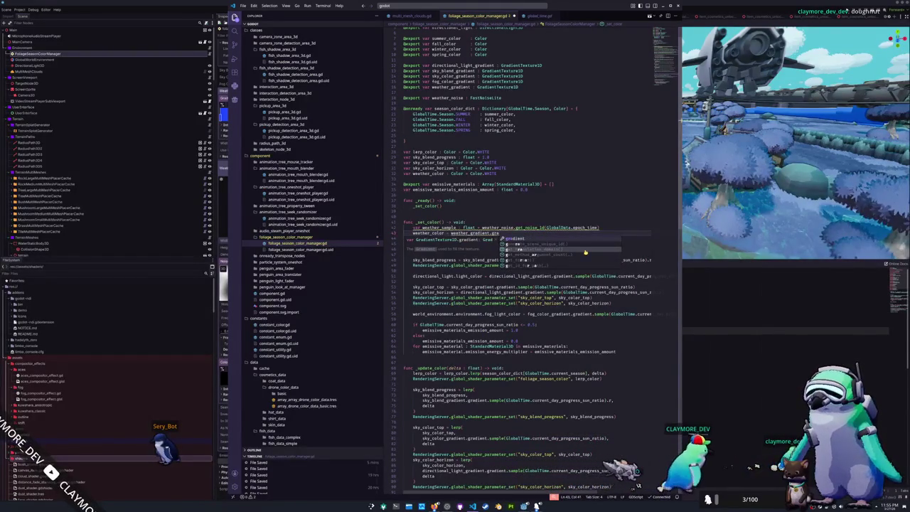
pyautogui.write('dient.sample(')
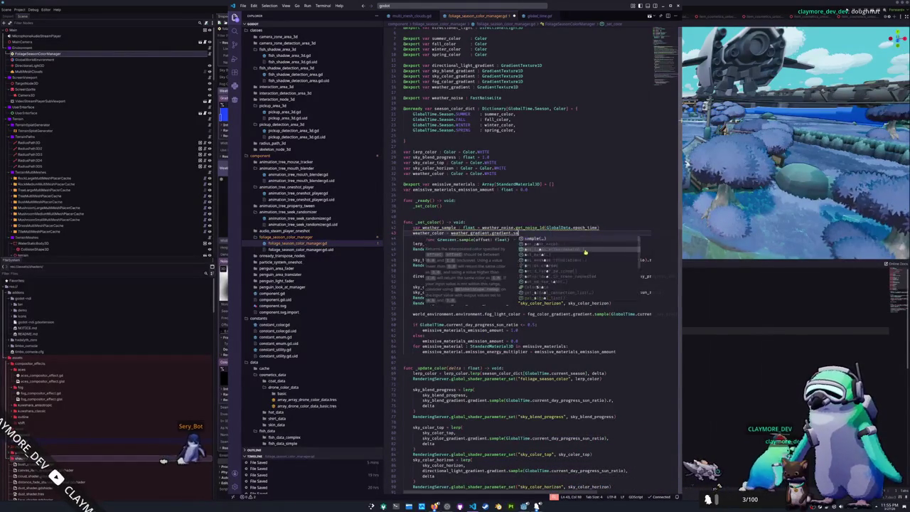
pyautogui.write('weather_sample')
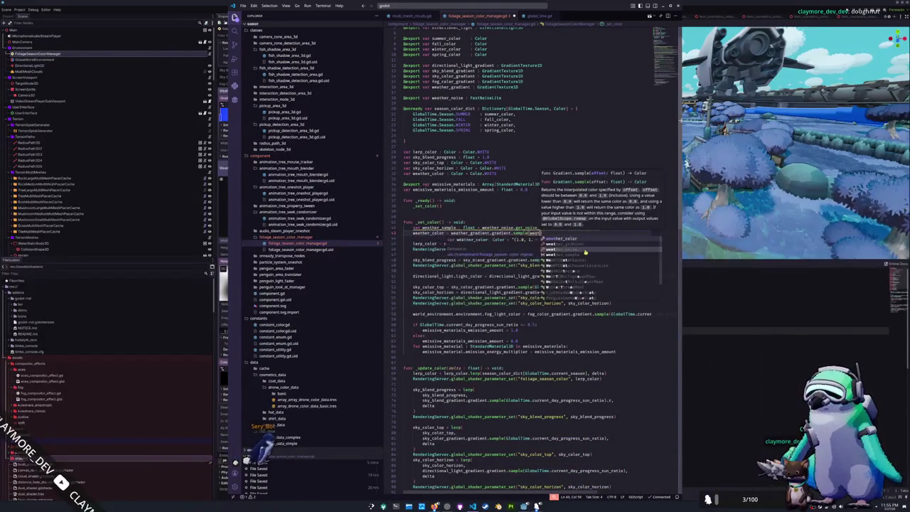
pyautogui.write(')')
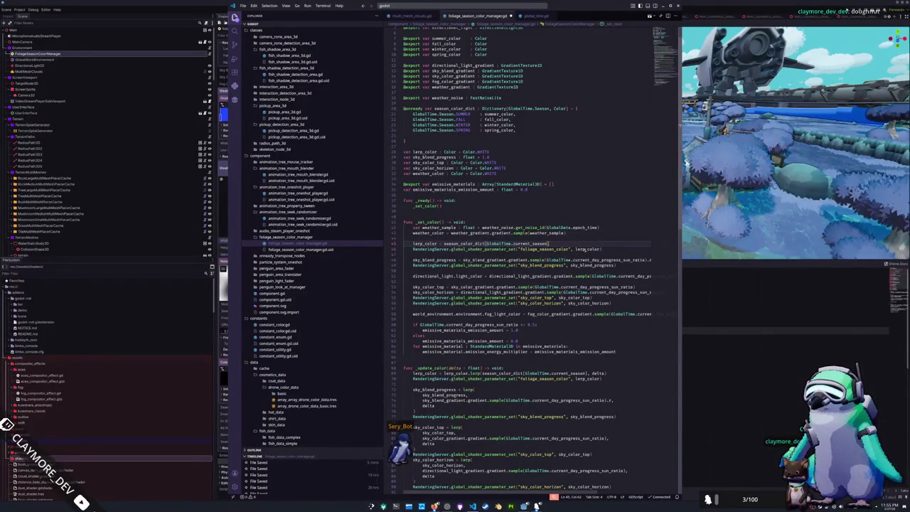
pyautogui.press('Return')
pyautogui.press('BackSpace')
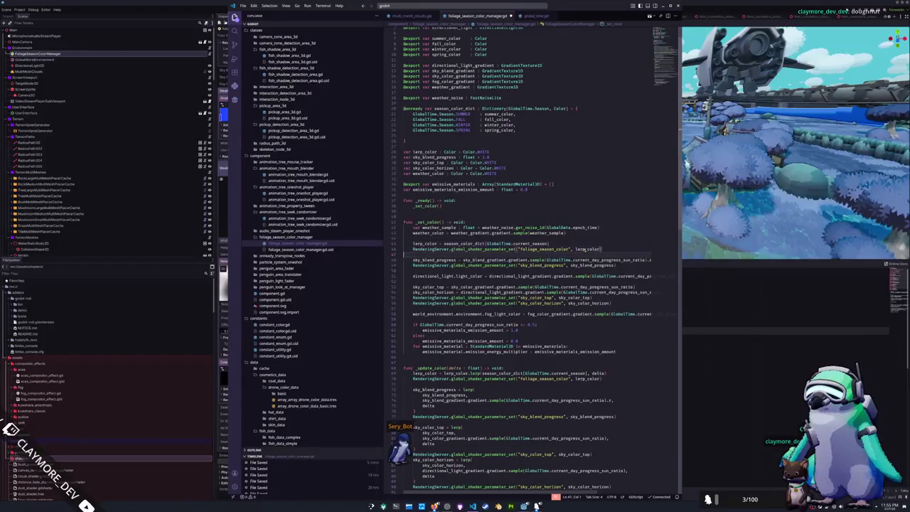
pyautogui.press('Down')
pyautogui.press('Down')
pyautogui.press('Down')
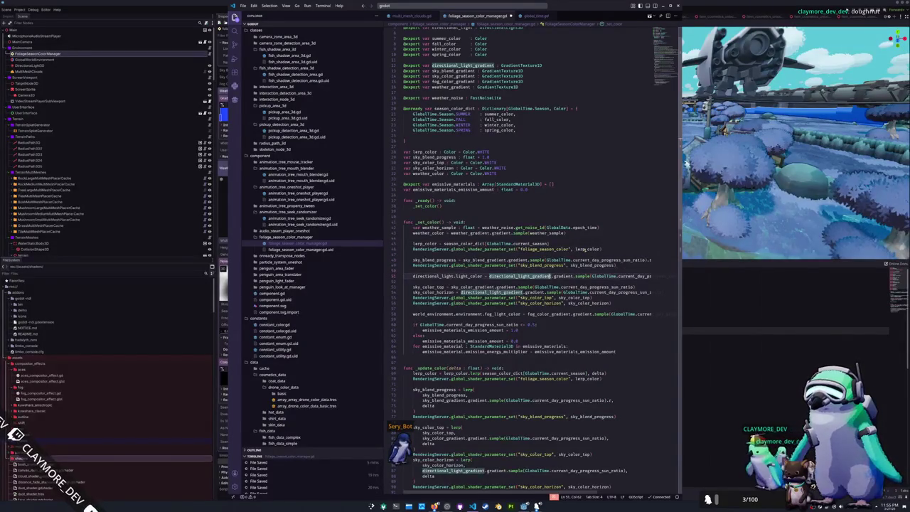
pyautogui.press('End')
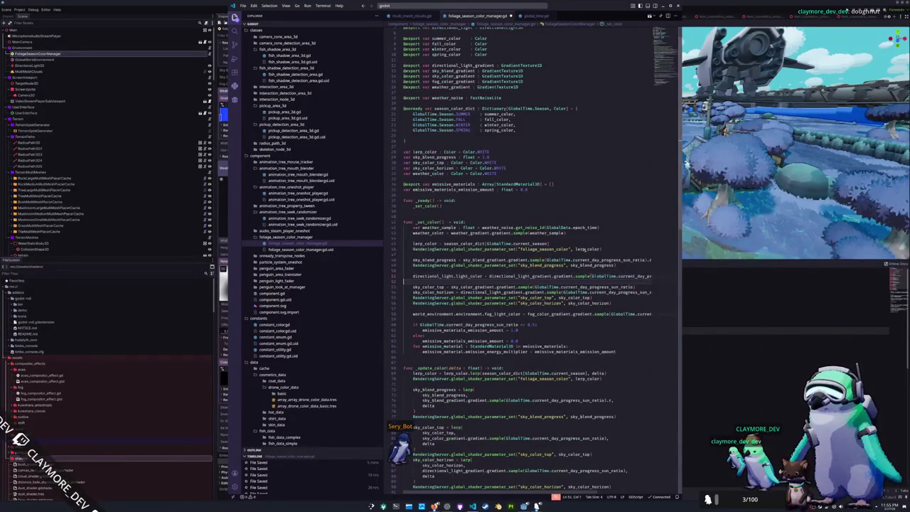
# Append * weather_color to the directional light colour and both sky colour sample lines
pyautogui.write(')')
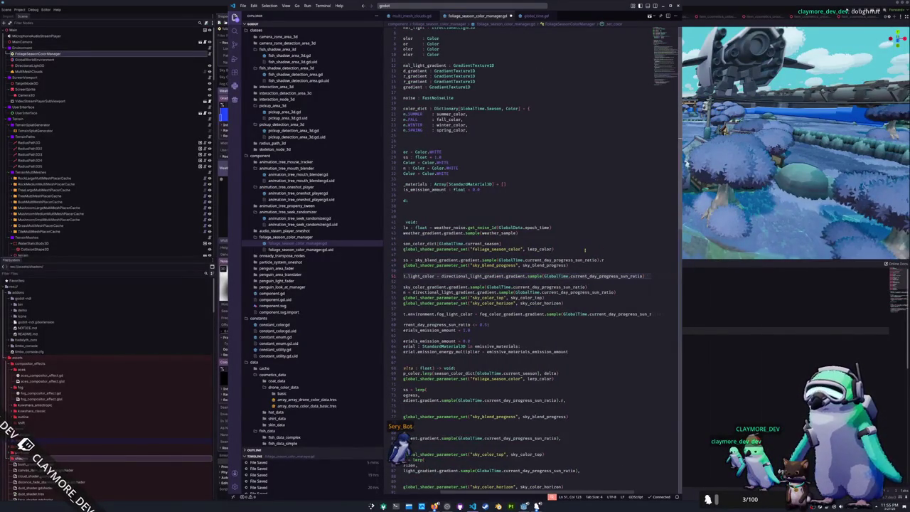
pyautogui.write(' * weather')
pyautogui.press('Tab')
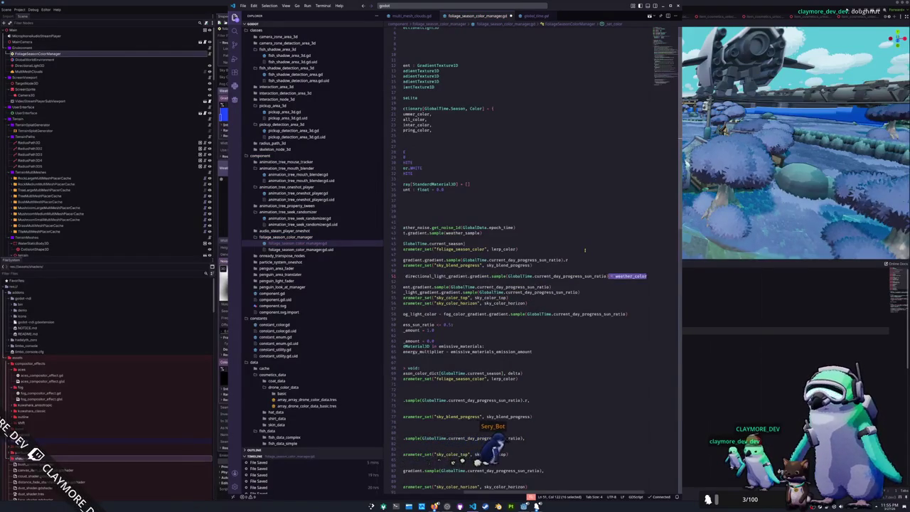
pyautogui.press('Down')
pyautogui.press('Down')
pyautogui.press('Down')
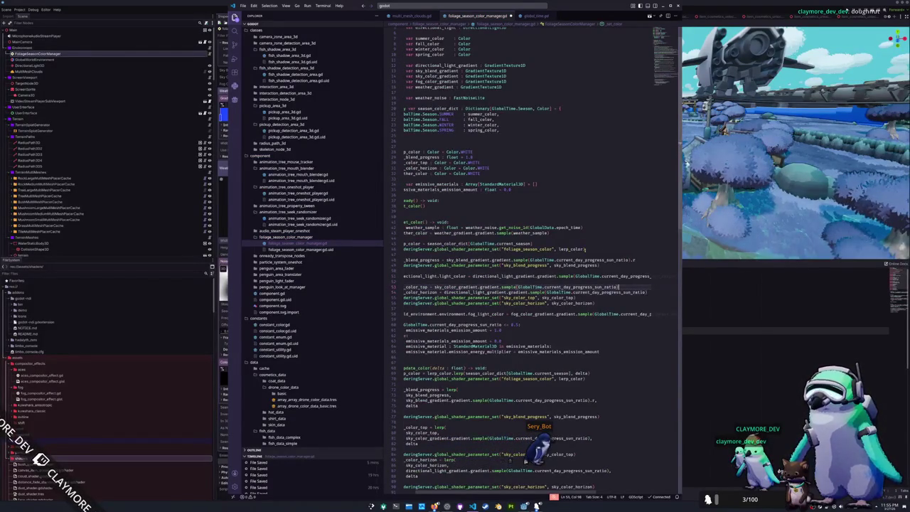
pyautogui.write('* weather_color')
pyautogui.press('Down')
pyautogui.write('* weather_color')
pyautogui.press('Down')
pyautogui.press('Home')
pyautogui.press('Home')
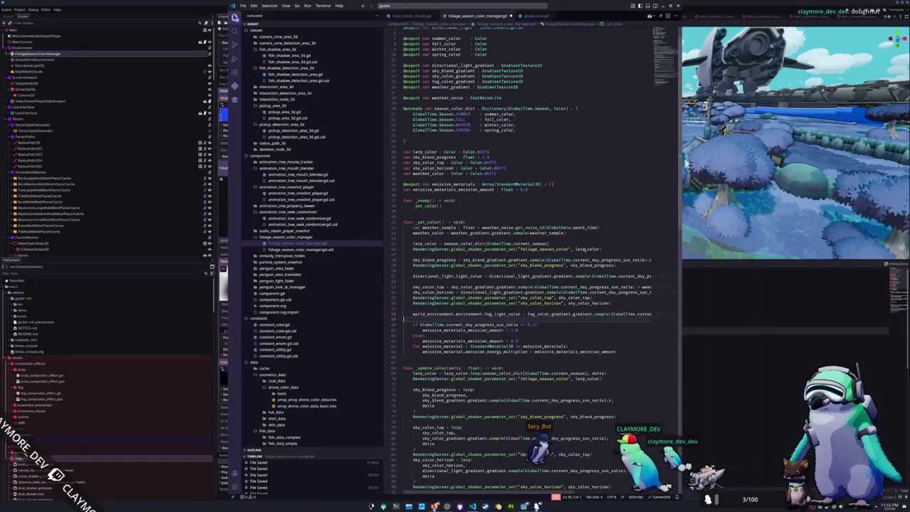
pyautogui.press('Up')
pyautogui.press('Up')
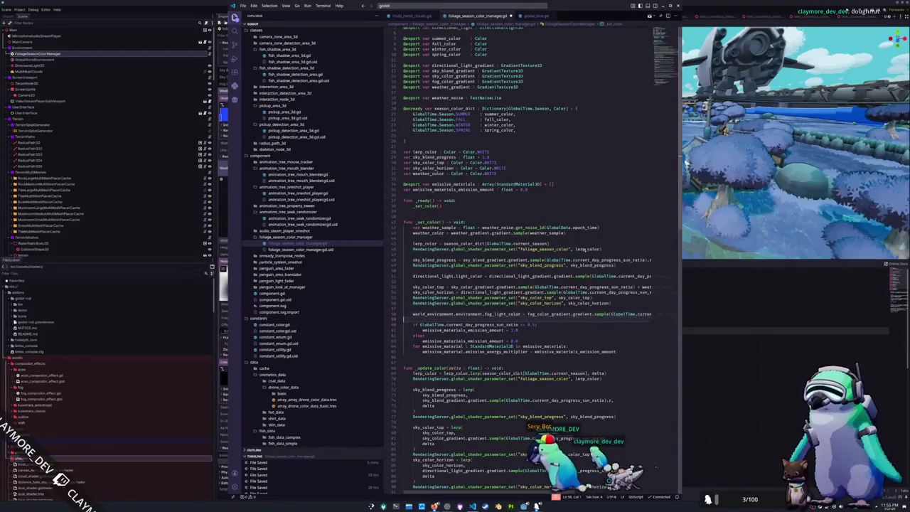
pyautogui.press('Up')
pyautogui.press('Up')
pyautogui.press('Up')
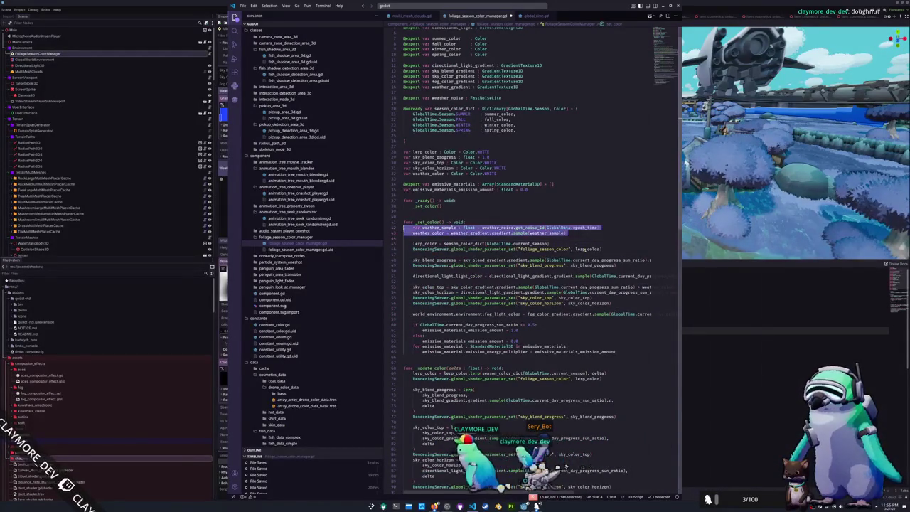
pyautogui.press('Down')
pyautogui.press('Down')
pyautogui.press('Down')
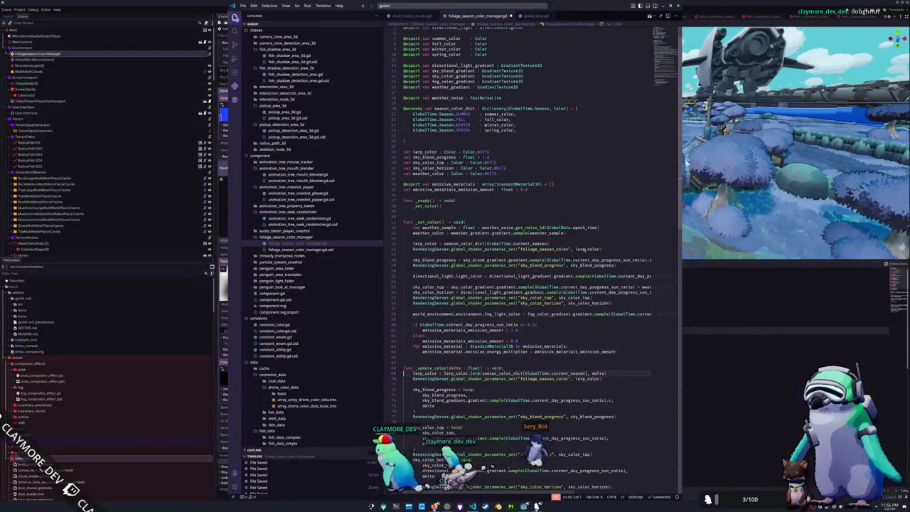
pyautogui.hotkey('ctrl', 'v')
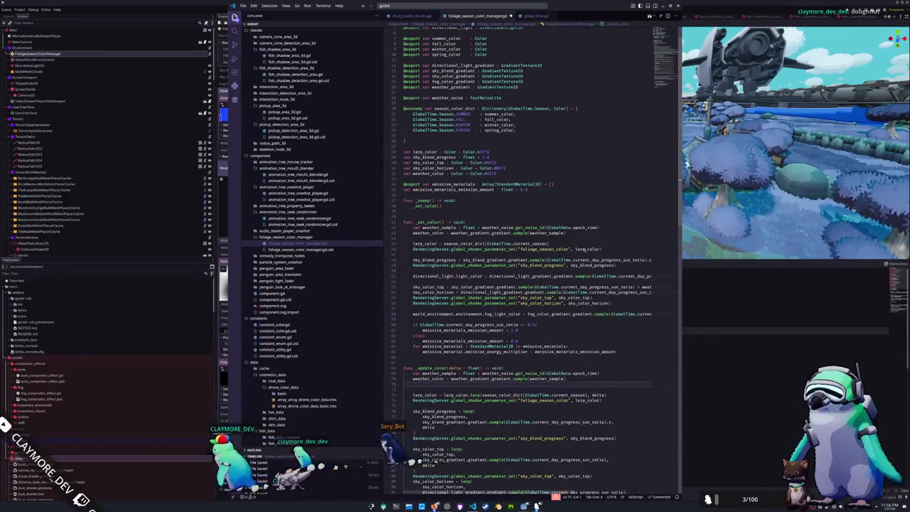
pyautogui.press('Delete')
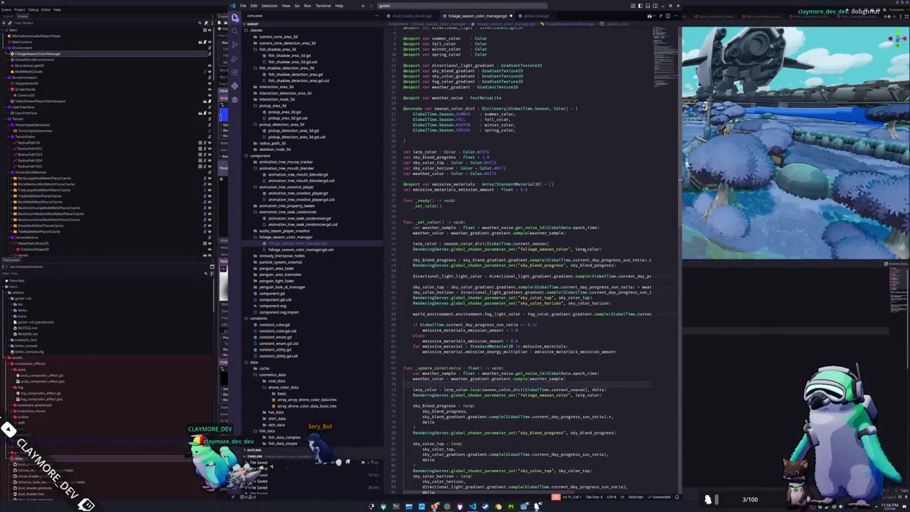
pyautogui.press('Up')
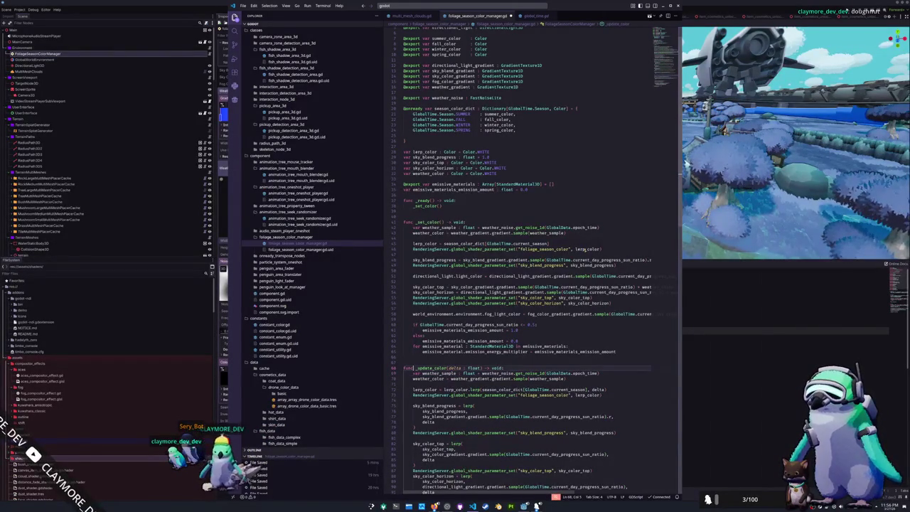
pyautogui.press('Up')
pyautogui.press('Up')
pyautogui.press('Up')
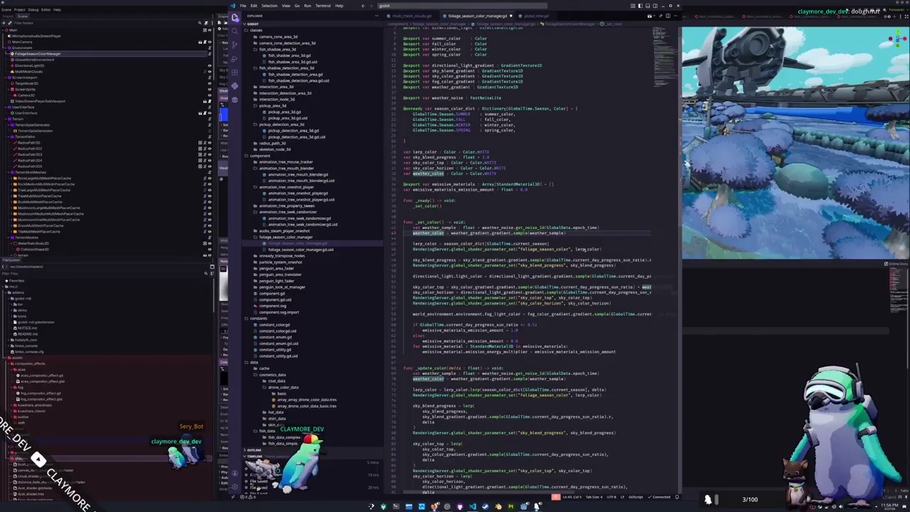
pyautogui.hotkey('ctrl', 'shift', 'Return')
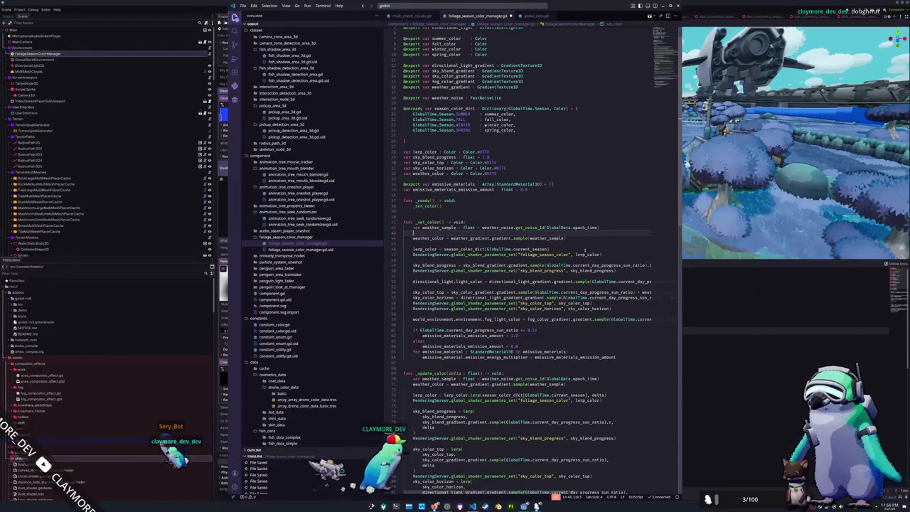
pyautogui.hotkey('ctrl', 'z')
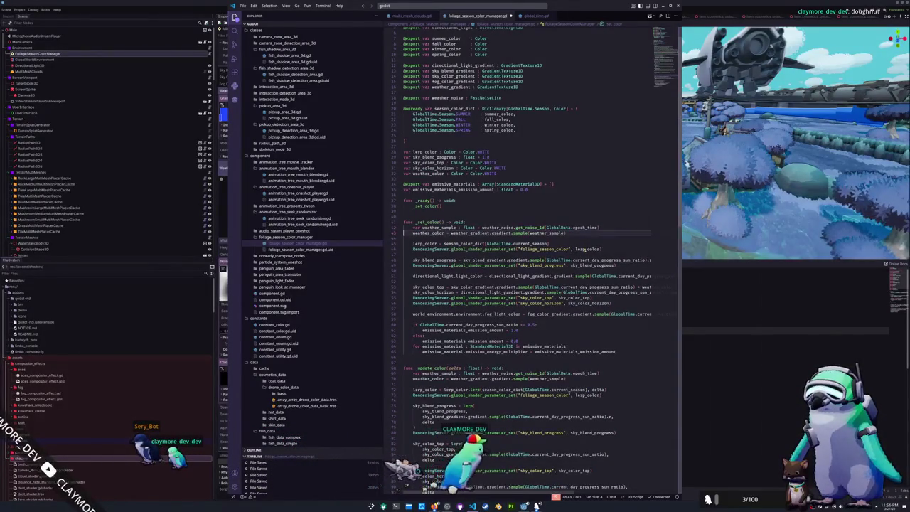
pyautogui.press('Down')
pyautogui.press('Down')
pyautogui.press('Down')
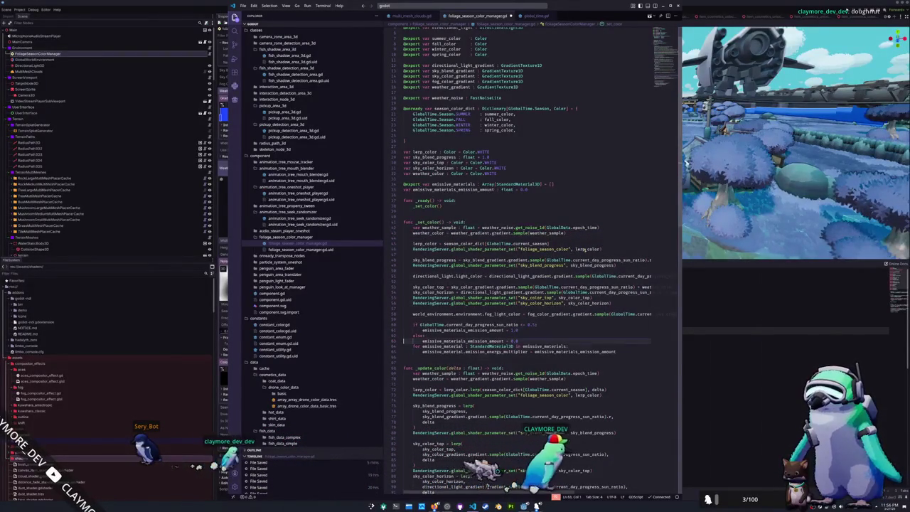
pyautogui.click(413, 384)
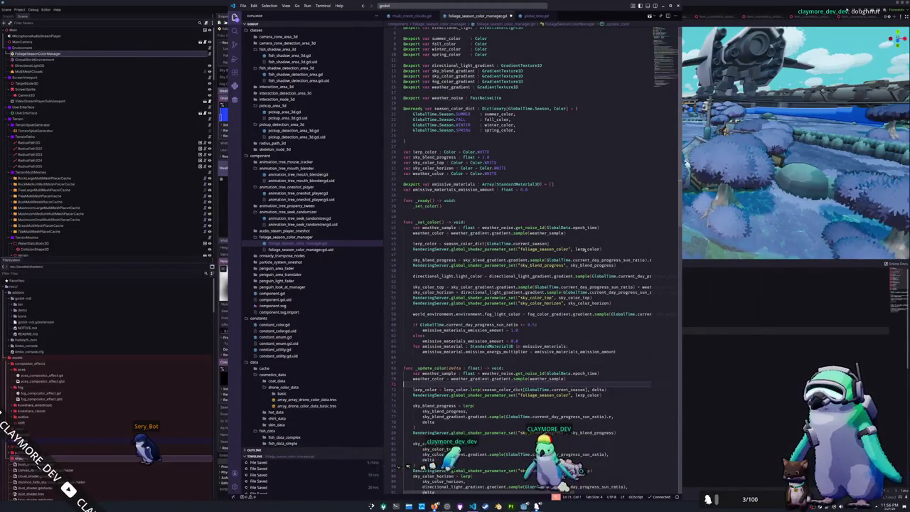
pyautogui.press('Down')
pyautogui.press('Down')
pyautogui.hotkey('ctrl', 'v')
pyautogui.press('End')
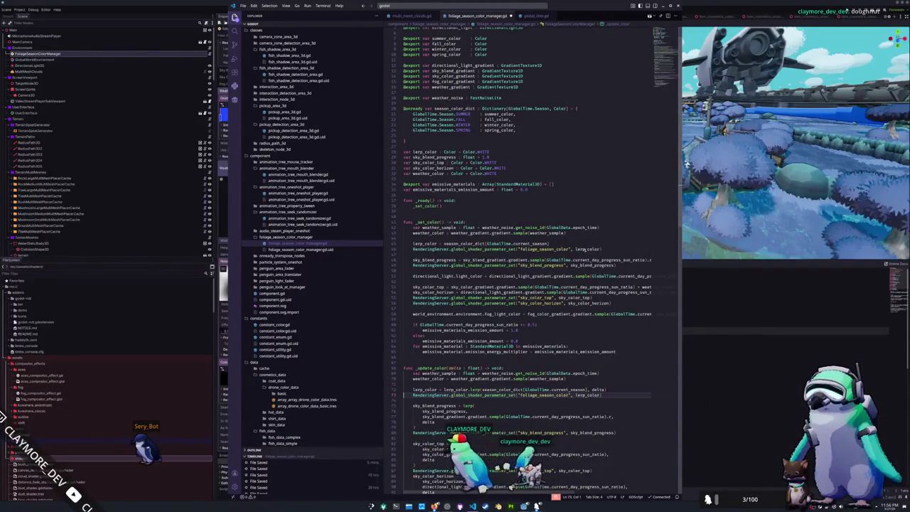
pyautogui.press('Left')
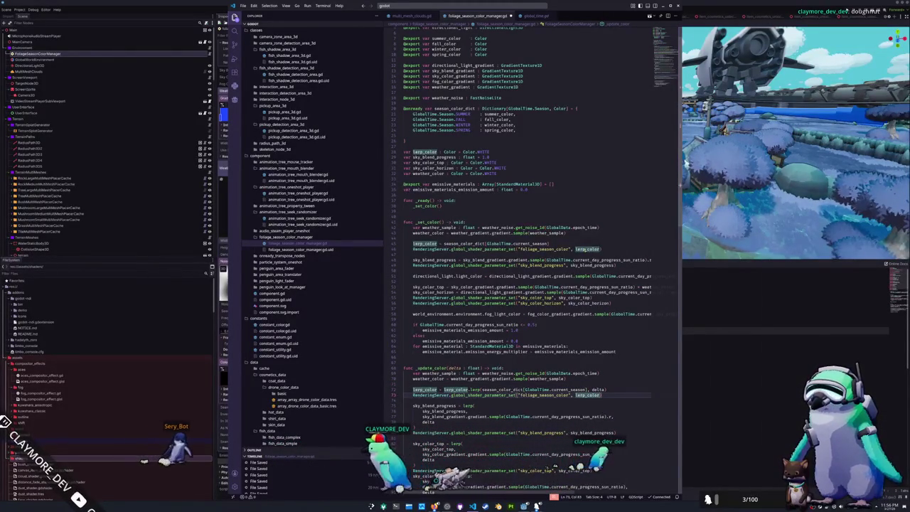
pyautogui.write('+ weather_color')
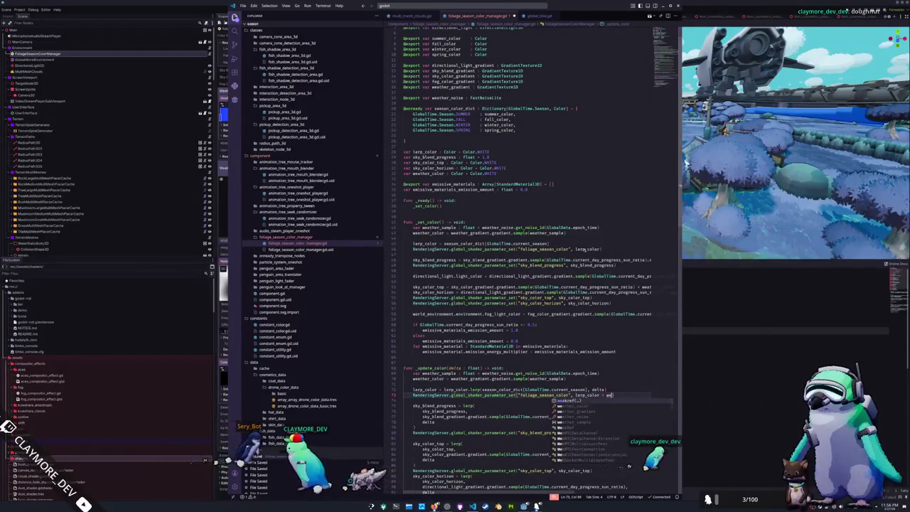
pyautogui.press('Up')
pyautogui.press('Up')
pyautogui.press('Up')
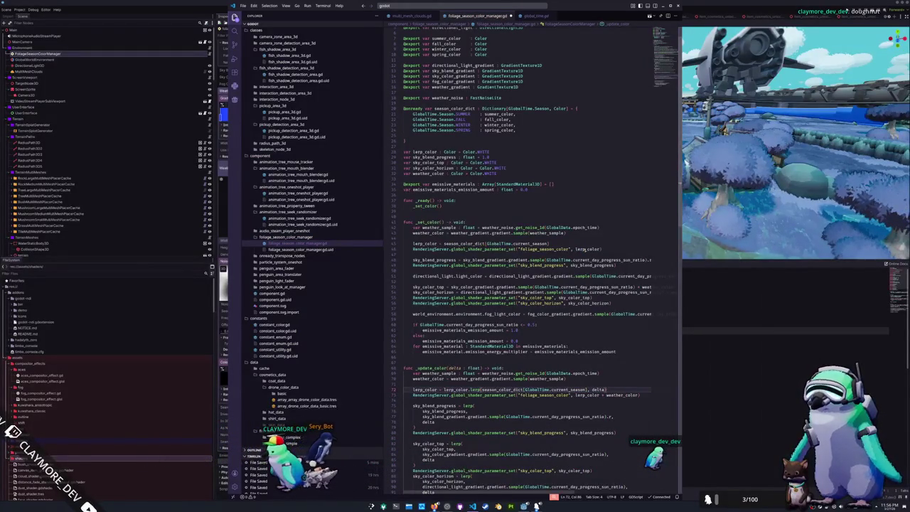
pyautogui.press('Up')
pyautogui.press('Up')
pyautogui.press('Up')
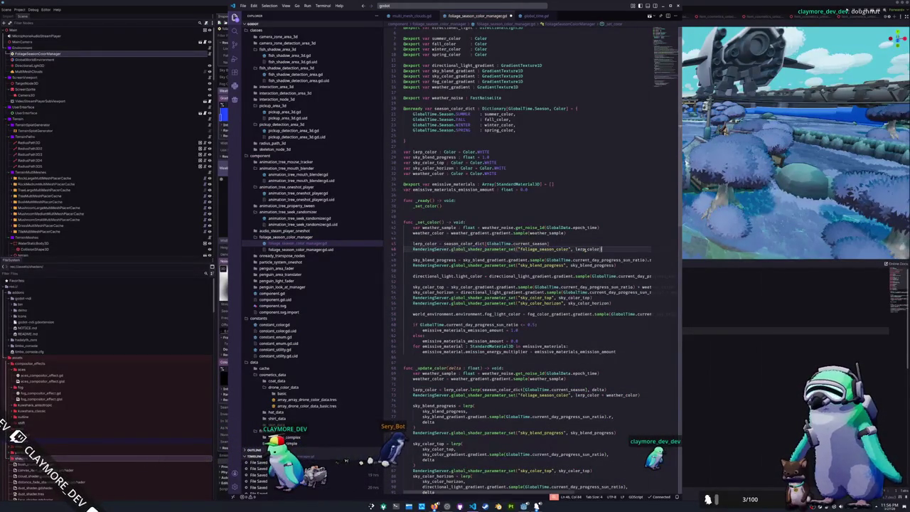
pyautogui.press('Down')
pyautogui.hotkey('ctrl', 'z')
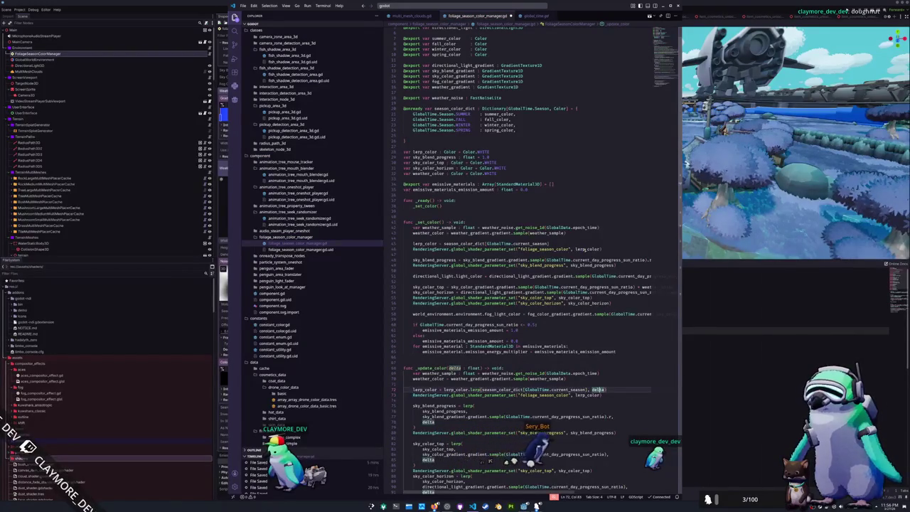
pyautogui.press('Up')
pyautogui.press('Up')
pyautogui.press('Up')
pyautogui.press('End')
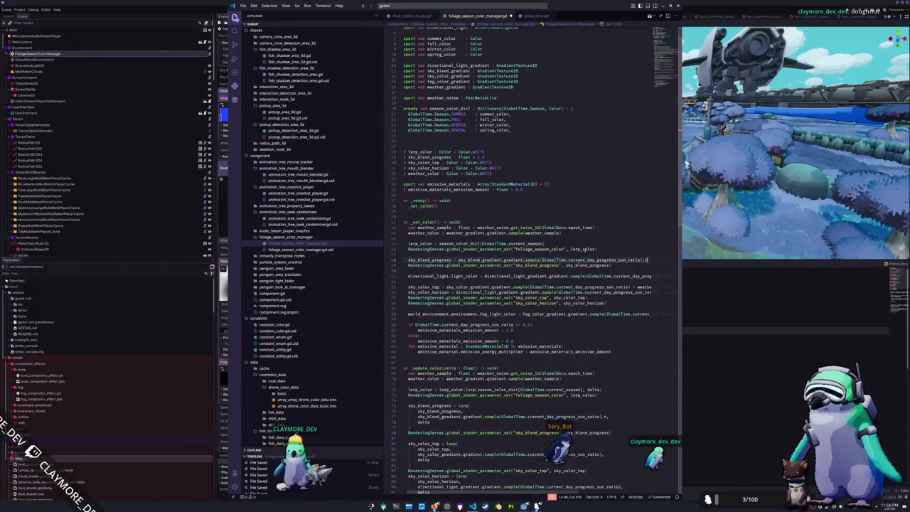
pyautogui.press('Down')
pyautogui.press('Down')
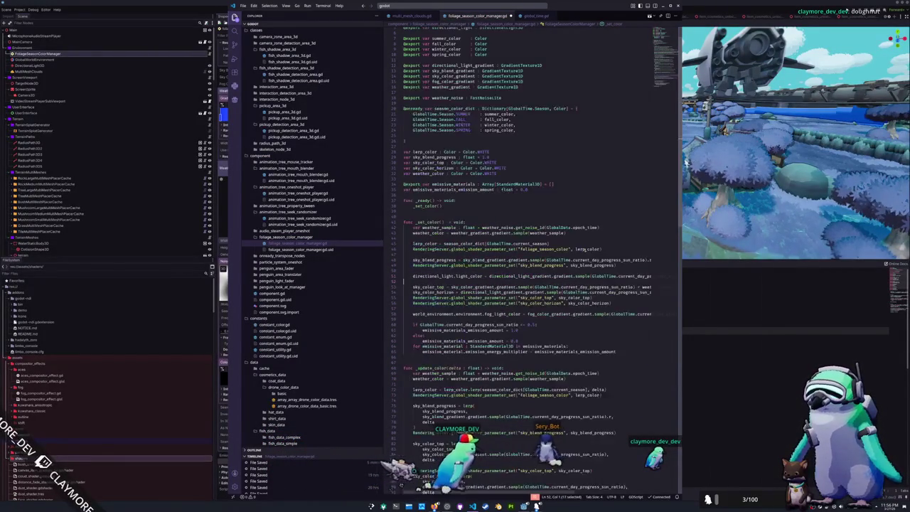
pyautogui.hotkey('shift', 'End')
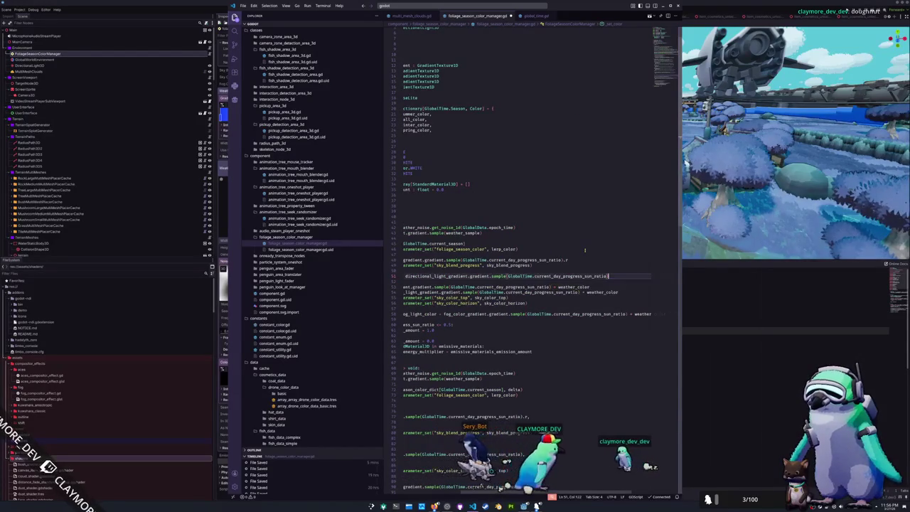
pyautogui.press('Down')
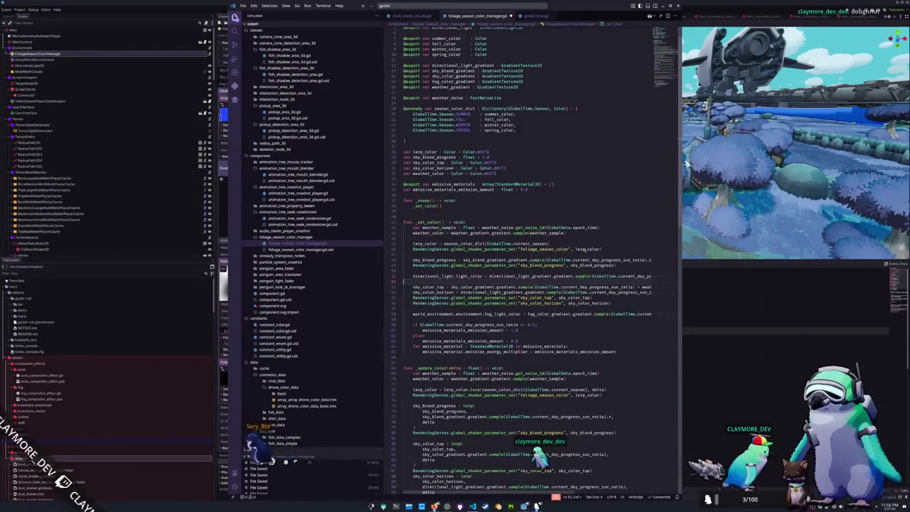
# Move sky_color_top's * weather_color multiplier into its global_shader_parameter_set call
pyautogui.press('Down')
pyautogui.press('Down')
pyautogui.press('Down')
pyautogui.press('End')
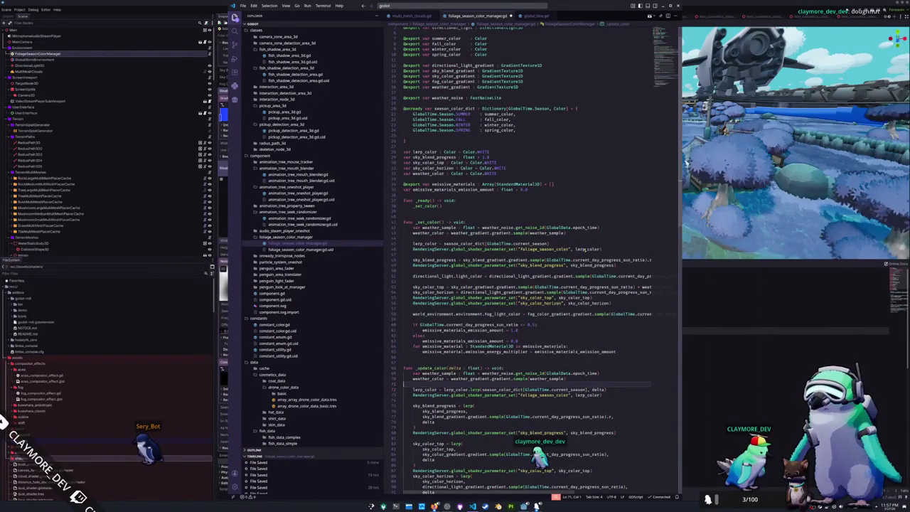
pyautogui.press('Up')
pyautogui.press('End')
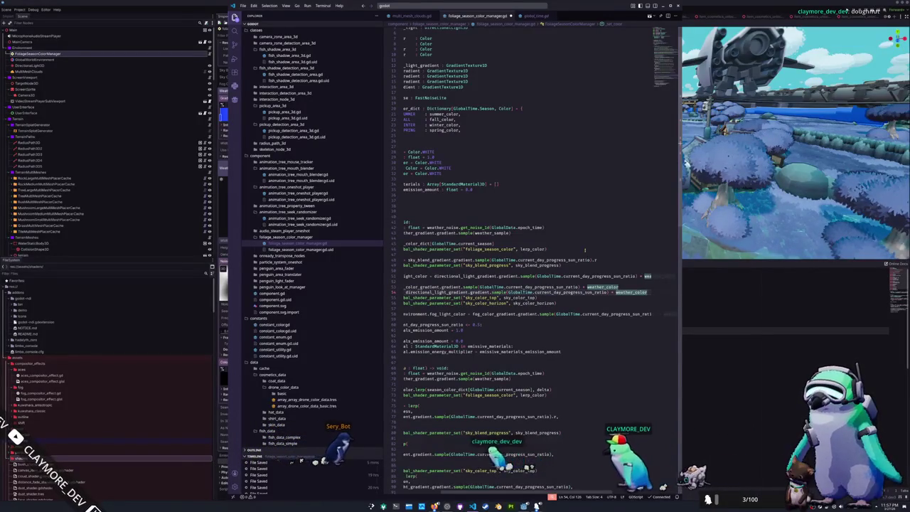
pyautogui.press('Down')
pyautogui.press('Home')
pyautogui.press('Home')
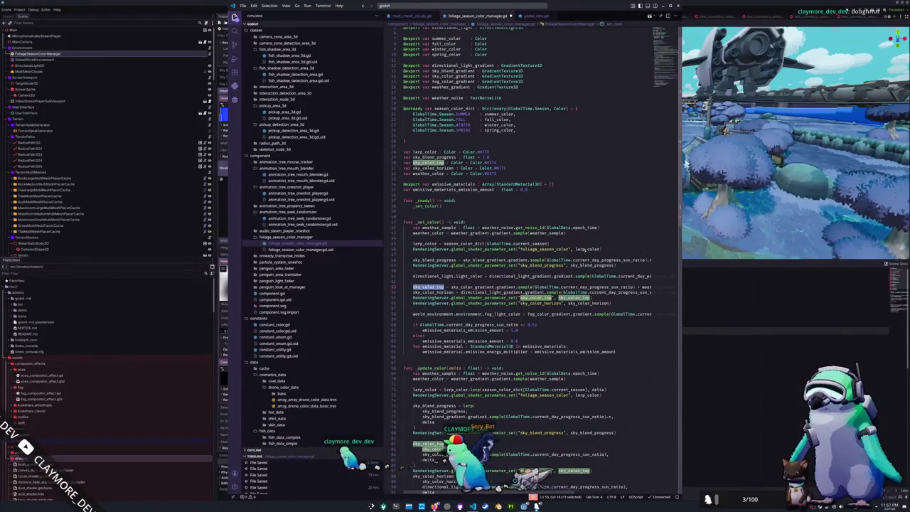
pyautogui.click(447, 292)
pyautogui.click(645, 287)
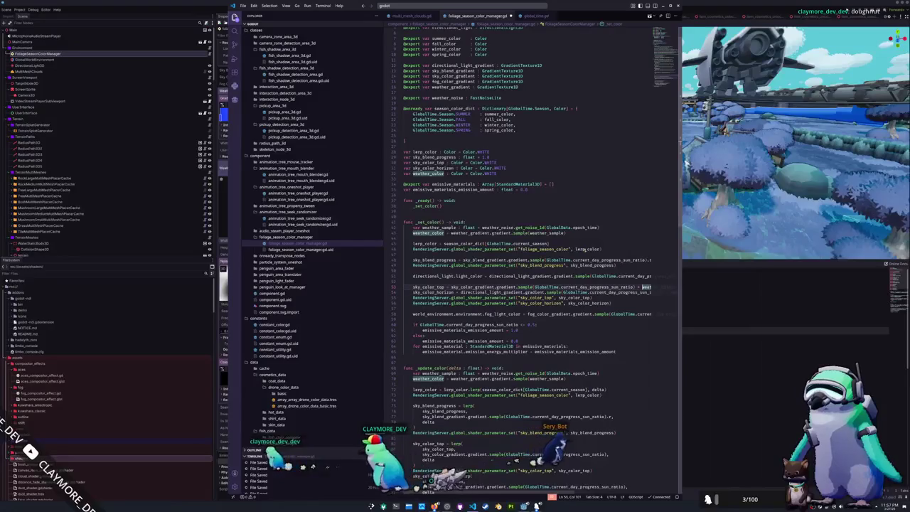
pyautogui.hotkey('ctrl', 'BackSpace')
pyautogui.hotkey('ctrl', 'BackSpace')
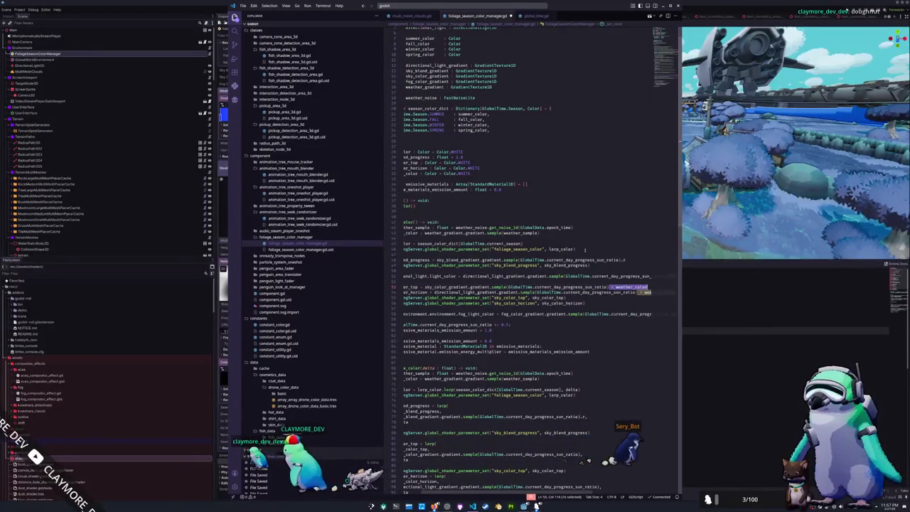
pyautogui.press('Down')
pyautogui.press('Down')
pyautogui.press('Left')
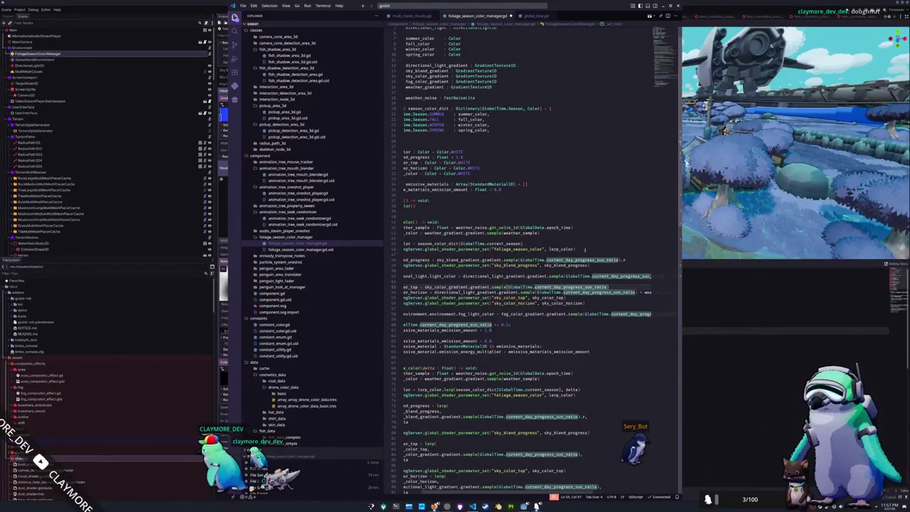
pyautogui.write('* weather_color')
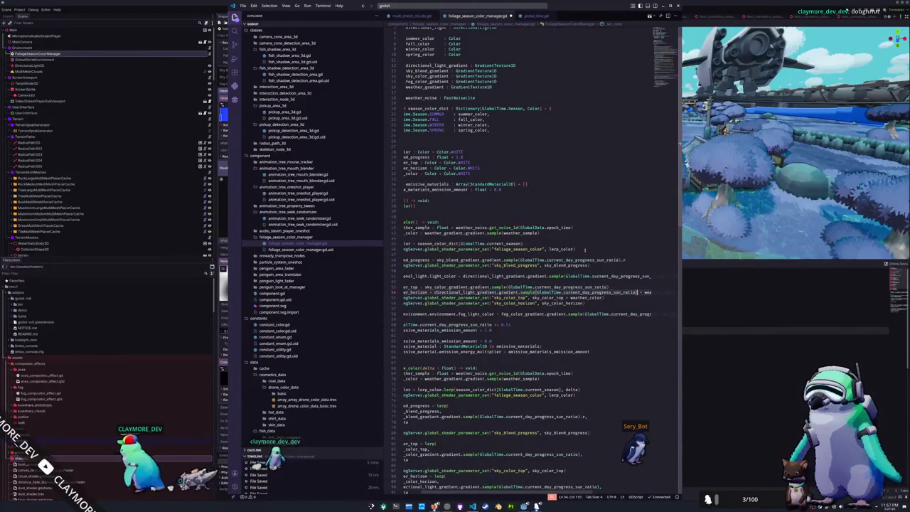
# Cut * weather_color from the sky_color_horizon assignment for its shader call
pyautogui.press('Up')
pyautogui.press('End')
pyautogui.hotkey('ctrl', 'shift', 'Left')
pyautogui.hotkey('ctrl', 'shift', 'Left')
pyautogui.hotkey('ctrl', 'x')
pyautogui.press('Down')
pyautogui.press('Down')
pyautogui.press('Left')
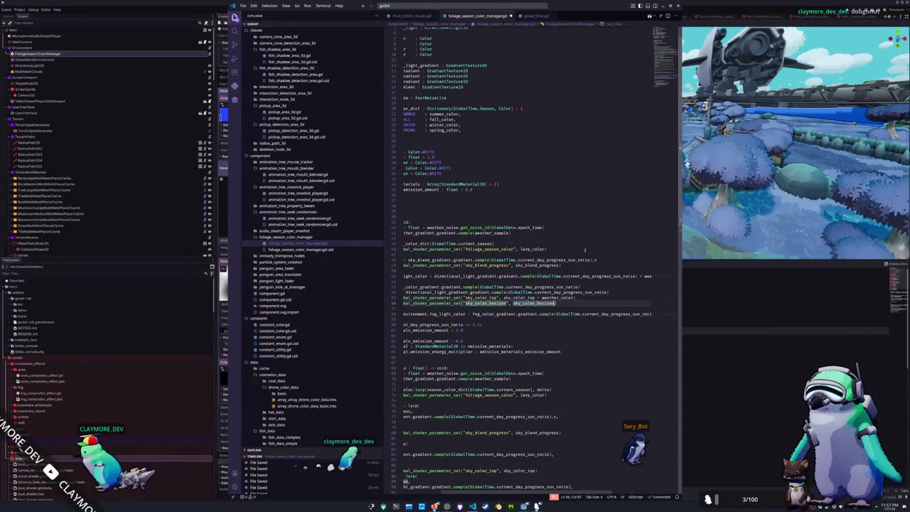
# Open blank lines above the weather_color declaration in the variable block
pyautogui.press('Down')
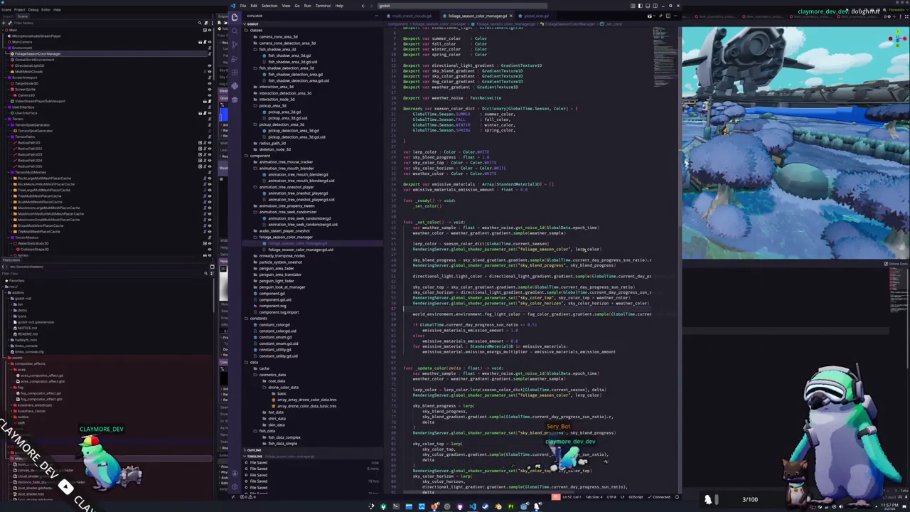
pyautogui.press('Up')
pyautogui.press('Up')
pyautogui.press('Up')
pyautogui.press('Up')
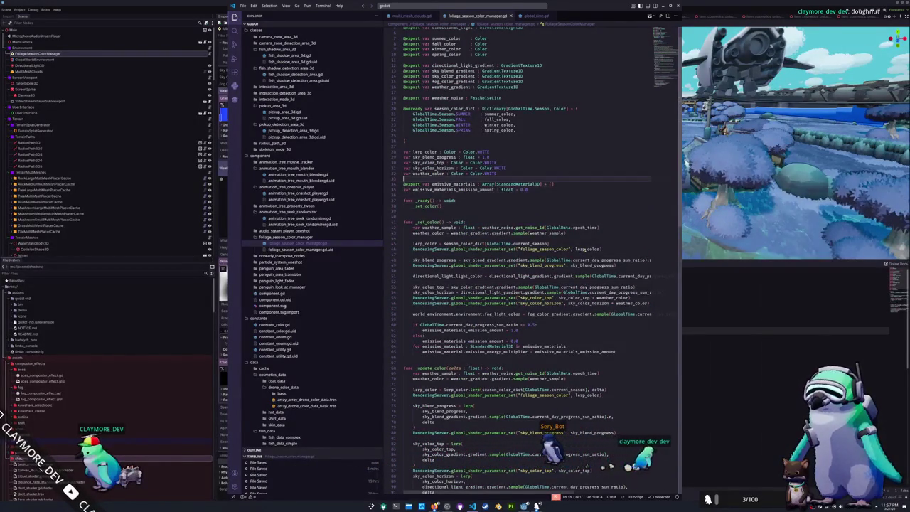
pyautogui.press('Return')
pyautogui.press('Up')
pyautogui.press('Return')
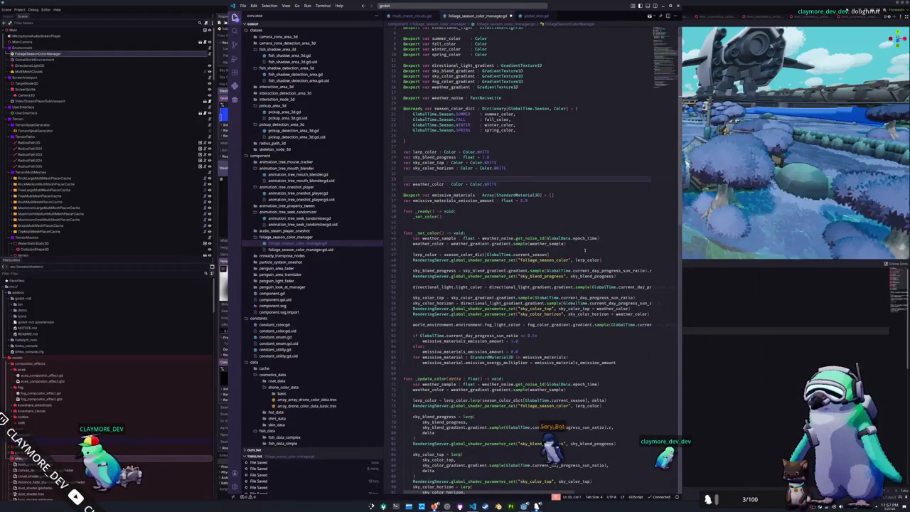
# Start a 'var weather_' declaration, checking the sky_weather_progress uniform name in the cloud shader
pyautogui.write('var weather')
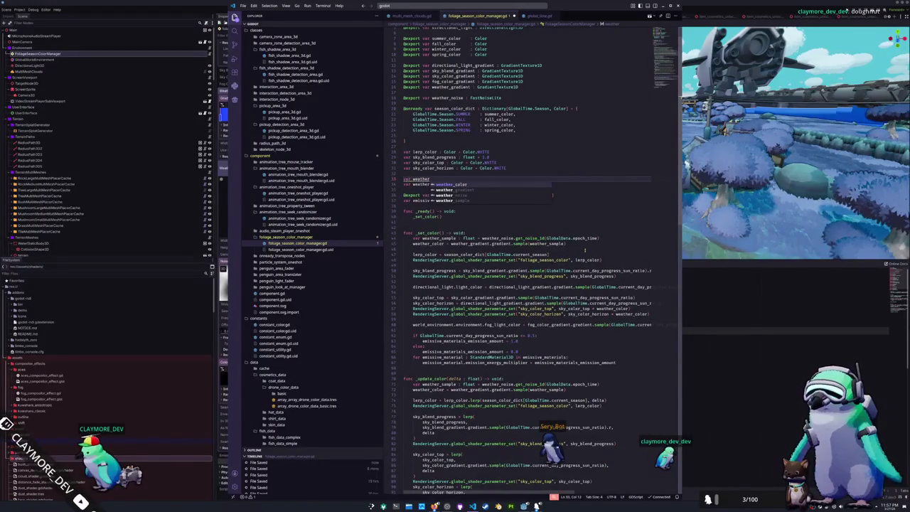
pyautogui.hotkey('shift', 'Up')
pyautogui.press('BackSpace')
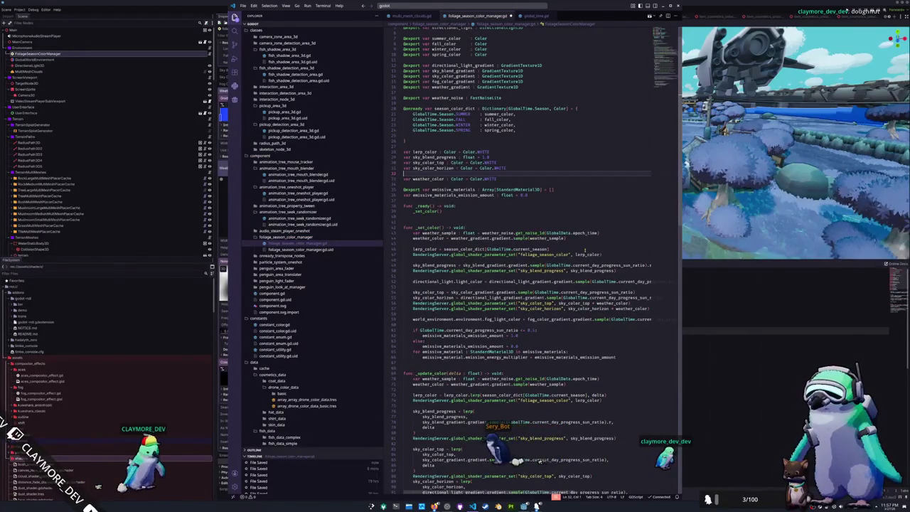
pyautogui.press('Return')
pyautogui.write('var weather_')
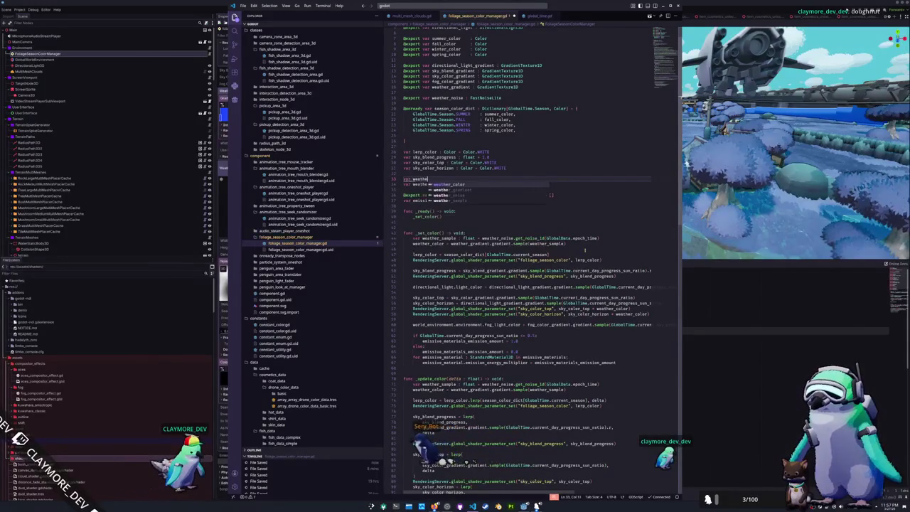
pyautogui.write('sign')
pyautogui.press('BackSpace')
pyautogui.press('BackSpace')
pyautogui.press('BackSpace')
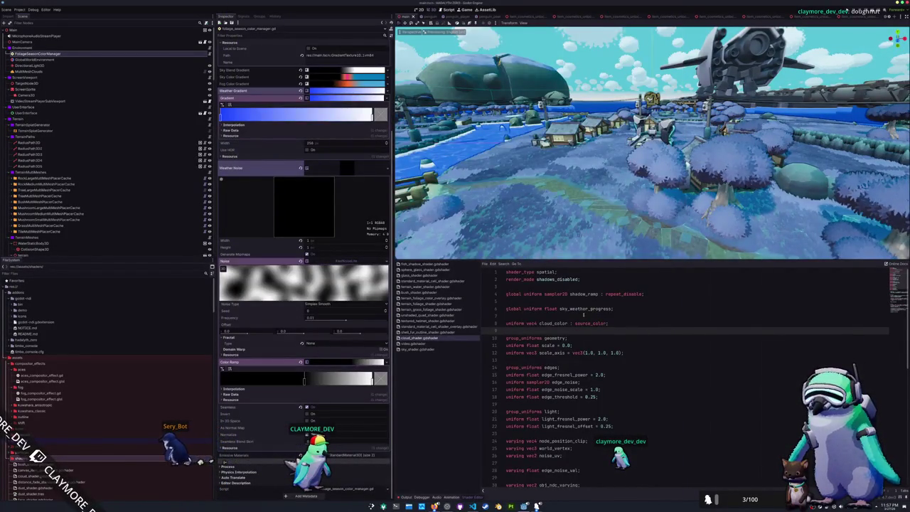
pyautogui.click(591, 309)
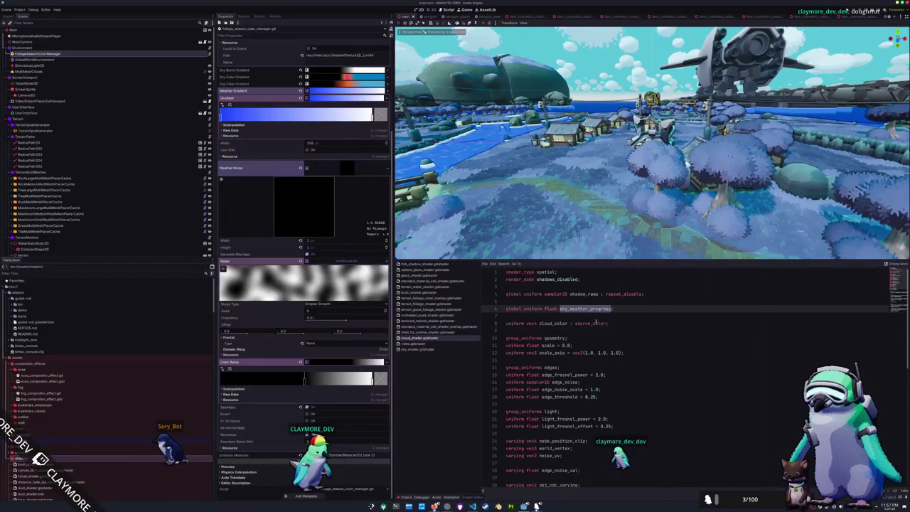
pyautogui.hotkey('alt', 'Tab')
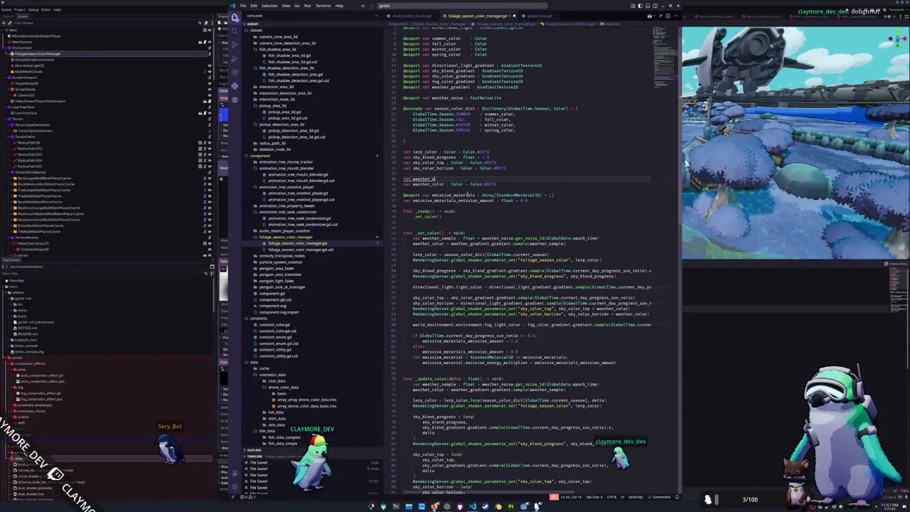
# Type weather_progress as a float and duplicate the weather_noise export line
pyautogui.write('rogress : float = 0.0')
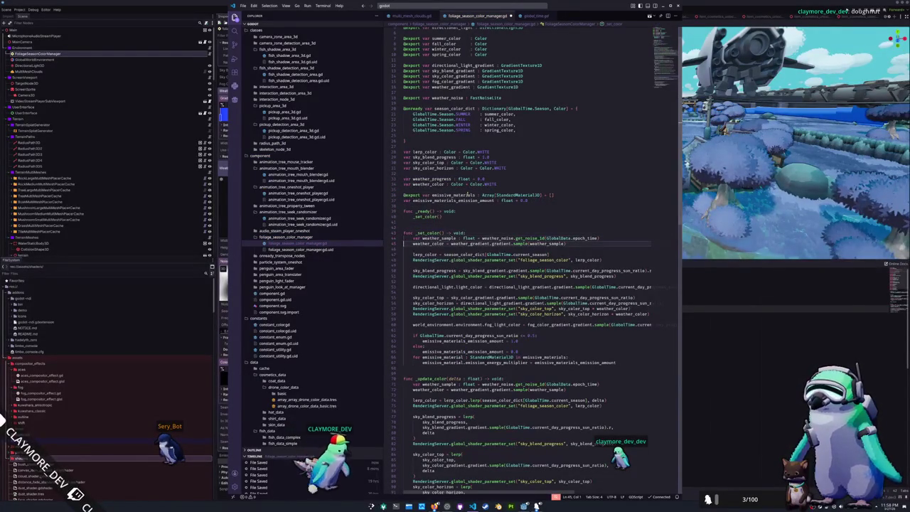
pyautogui.press('Up')
pyautogui.press('Up')
pyautogui.press('Up')
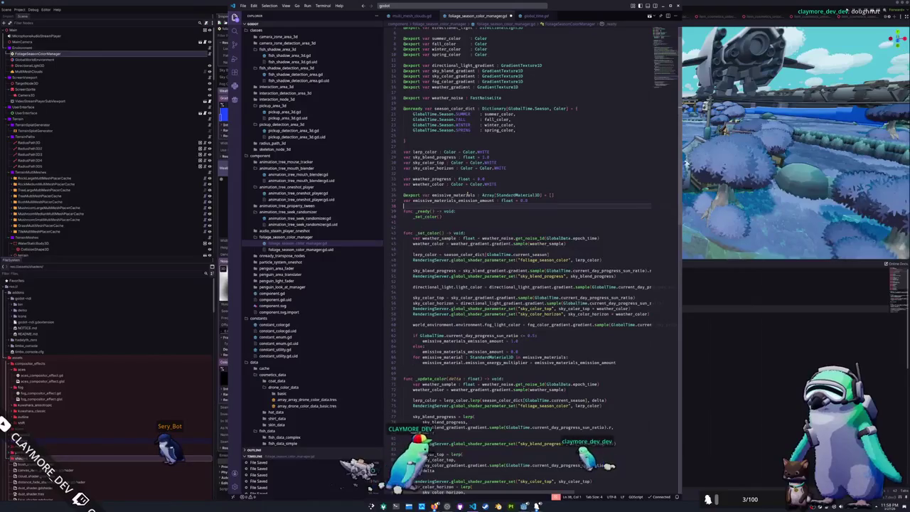
pyautogui.press('Up')
pyautogui.press('Up')
pyautogui.press('Up')
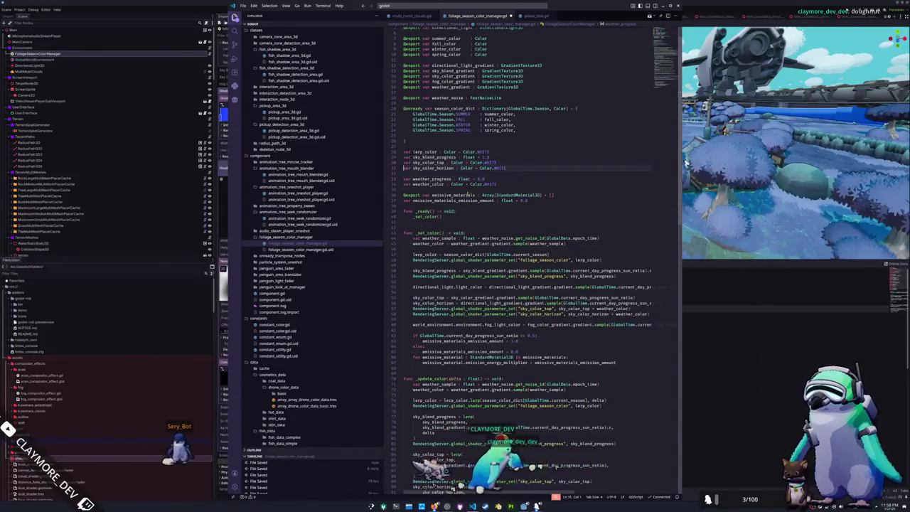
pyautogui.press('Up')
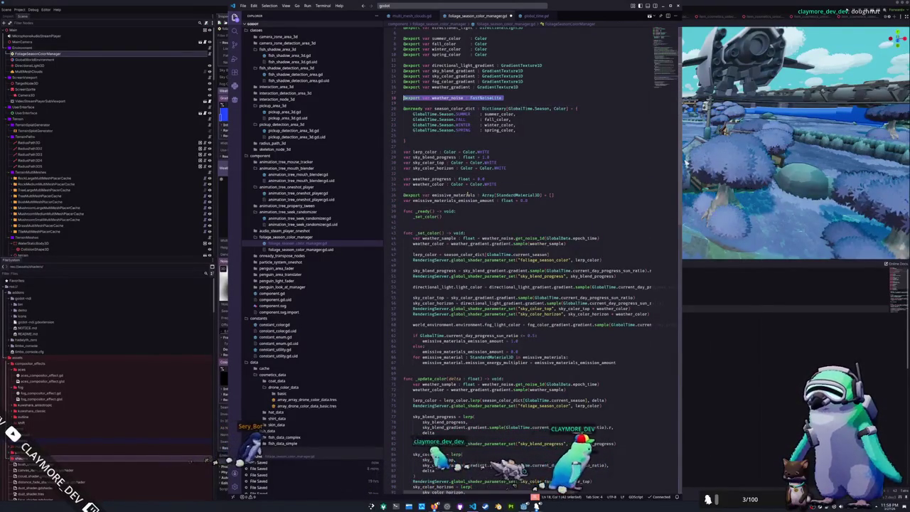
pyautogui.press('Up')
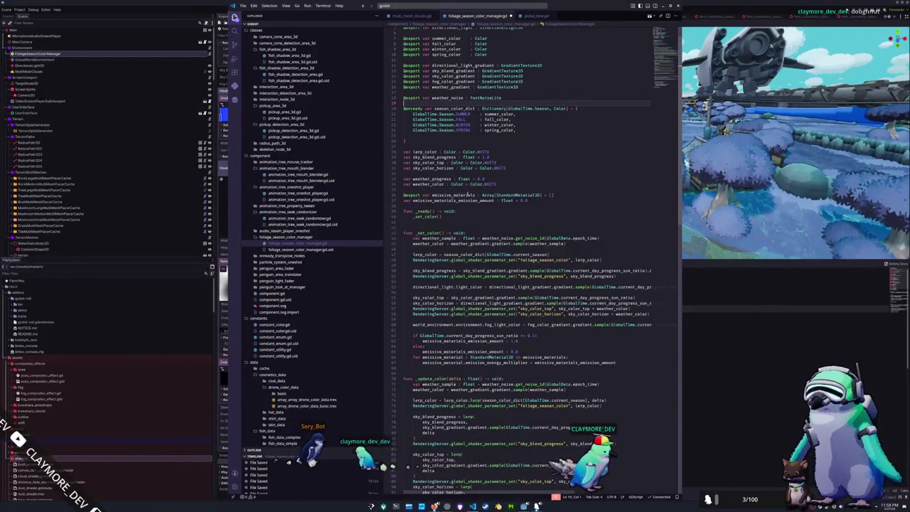
pyautogui.press('Up')
pyautogui.hotkey('ctrl', 'c')
pyautogui.press('Up')
pyautogui.press('Up')
pyautogui.hotkey('ctrl', 'v')
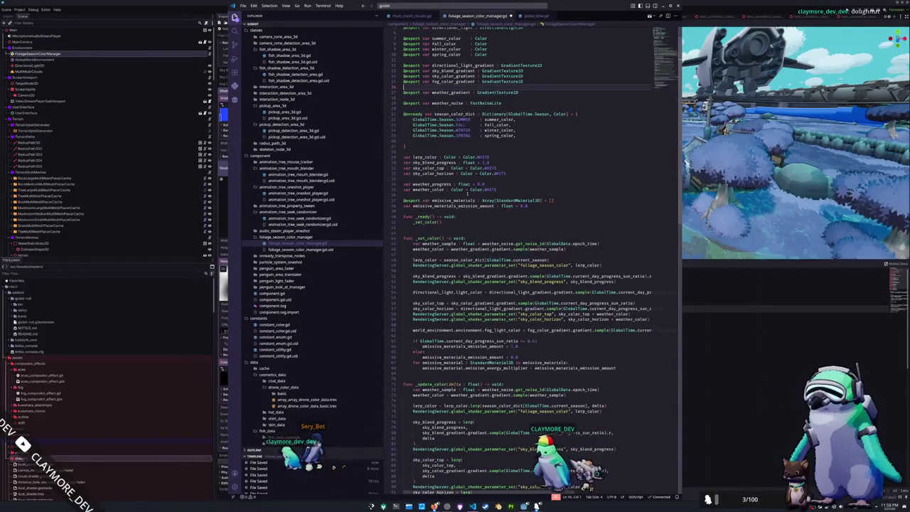
pyautogui.press('Return')
pyautogui.press('Up')
pyautogui.press('Down')
pyautogui.press('Down')
pyautogui.press('Delete')
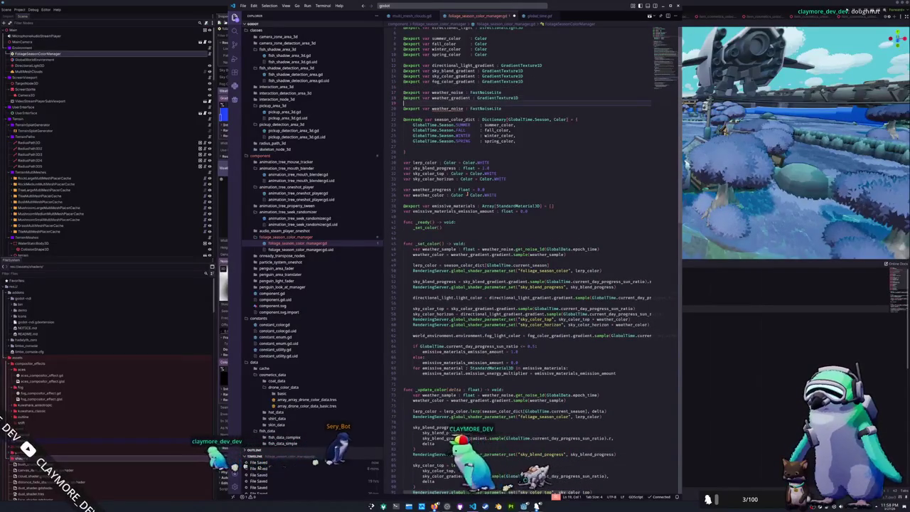
# Reorder the weather exports and make the copy weather_progress_gradient of type GradientTexture1D
pyautogui.hotkey('alt', 'Up')
pyautogui.press('Up')
pyautogui.hotkey('alt', 'Up')
pyautogui.press('Down')
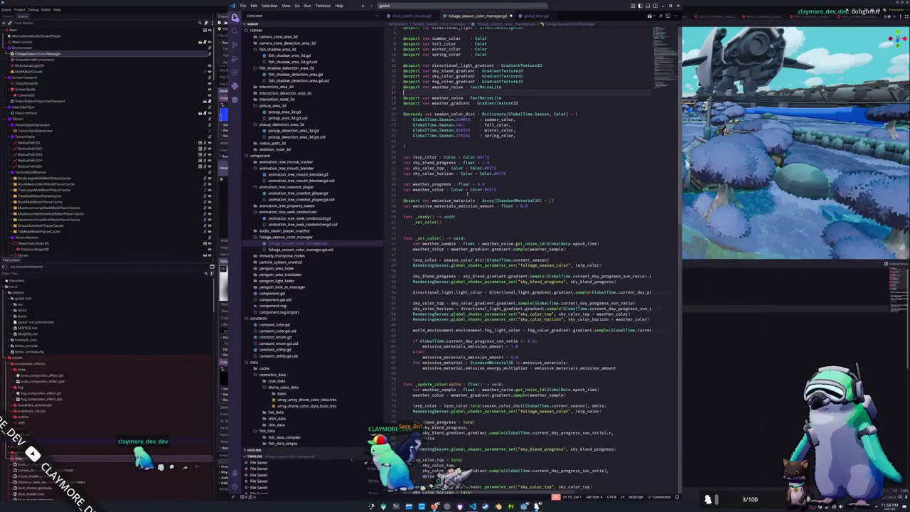
pyautogui.hotkey('ctrl', 'v')
pyautogui.press('BackSpace')
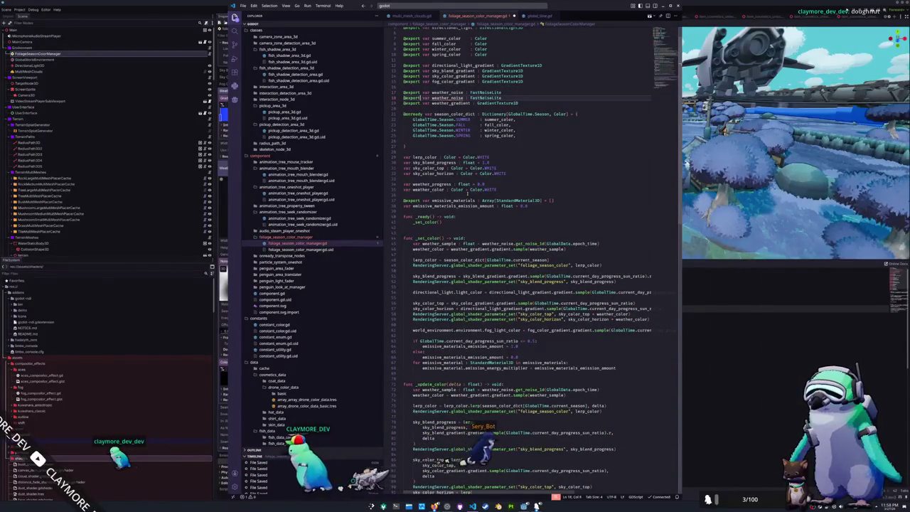
pyautogui.press('BackSpace')
pyautogui.press('BackSpace')
pyautogui.press('BackSpace')
pyautogui.write('c')
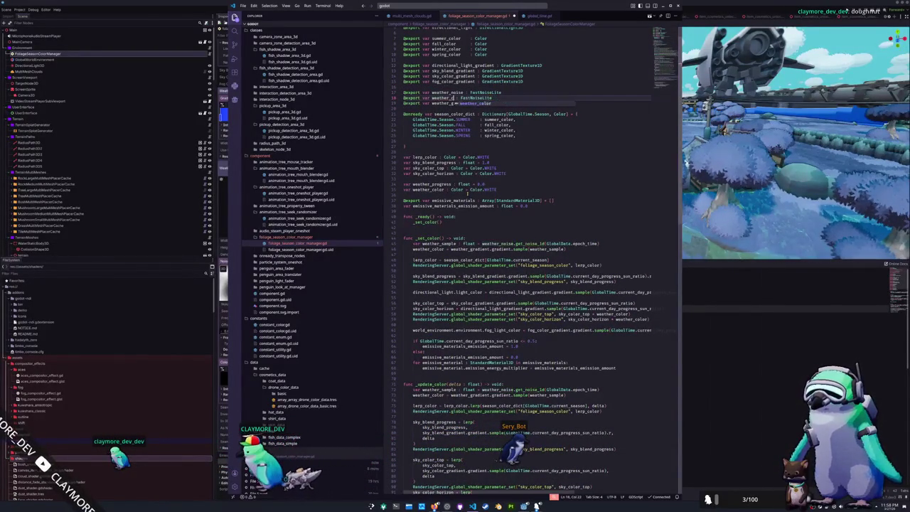
pyautogui.press('BackSpace')
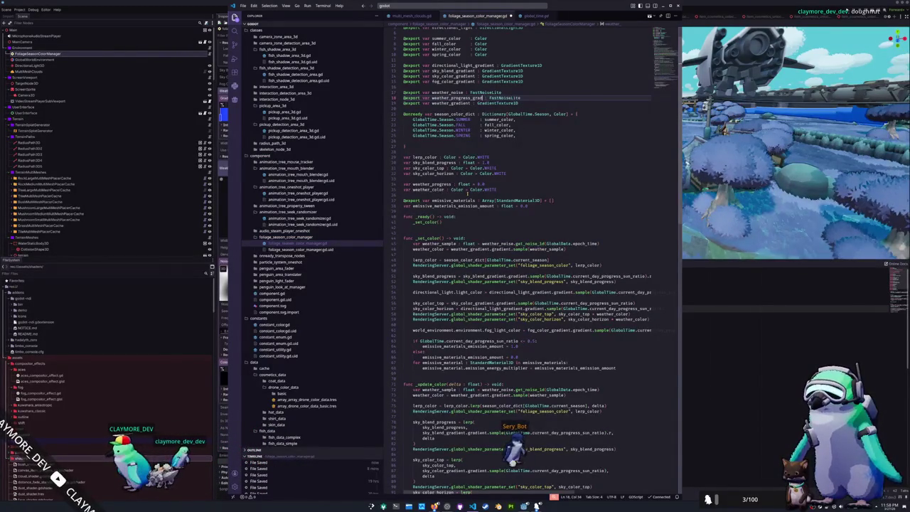
pyautogui.write('Gradient')
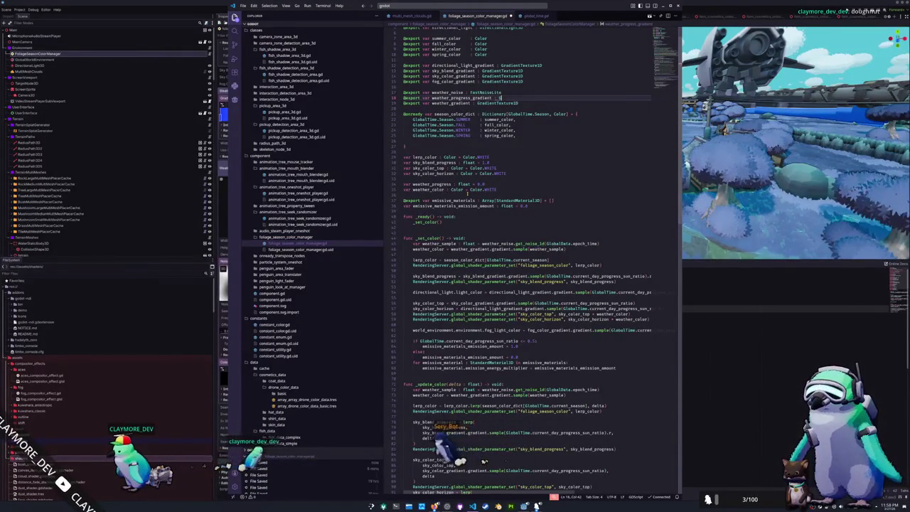
pyautogui.press('Down')
pyautogui.press('Return')
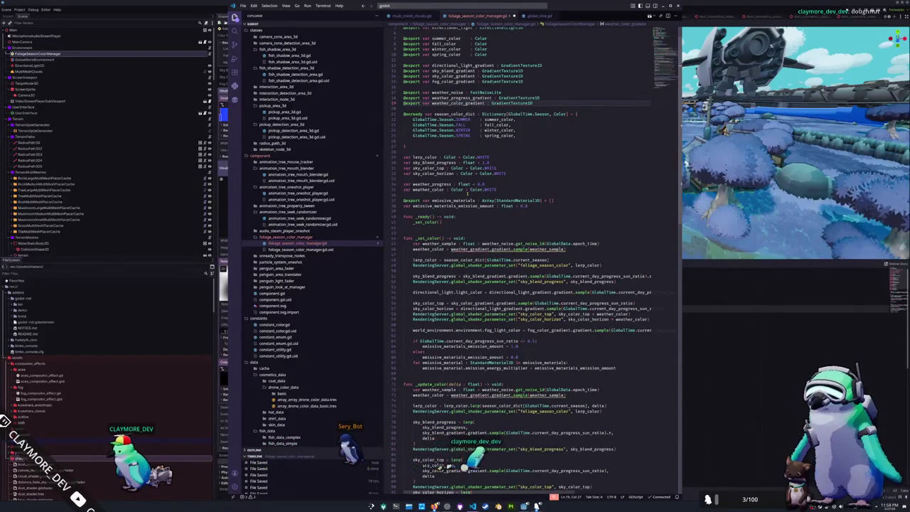
# Rename weather_gradient to weather_color_gradient in the weather_color assignment
pyautogui.press('Down')
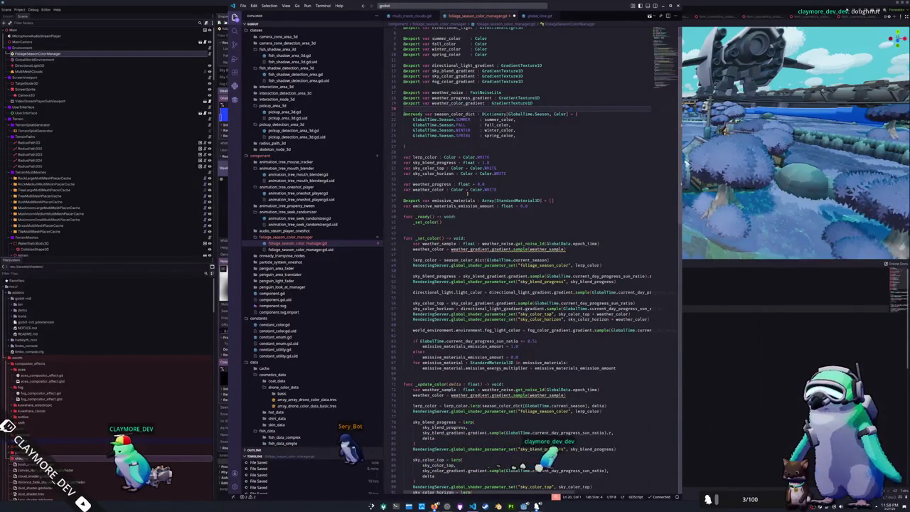
pyautogui.press('Down')
pyautogui.press('Down')
pyautogui.press('Down')
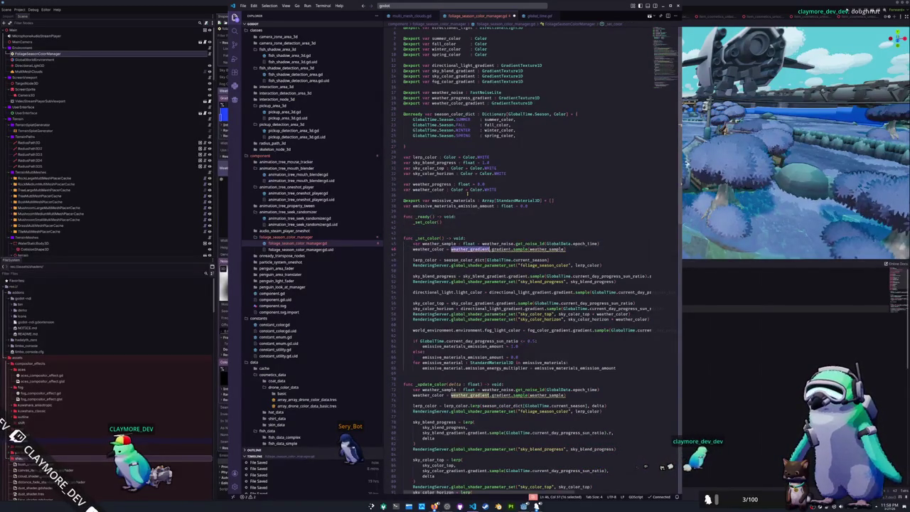
pyautogui.write('eather_co')
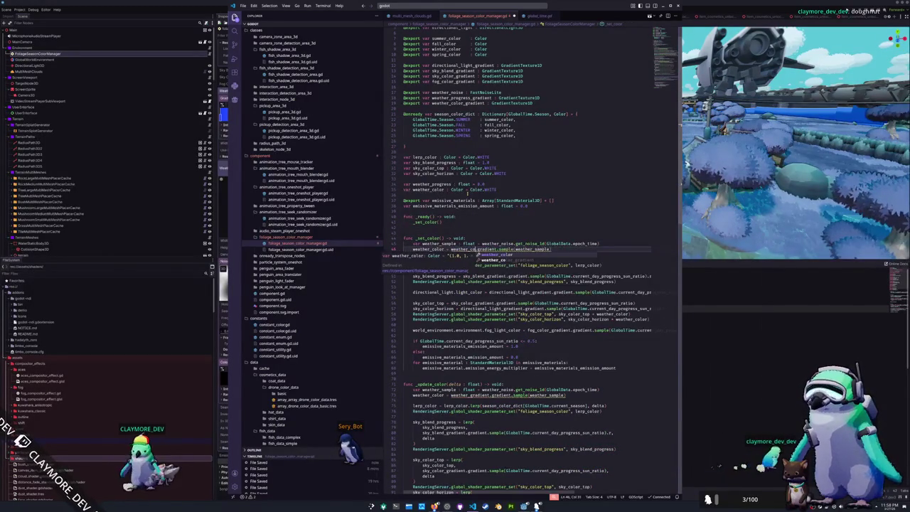
pyautogui.write('lor')
# Add weather_progress = weather_progress_gradient.gradient.sample(weather_sample) above the weather_color line
pyautogui.press('Escape')
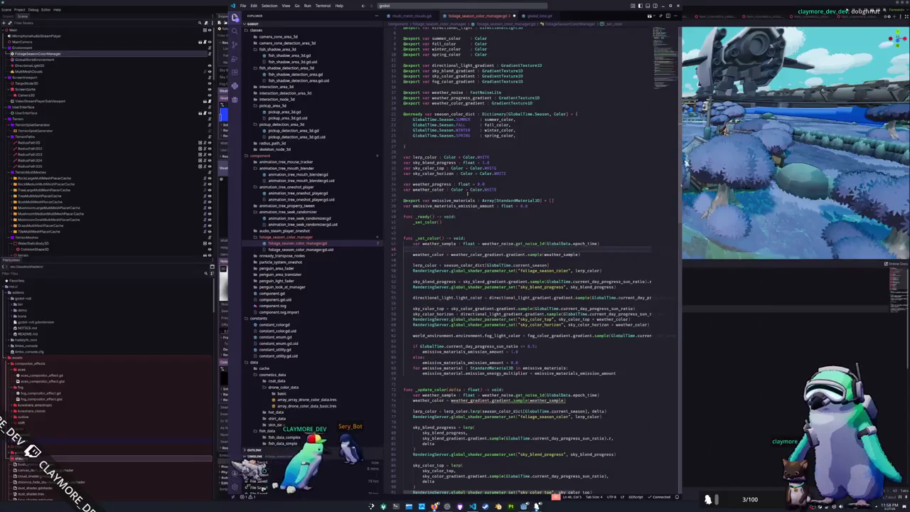
pyautogui.press('Up')
pyautogui.write('weather_progress = ')
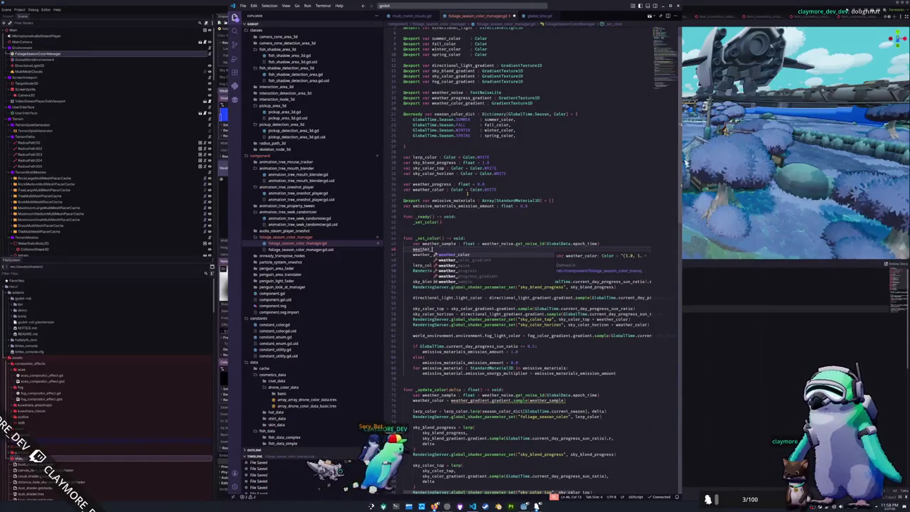
pyautogui.write('weather_pro')
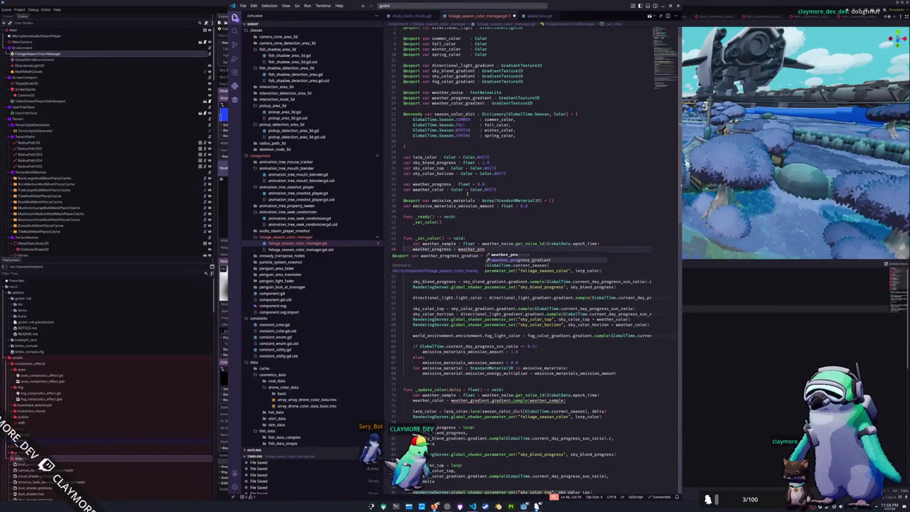
pyautogui.press('Tab')
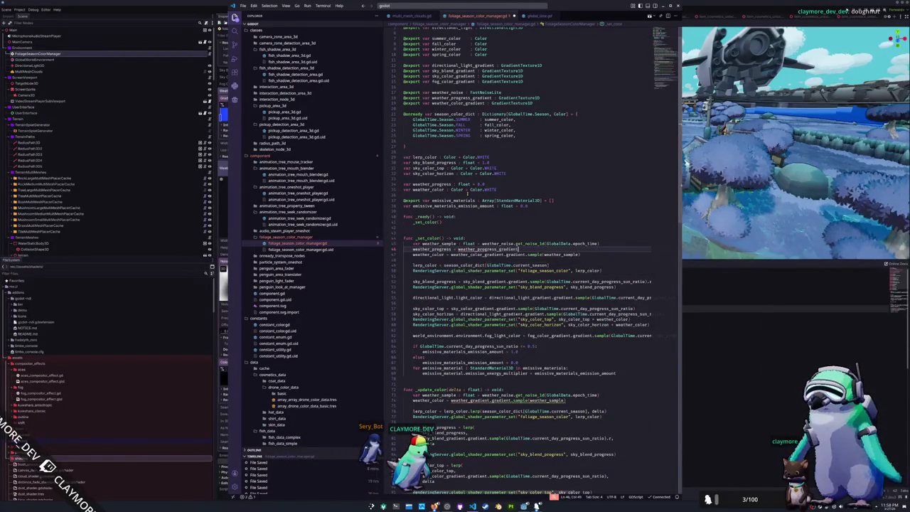
pyautogui.write('.gra')
pyautogui.press('Tab')
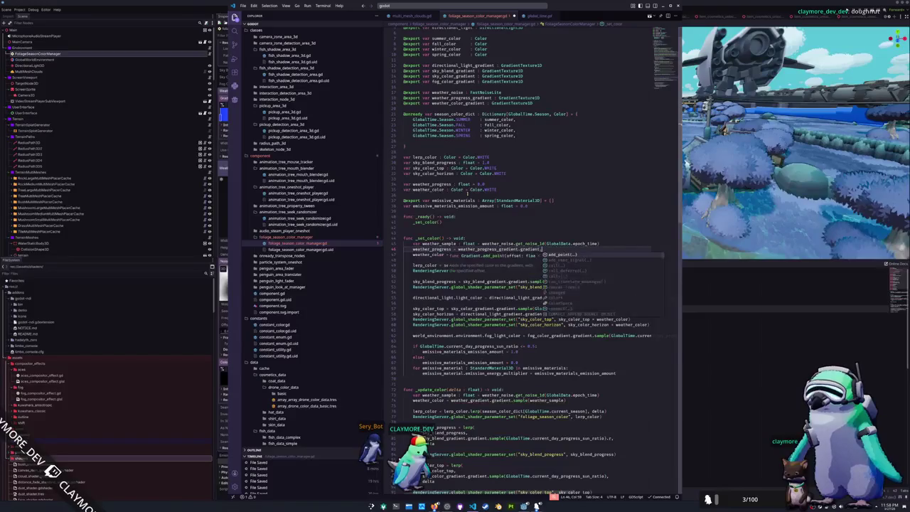
pyautogui.write('.get')
pyautogui.press('BackSpace')
pyautogui.press('BackSpace')
pyautogui.press('BackSpace')
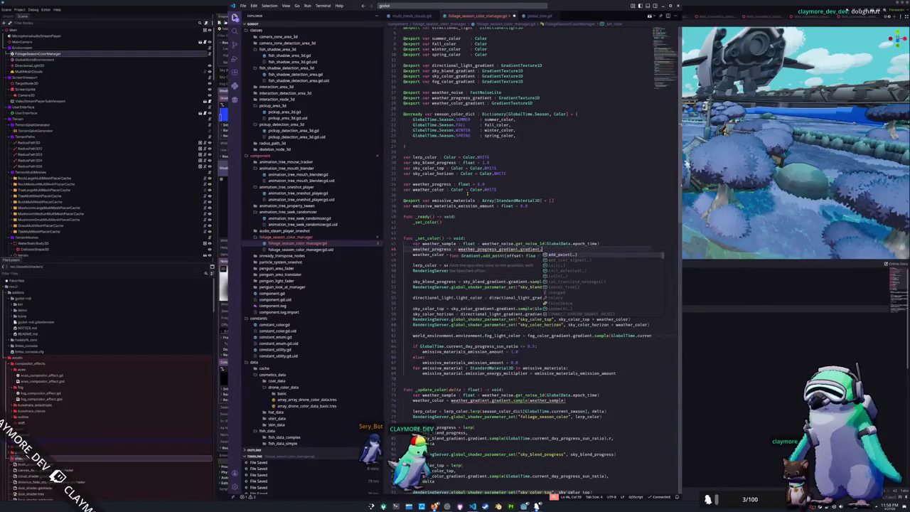
pyautogui.write('sample(weather_sample')
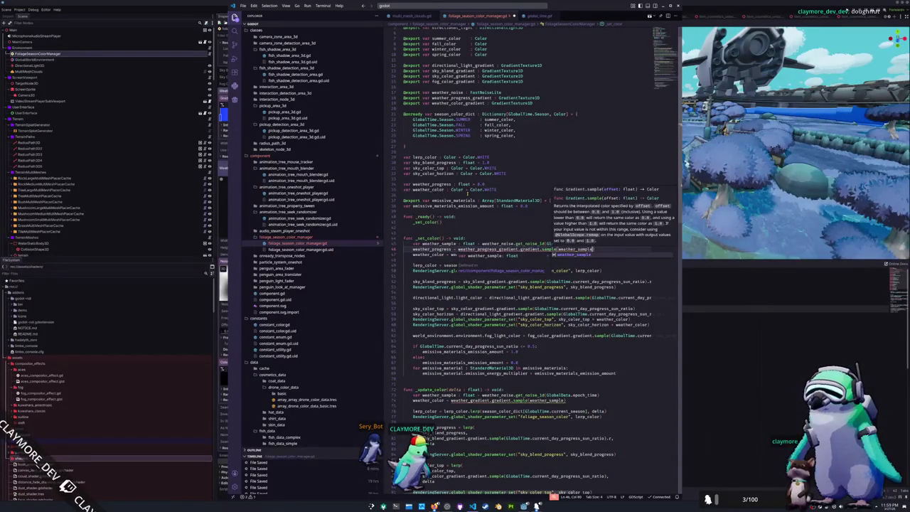
pyautogui.write(')')
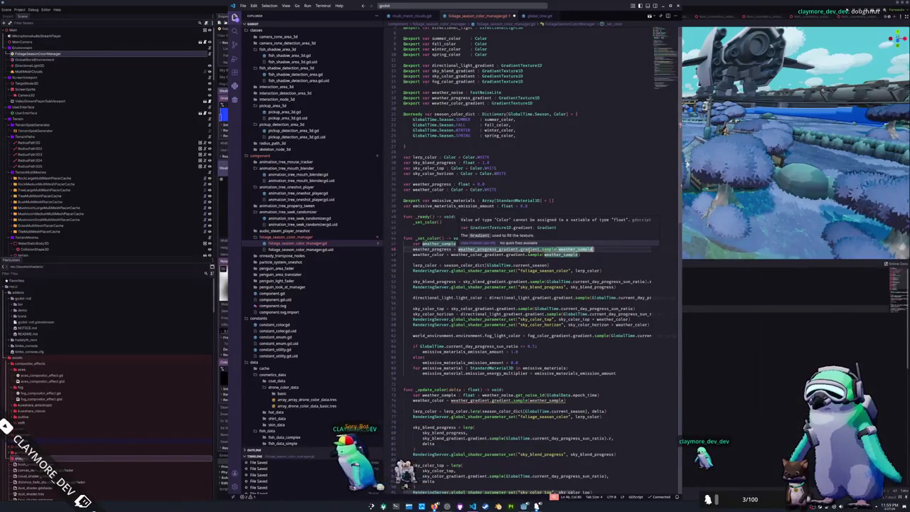
# Append .r to line 46 so weather_progress takes the sample's red channel
pyautogui.click(530, 249)
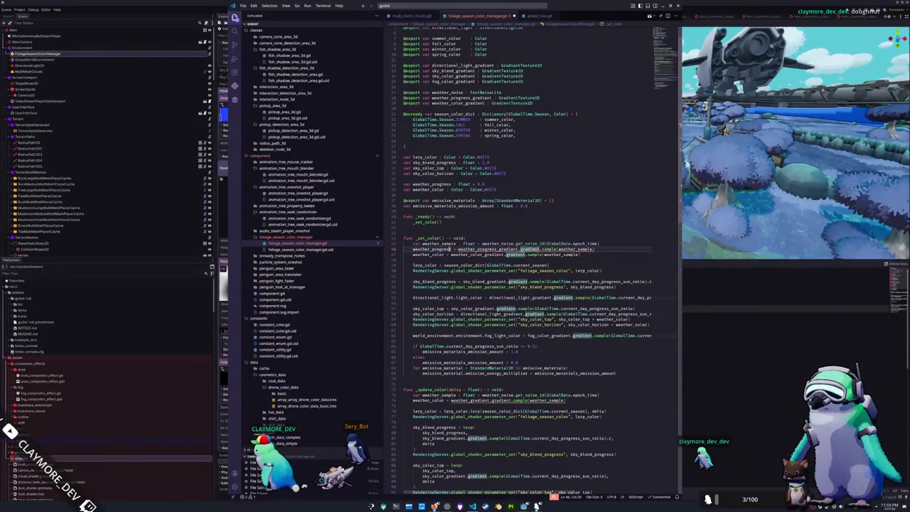
pyautogui.click(606, 249)
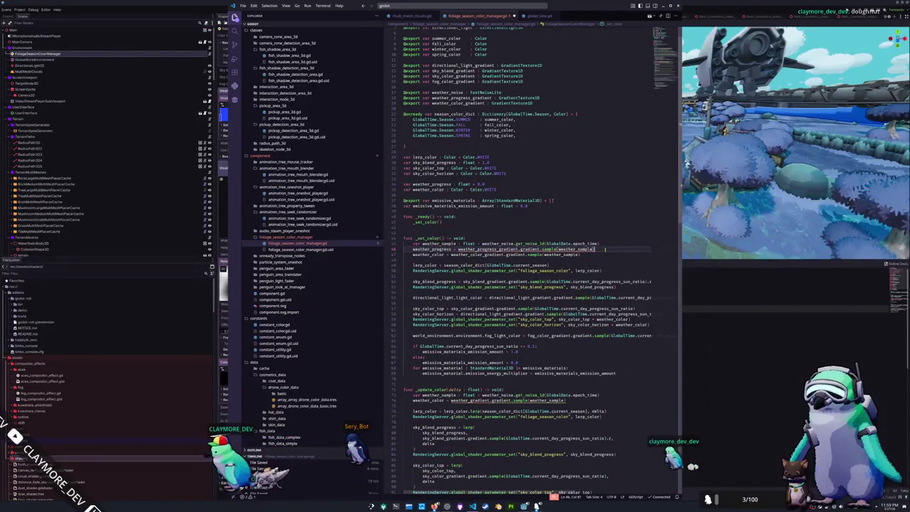
pyautogui.write('.r')
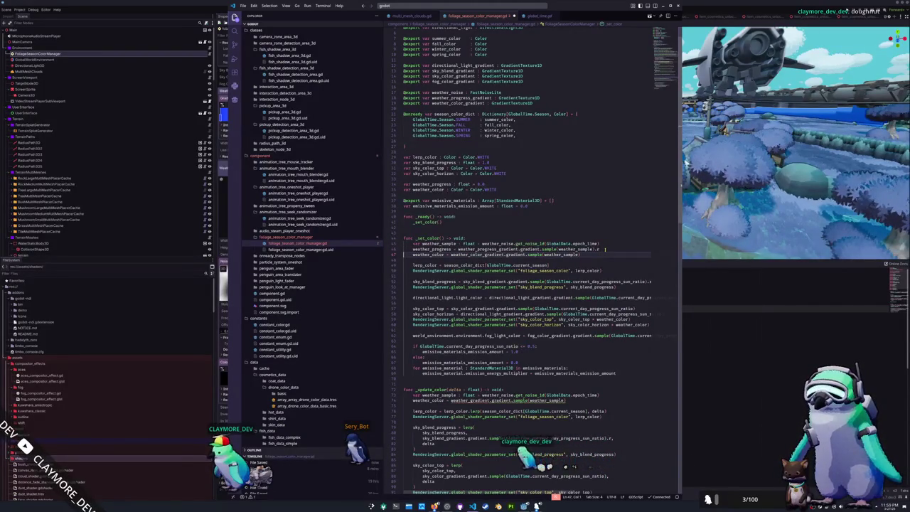
pyautogui.click(605, 248)
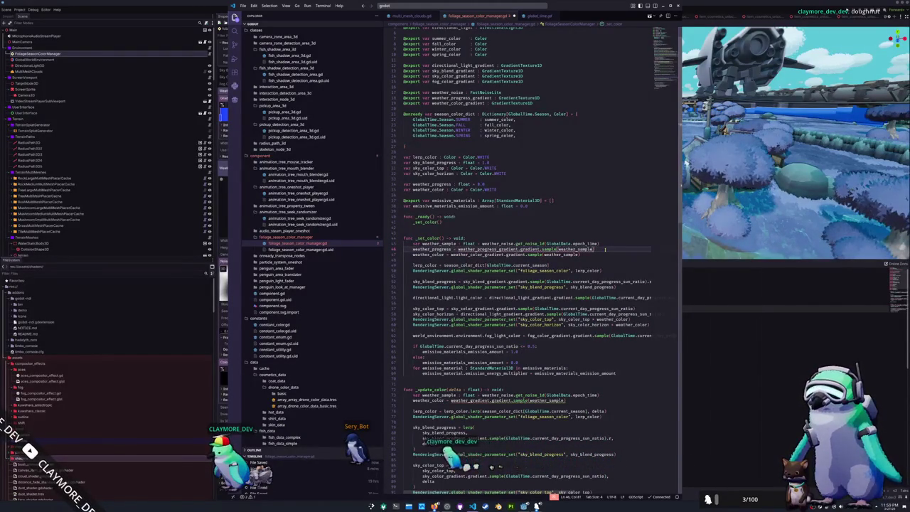
# Change weather_progress_gradient's type from GradientTexture1D to Curve
pyautogui.press('Up')
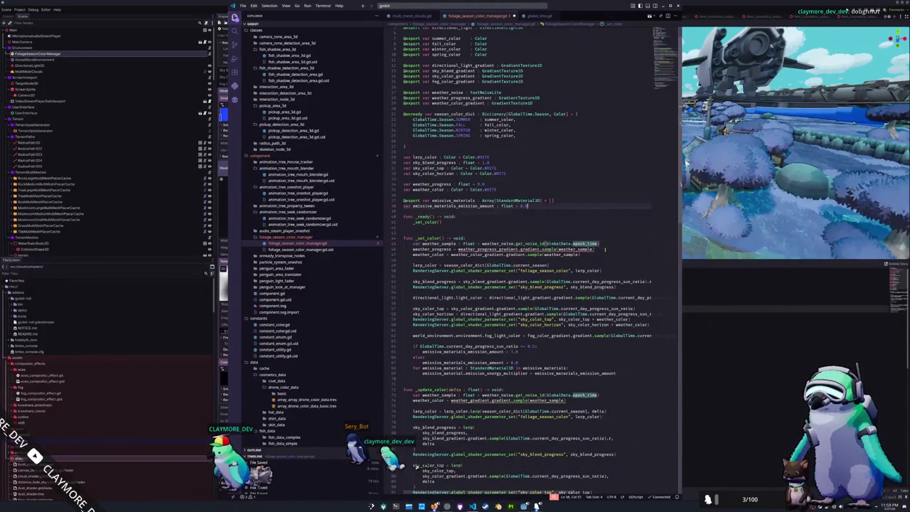
pyautogui.press('Up')
pyautogui.press('Up')
pyautogui.press('Up')
pyautogui.press('End')
pyautogui.hotkey('ctrl', 'shift', 'Left')
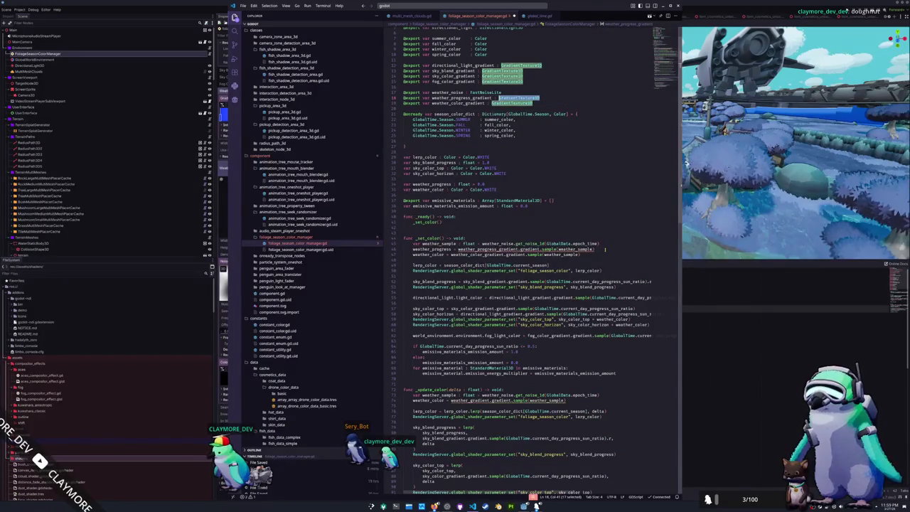
pyautogui.write('Curve')
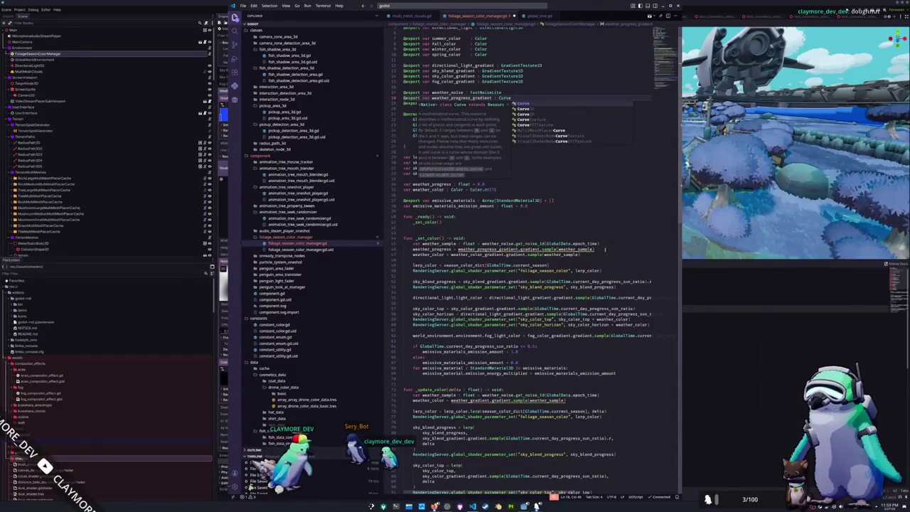
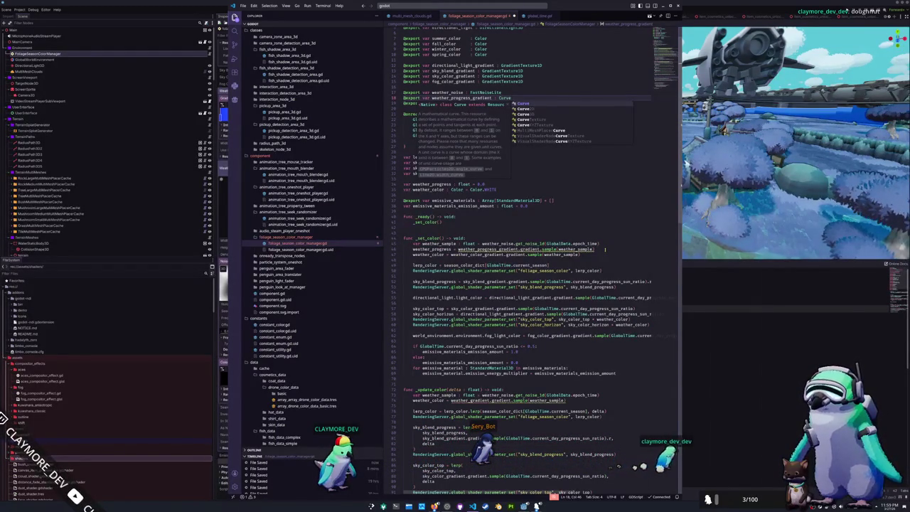
# Rename the weather_progress_gradient export to weather_progress_curve
pyautogui.doubleClick(470, 97)
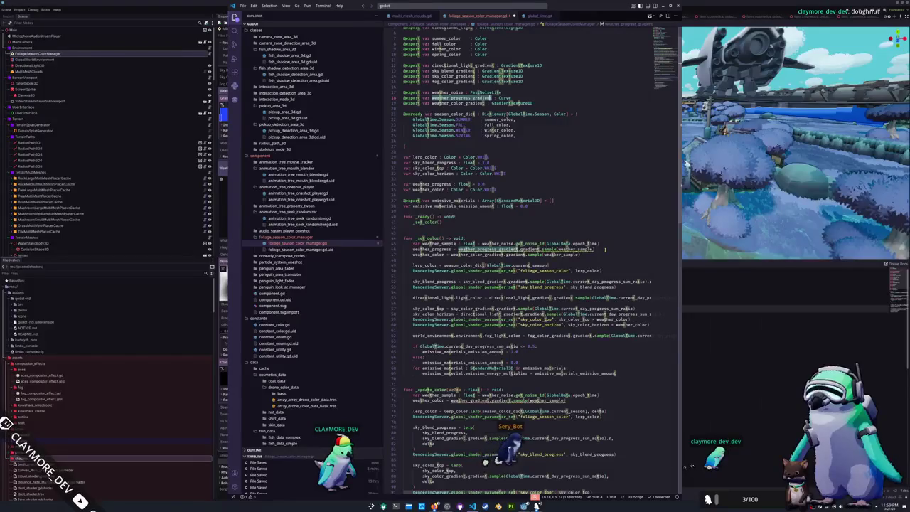
pyautogui.write('curve')
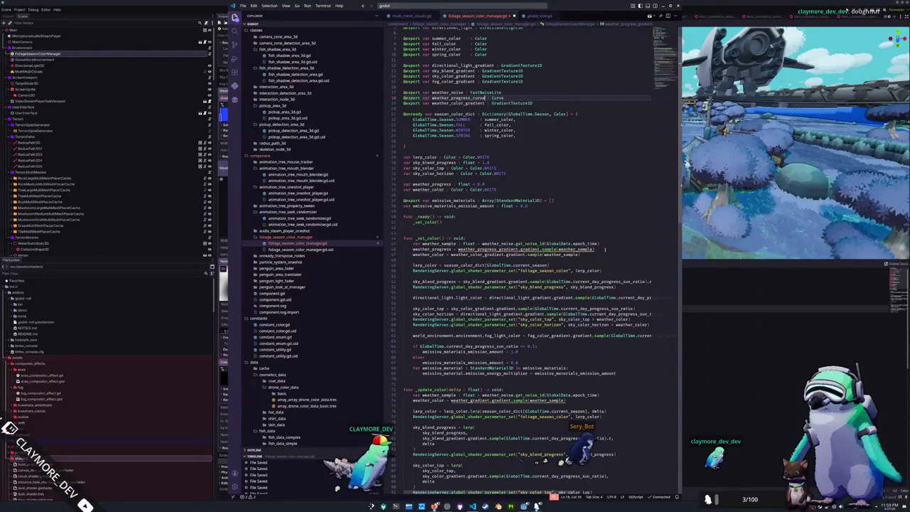
pyautogui.press('Down')
pyautogui.hotkey('ctrl', 'd')
# Replace the old gradient reference on line 46 with weather_progress_curve
pyautogui.press('Down')
pyautogui.press('Down')
pyautogui.press('Down')
pyautogui.hotkey('ctrl', 'Right')
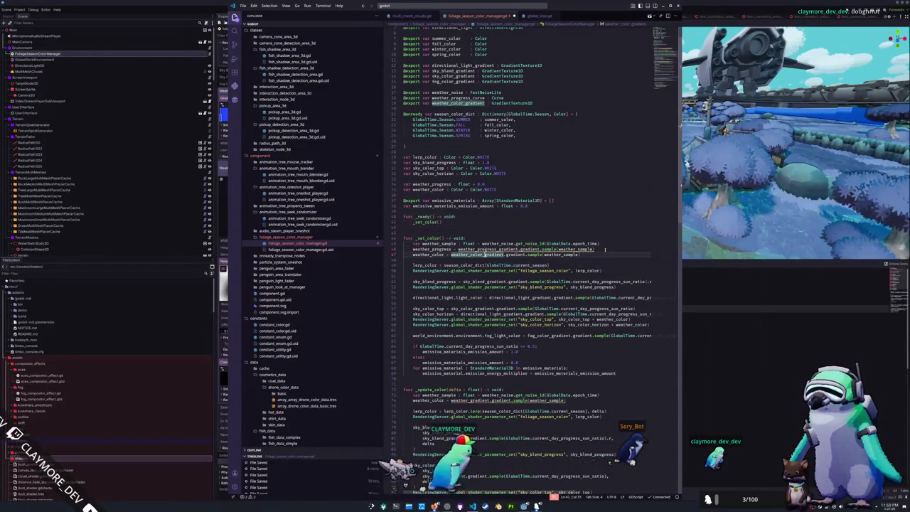
pyautogui.press('BackSpace')
pyautogui.press('BackSpace')
pyautogui.press('BackSpace')
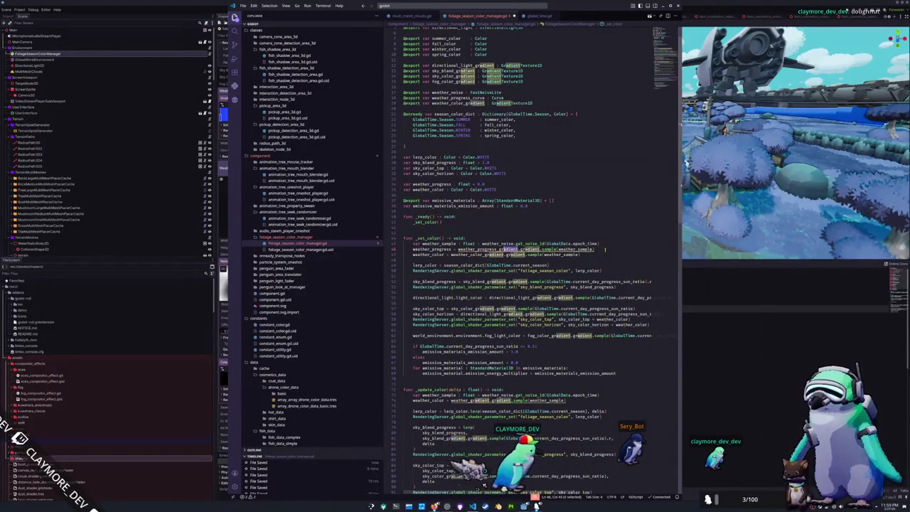
pyautogui.write('c')
pyautogui.press('Tab')
pyautogui.hotkey('ctrl', 'Right')
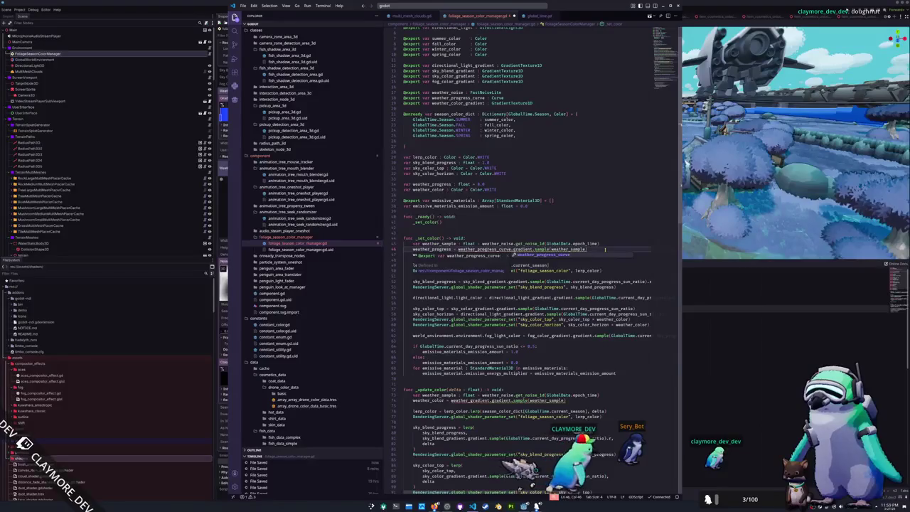
pyautogui.hotkey('ctrl', 'd')
pyautogui.press('BackSpace')
pyautogui.press('BackSpace')
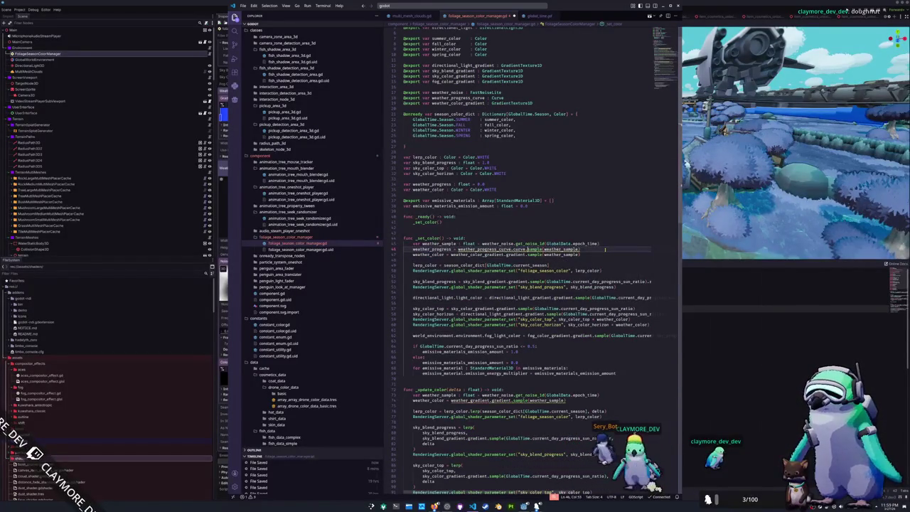
# Retype the call on line 46 as weather_progress_curve.sample(weather_sample)
pyautogui.hotkey('shift', 'End')
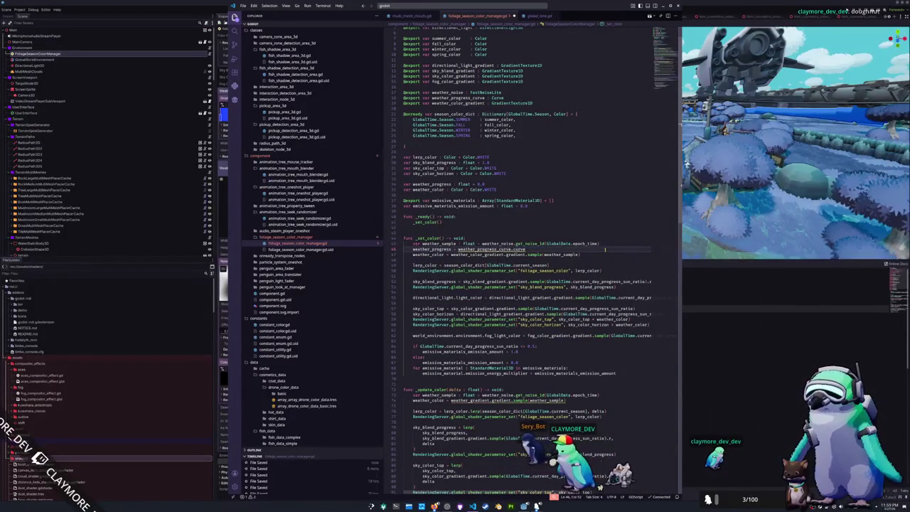
pyautogui.write('.sa')
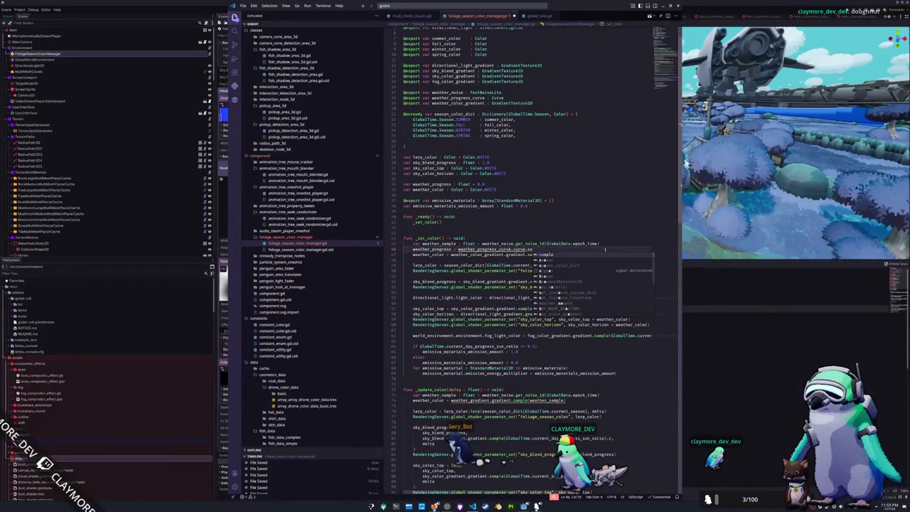
pyautogui.press('BackSpace')
pyautogui.write('sa')
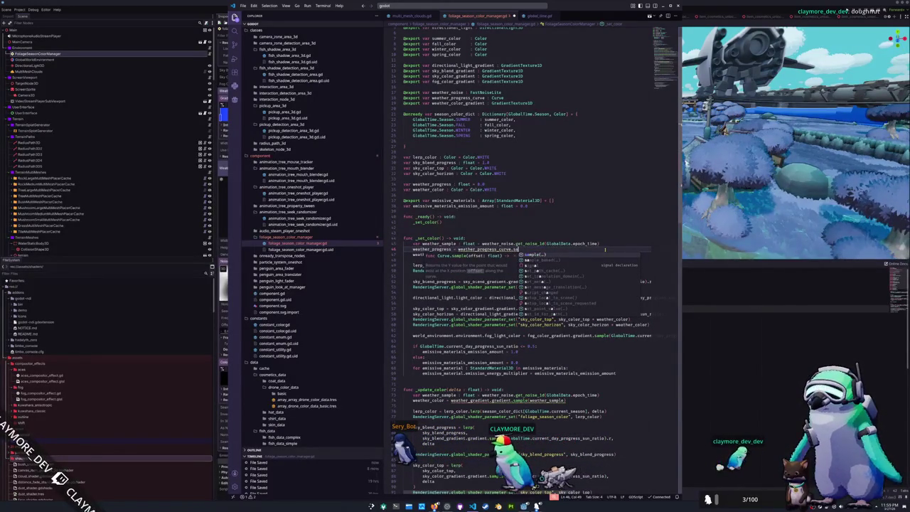
pyautogui.press('Return')
pyautogui.write('weather_sample)')
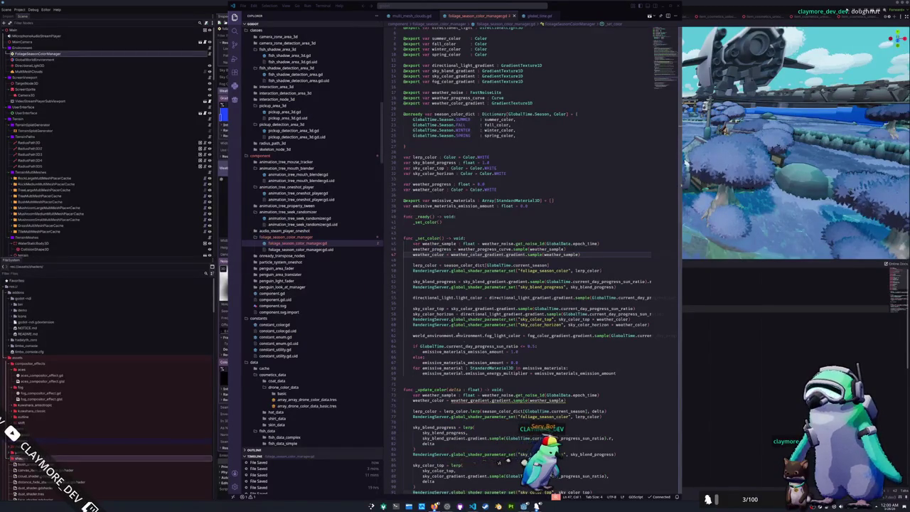
pyautogui.scroll(-2, 450, 328)
# Copy the weather_progress sampling line from _set_color into _update_color
pyautogui.click(425, 369)
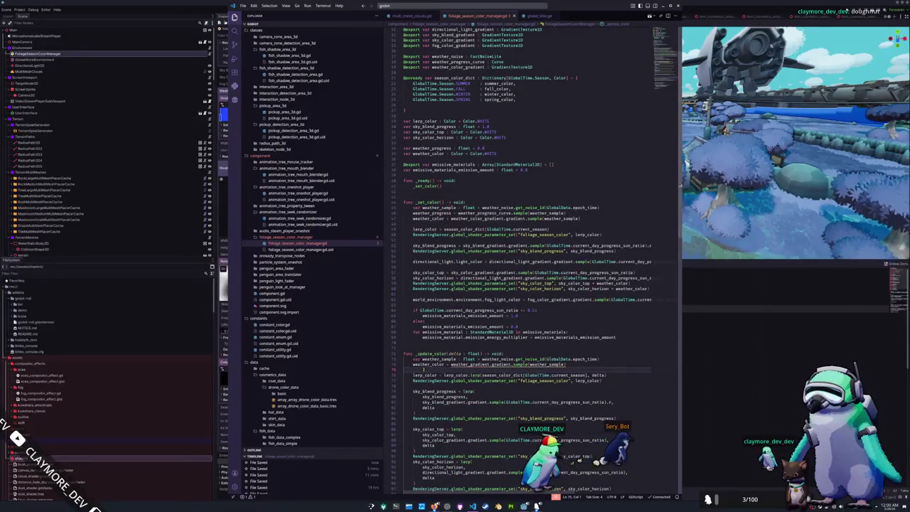
pyautogui.press('Up')
pyautogui.press('Up')
pyautogui.press('Up')
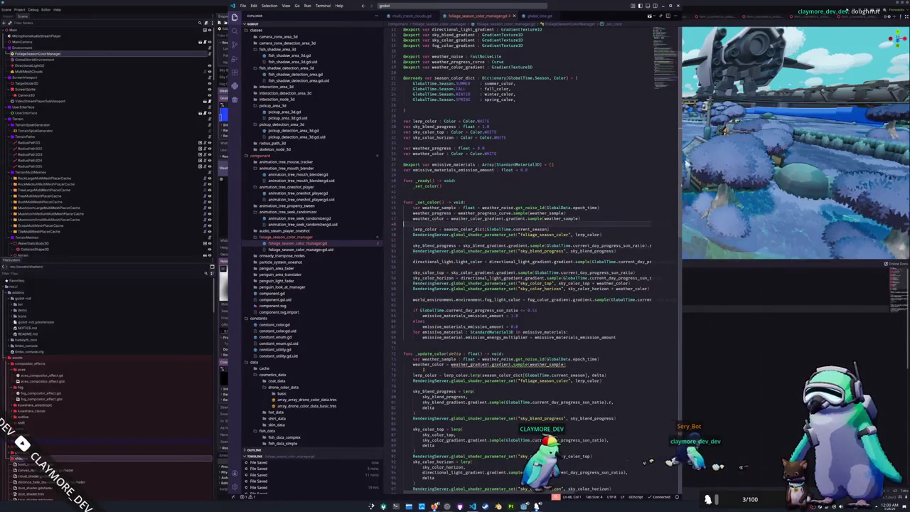
pyautogui.hotkey('shift', 'Up')
pyautogui.hotkey('shift', 'Up')
pyautogui.press('Down')
pyautogui.press('Down')
pyautogui.press('Down')
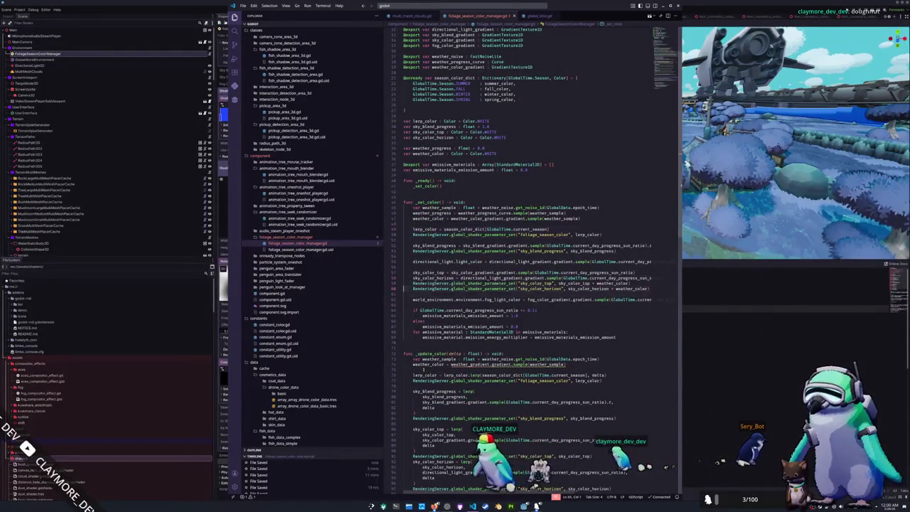
pyautogui.press('Down')
pyautogui.press('Down')
pyautogui.press('Down')
pyautogui.write('weather_progress = weather_progress_curve.sample(weather_sample)')
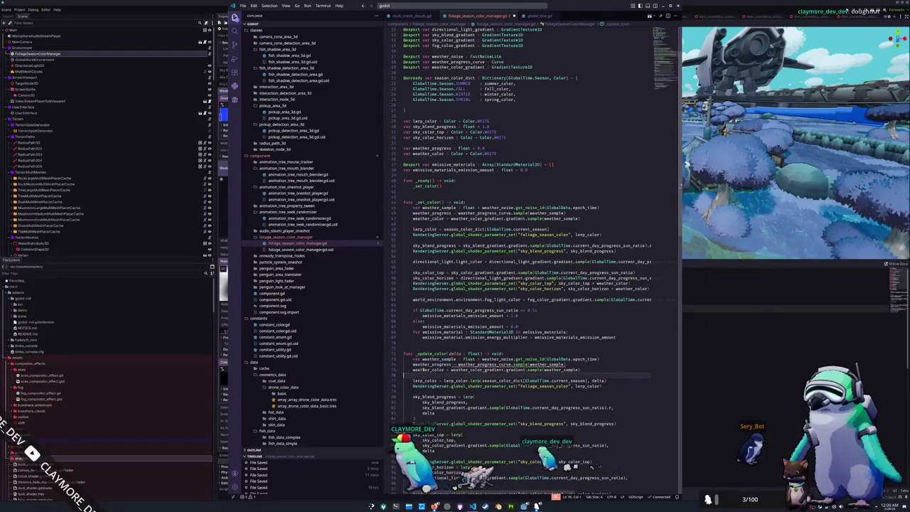
pyautogui.press('Return')
pyautogui.press('Up')
pyautogui.press('Up')
pyautogui.hotkey('ctrl', 'Right')
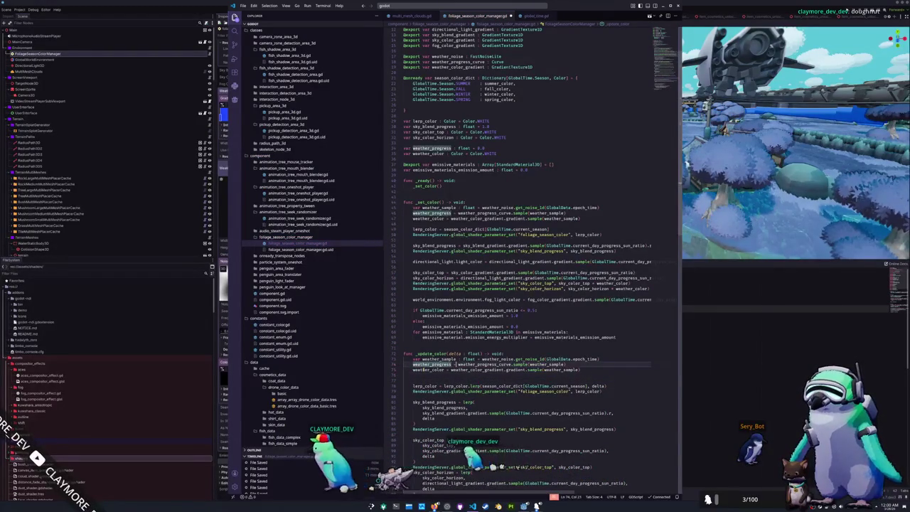
# Wrap the curve sample in lerp(weather_progress, sample, delta)
pyautogui.press('Right')
pyautogui.press('Right')
pyautogui.press('Right')
pyautogui.write('lerp')
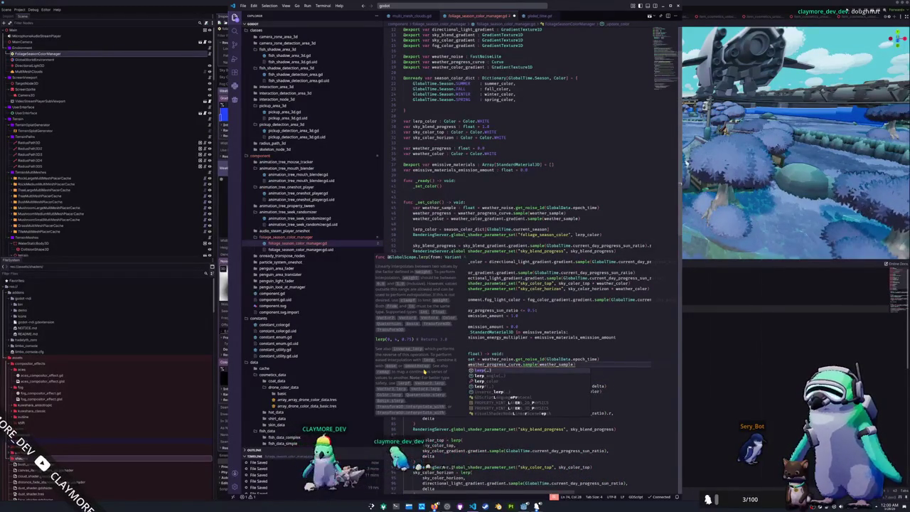
pyautogui.press('Return')
pyautogui.press('Return')
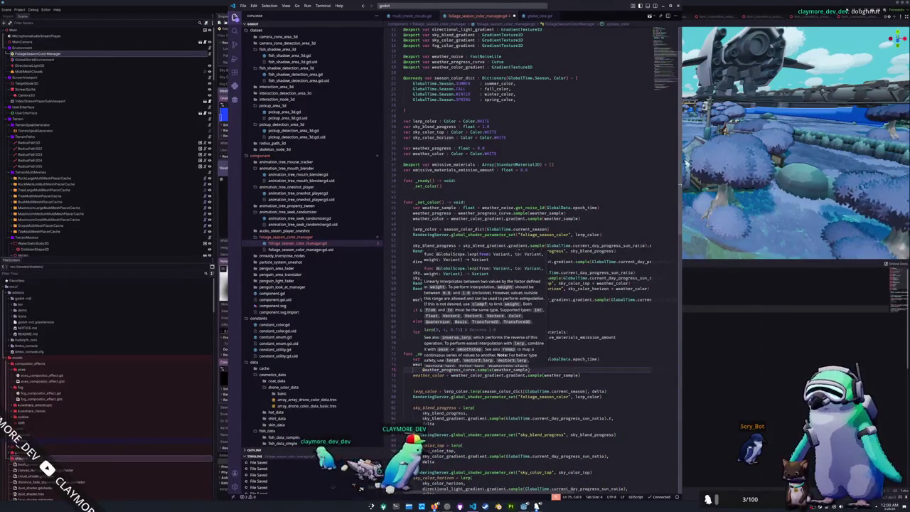
pyautogui.write('weather_progress,')
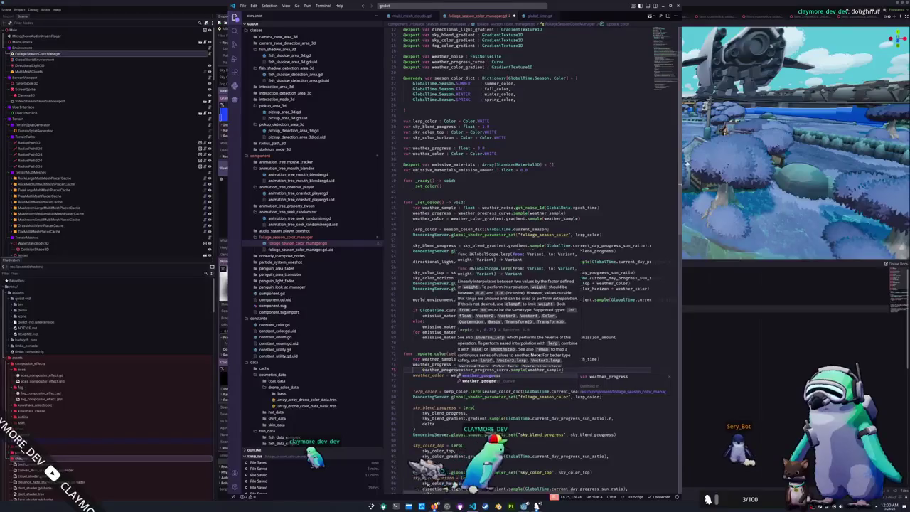
pyautogui.press('Return')
pyautogui.write(',')
pyautogui.press('Return')
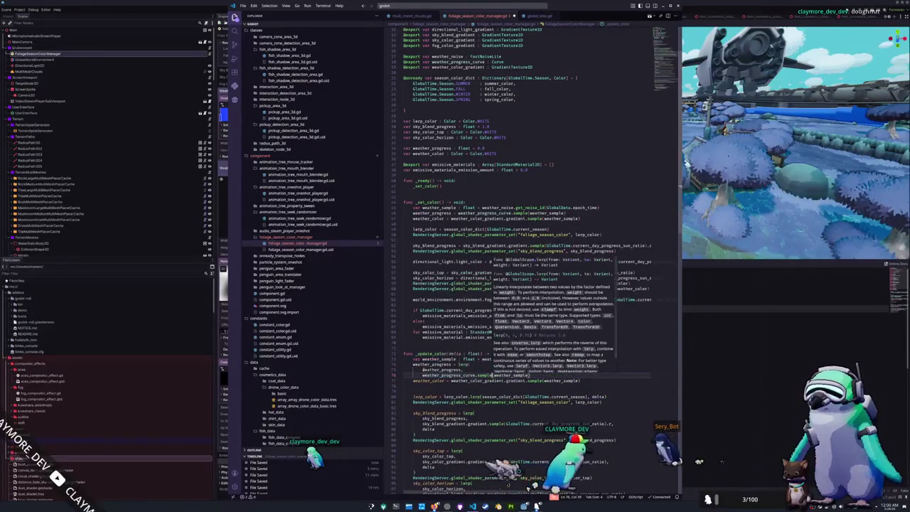
pyautogui.press('End')
pyautogui.write(',')
pyautogui.press('Return')
pyautogui.write('delta')
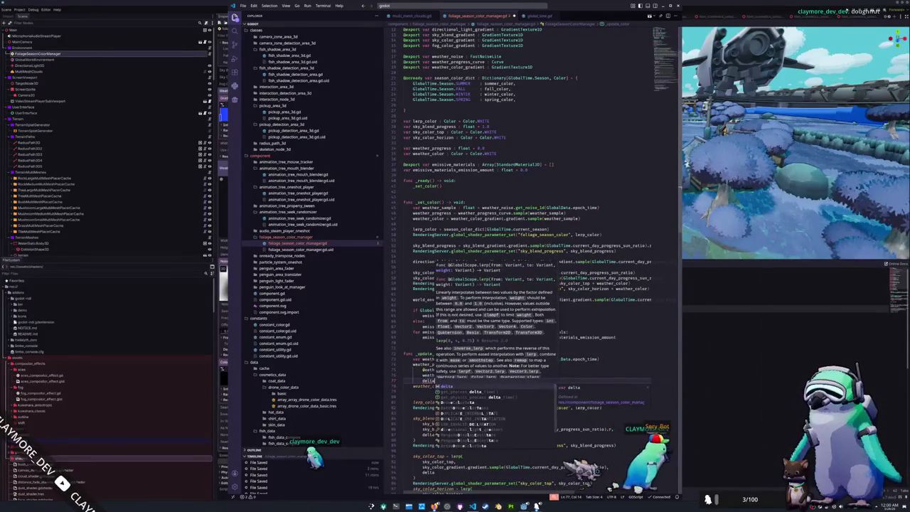
pyautogui.press('Return')
pyautogui.press('Return')
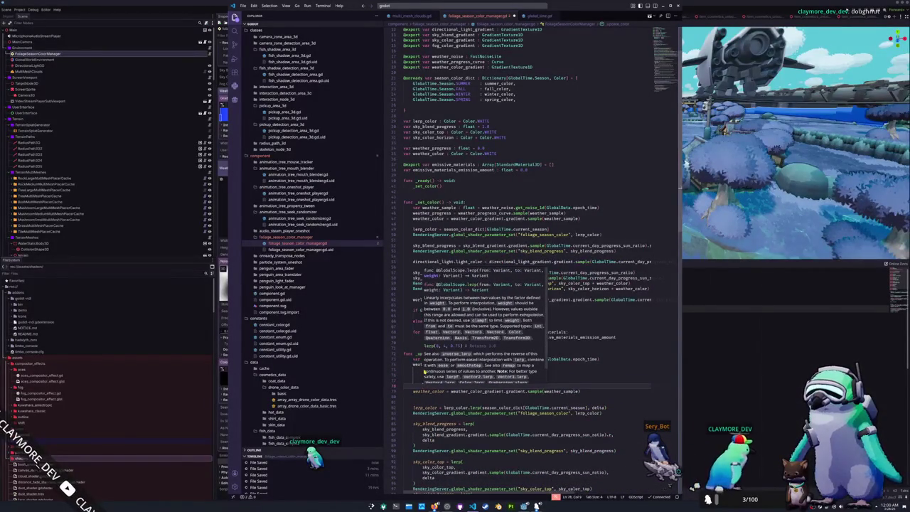
# Wrap the weather_color gradient sample in lerp(weather_color, sample, delta)
pyautogui.write('),')
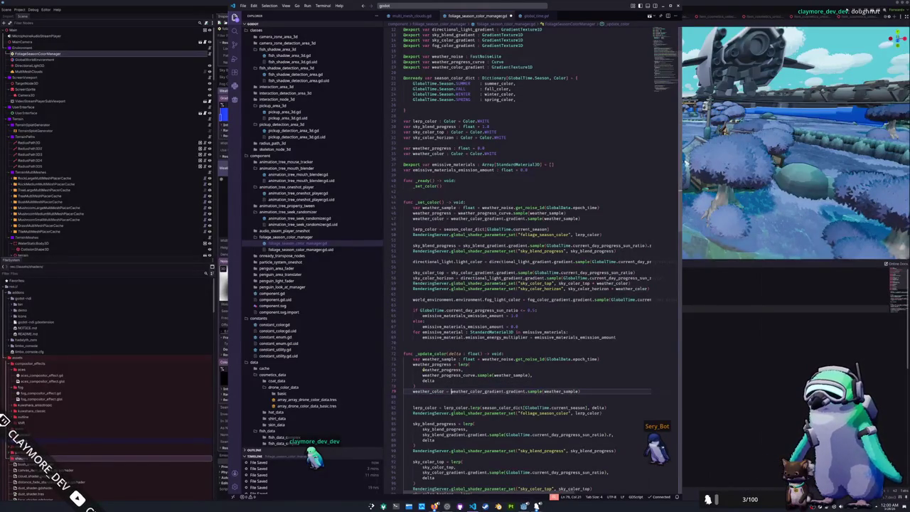
pyautogui.write('ler')
pyautogui.press('Return')
pyautogui.press('Return')
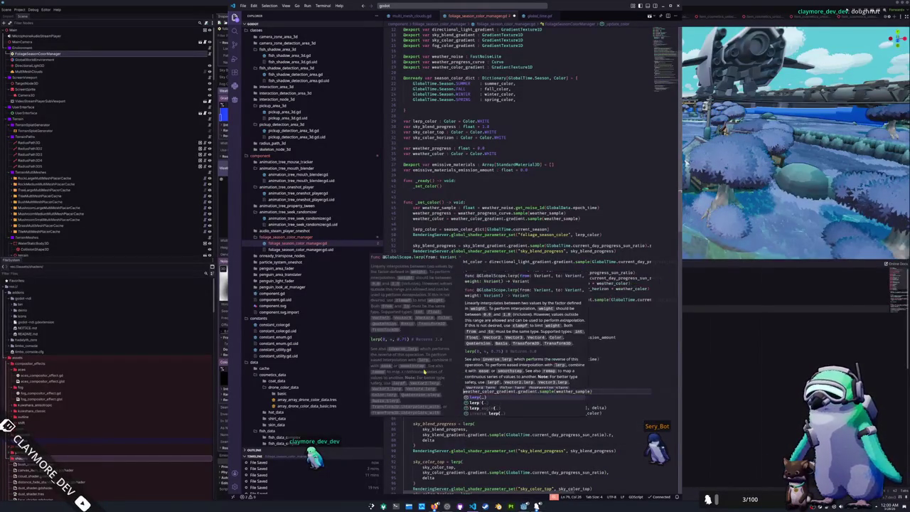
pyautogui.write('weather_color,')
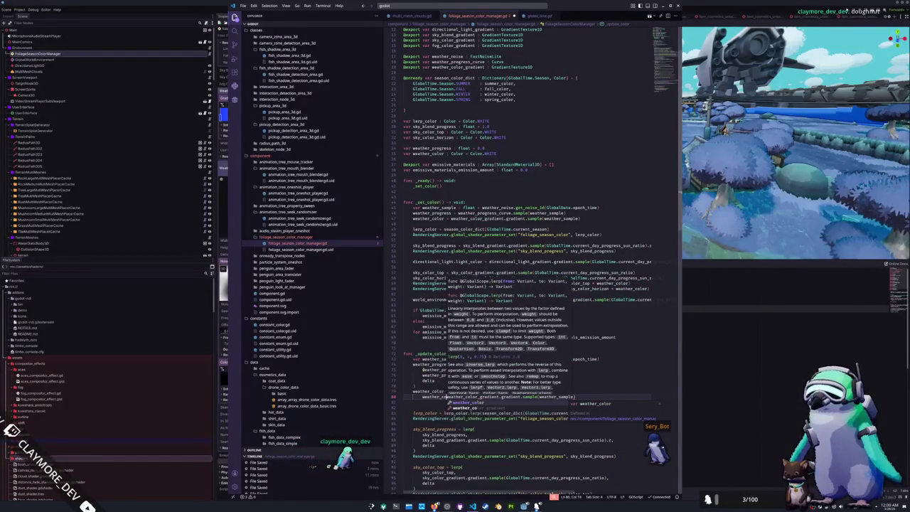
pyautogui.press('Return')
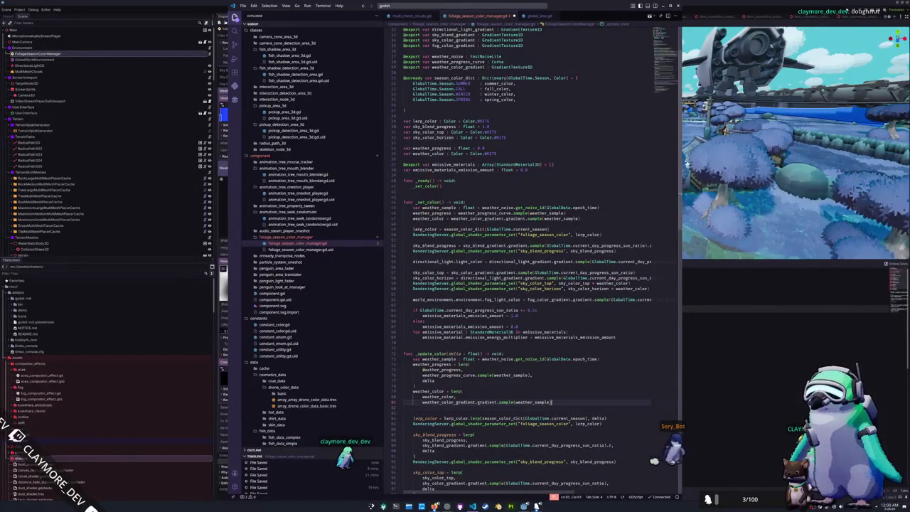
pyautogui.write('delta')
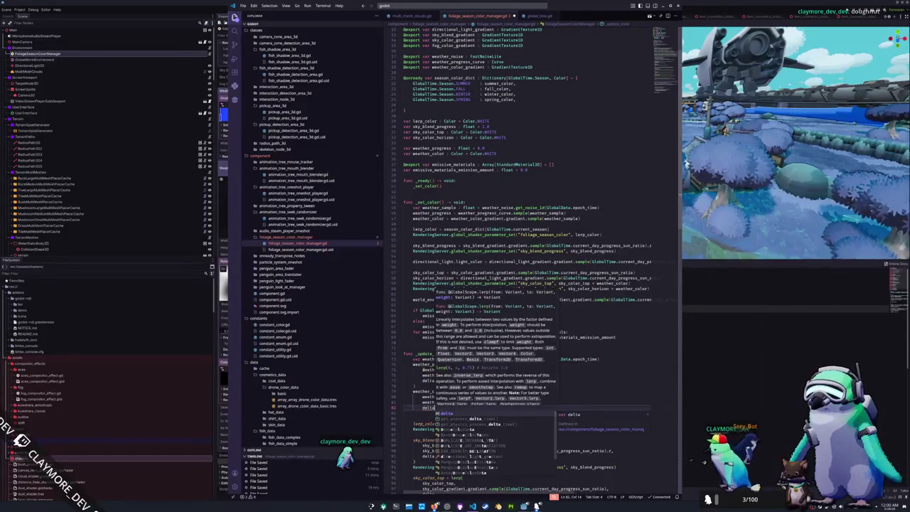
pyautogui.press('Escape')
pyautogui.press('Down')
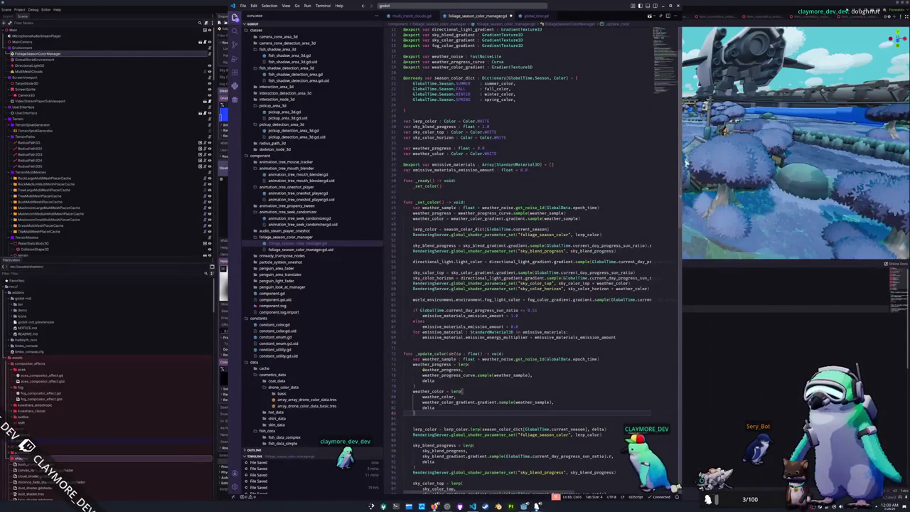
pyautogui.press('Down')
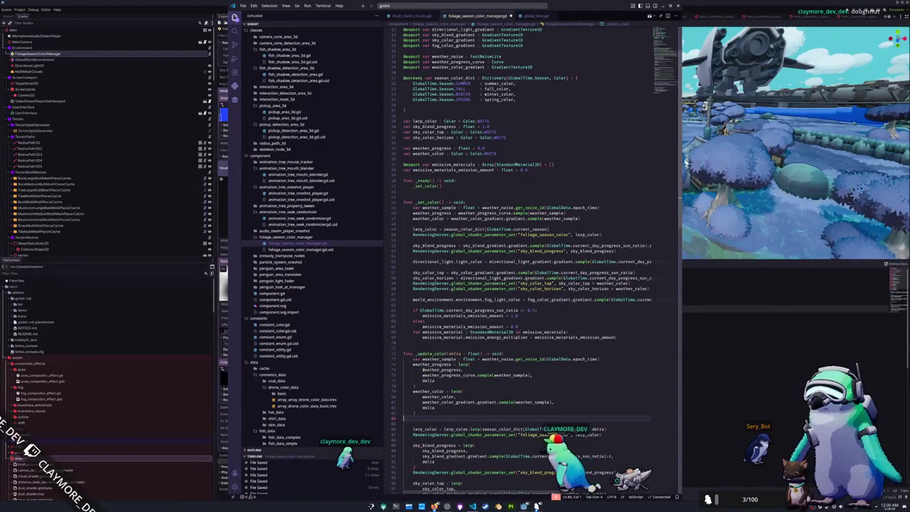
pyautogui.press('Up')
pyautogui.press('Up')
pyautogui.press('Up')
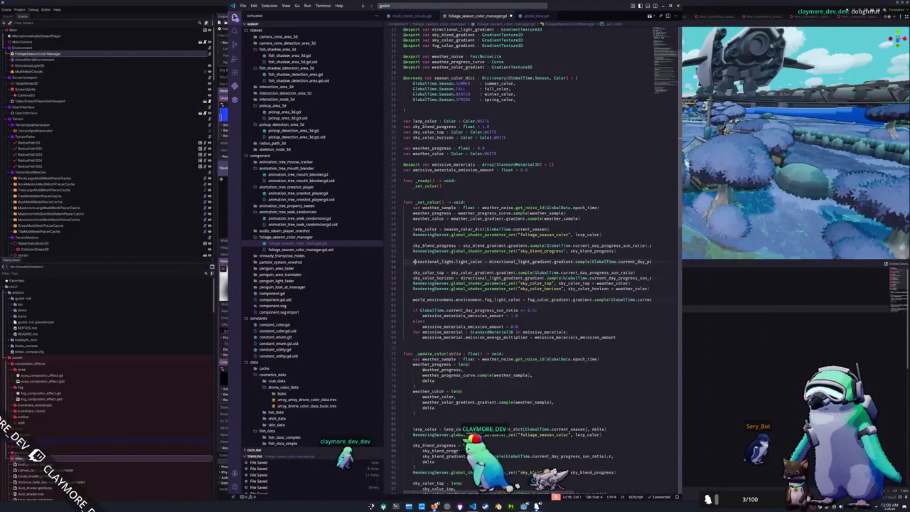
# In _set_color, add RenderingServer.global_shader_parameter_set("sky_weather_progress", weather_progress)
pyautogui.press('Up')
pyautogui.press('Up')
pyautogui.press('Up')
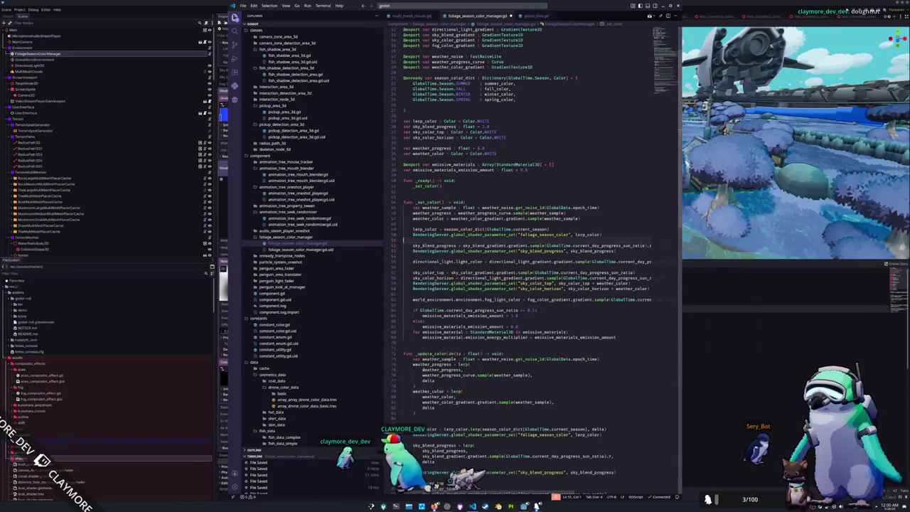
pyautogui.press('Up')
pyautogui.press('Up')
pyautogui.press('Up')
pyautogui.press('End')
pyautogui.press('Return')
pyautogui.write('Rend')
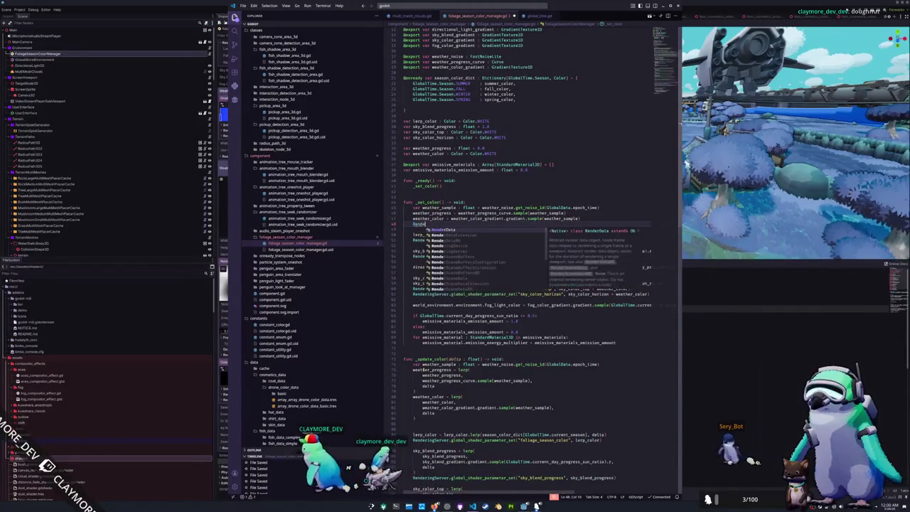
pyautogui.press('Return')
pyautogui.write('.global')
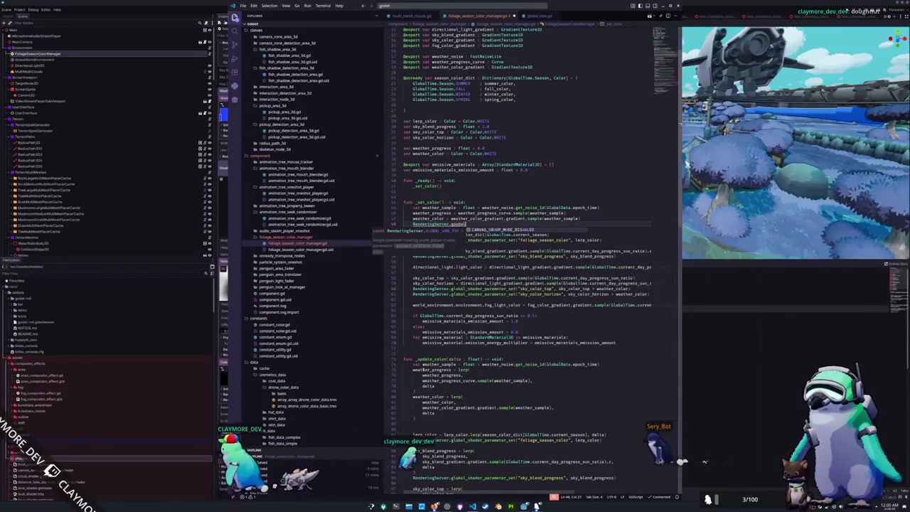
pyautogui.write('_shader')
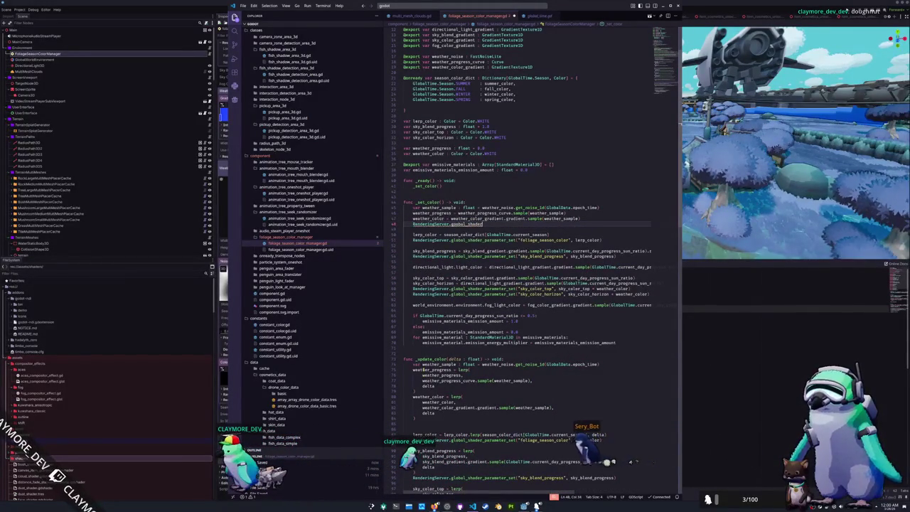
pyautogui.write('obal_shader')
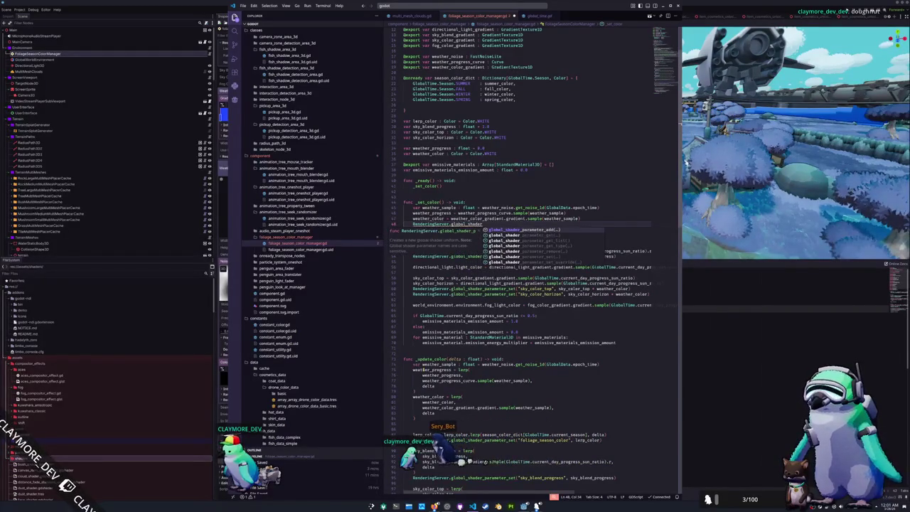
pyautogui.press('Down')
pyautogui.press('Down')
pyautogui.press('Down')
pyautogui.press('Return')
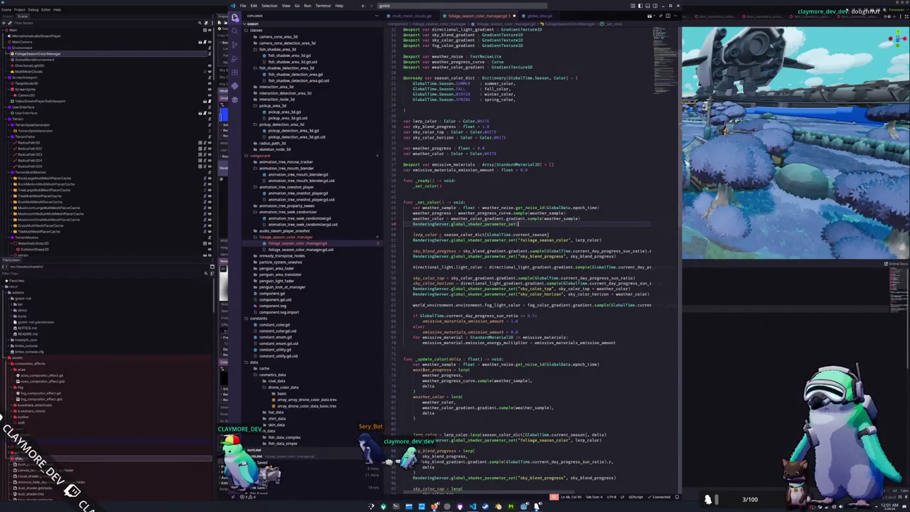
pyautogui.write('"sky')
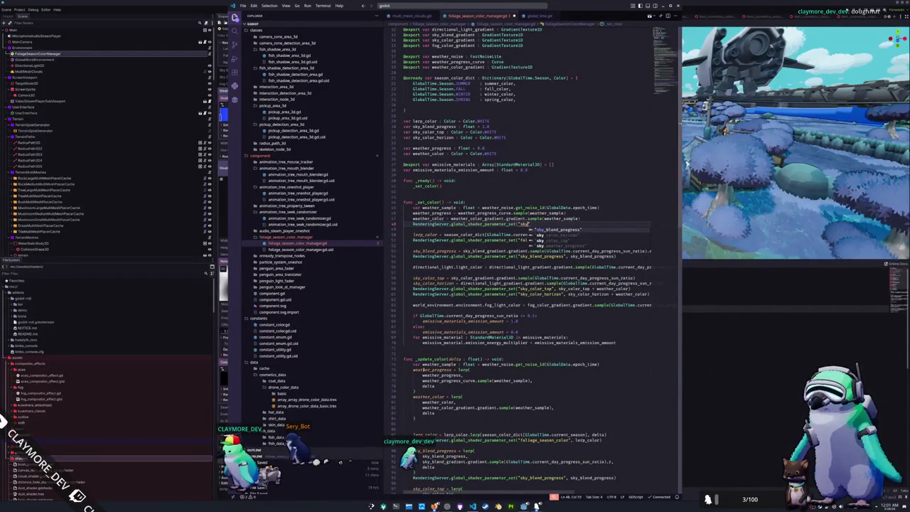
pyautogui.write('_weather_progress",')
pyautogui.write('"')
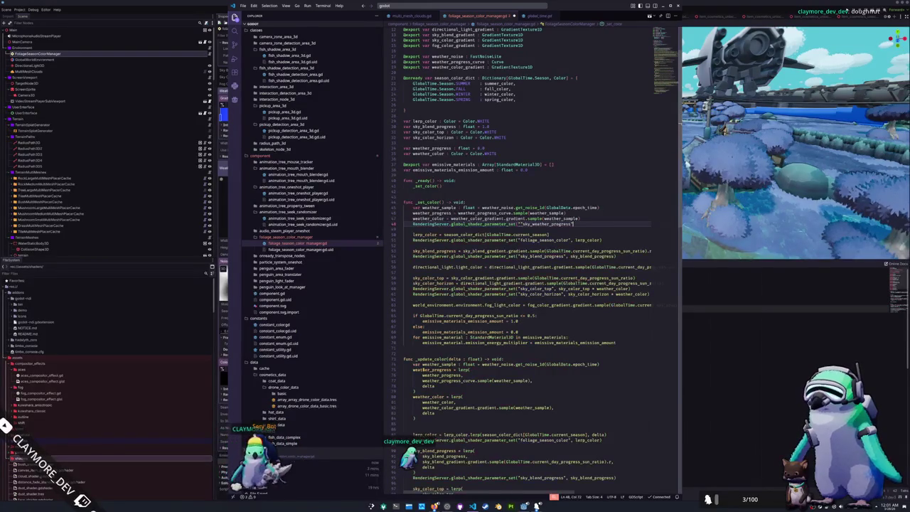
pyautogui.press('BackSpace')
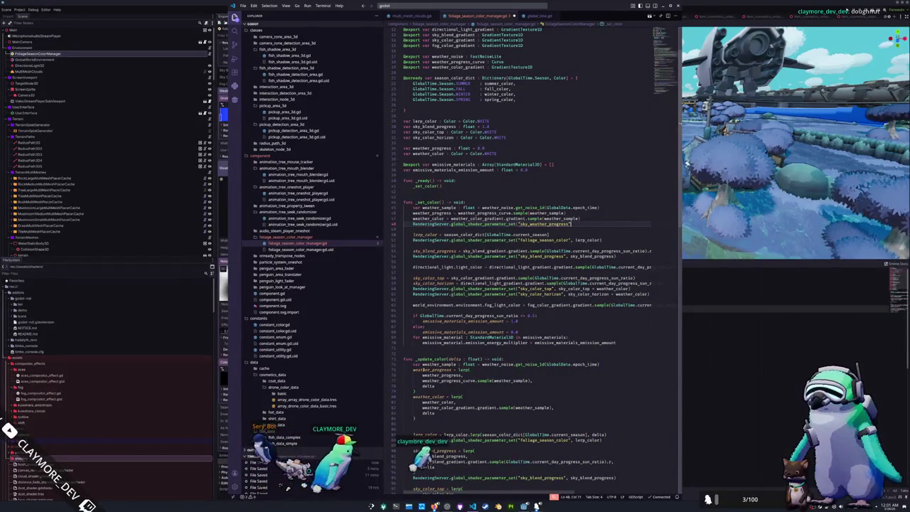
pyautogui.write(', weather')
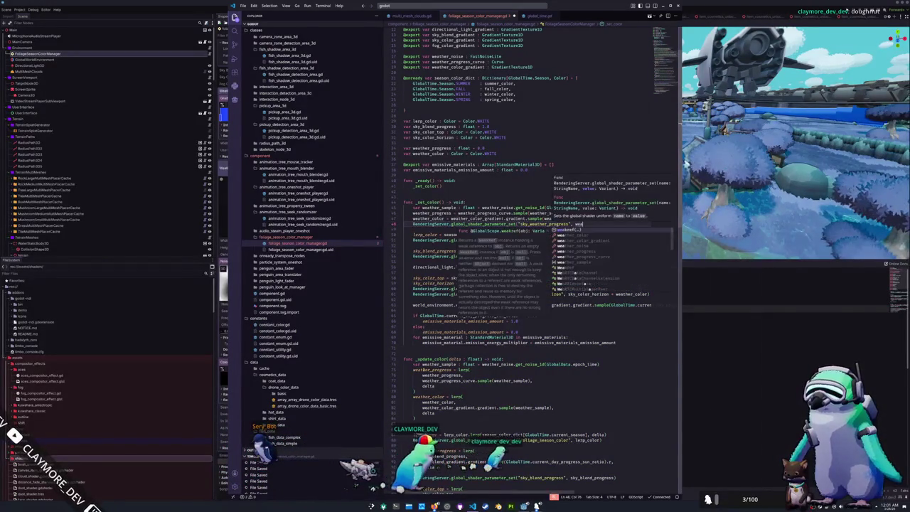
pyautogui.write('_progress)')
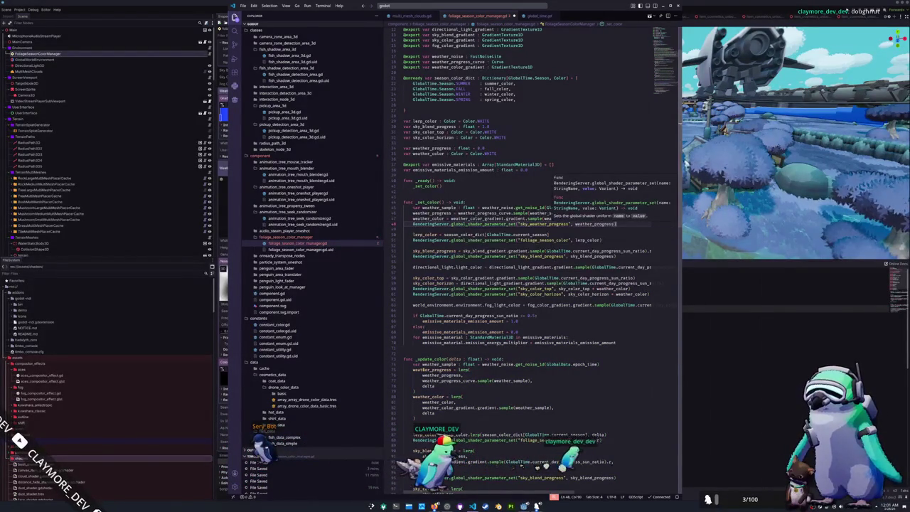
# Copy the sky_weather_progress shader line into _update_color after the weather_color lerp
pyautogui.click(404, 229)
pyautogui.hotkey('shift', 'Up')
pyautogui.hotkey('ctrl', 'c')
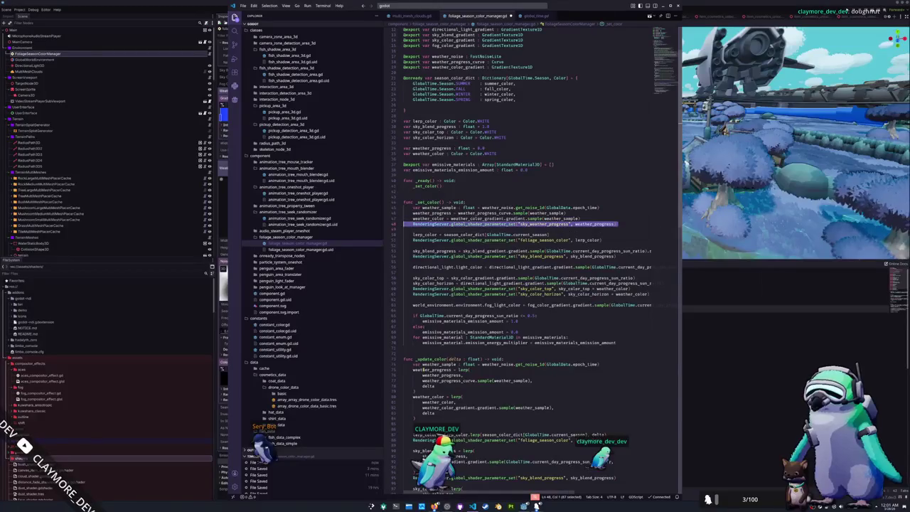
pyautogui.click(404, 234)
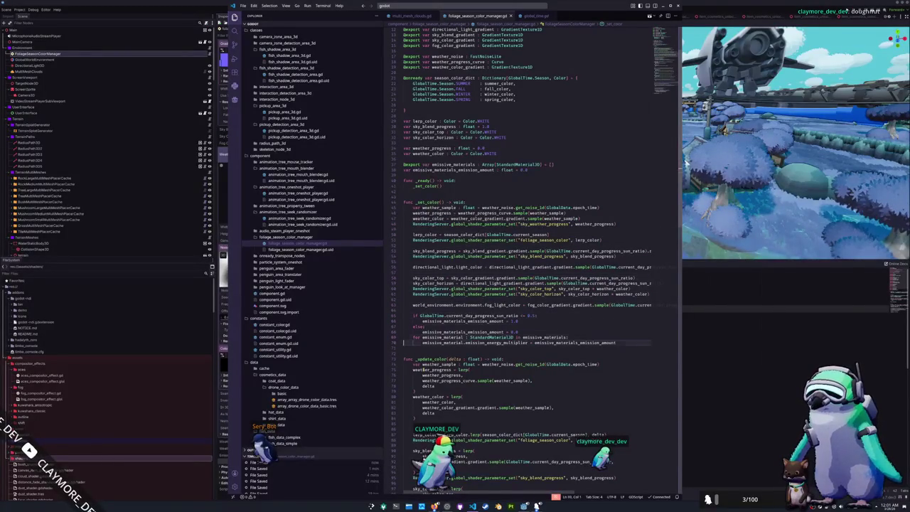
pyautogui.press('Down')
pyautogui.press('Down')
pyautogui.press('Down')
pyautogui.hotkey('ctrl', 'v')
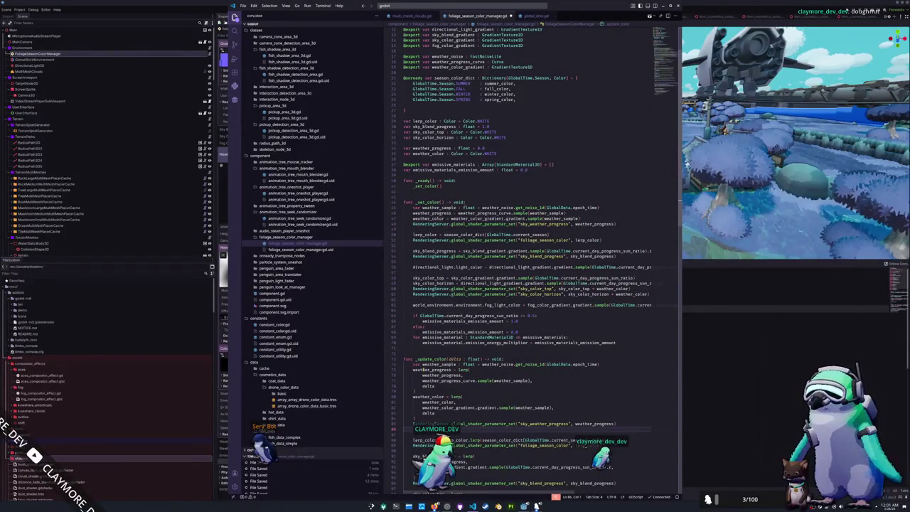
pyautogui.press('BackSpace')
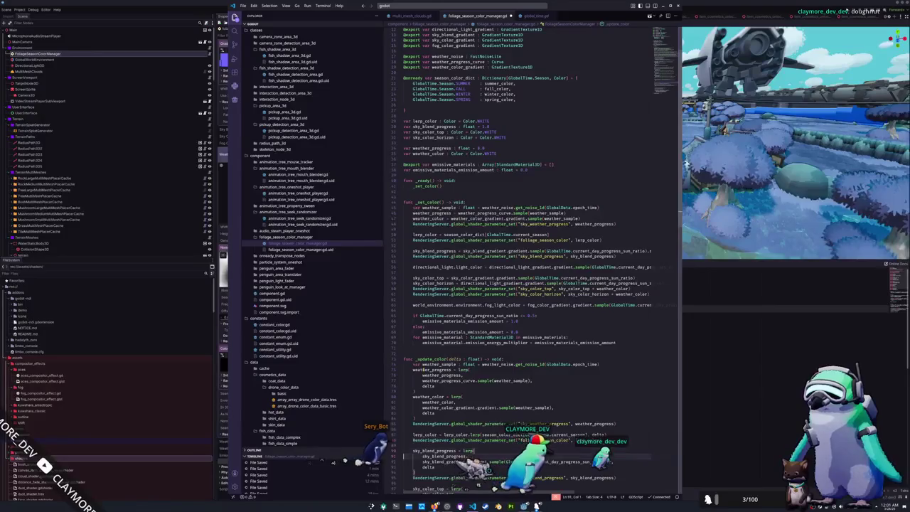
# Append + weather_color to sky_color_top, sky_color_horizon and the directional light colour
pyautogui.press('Down')
pyautogui.press('Down')
pyautogui.press('Down')
pyautogui.press('Down')
pyautogui.press('Down')
pyautogui.press('Down')
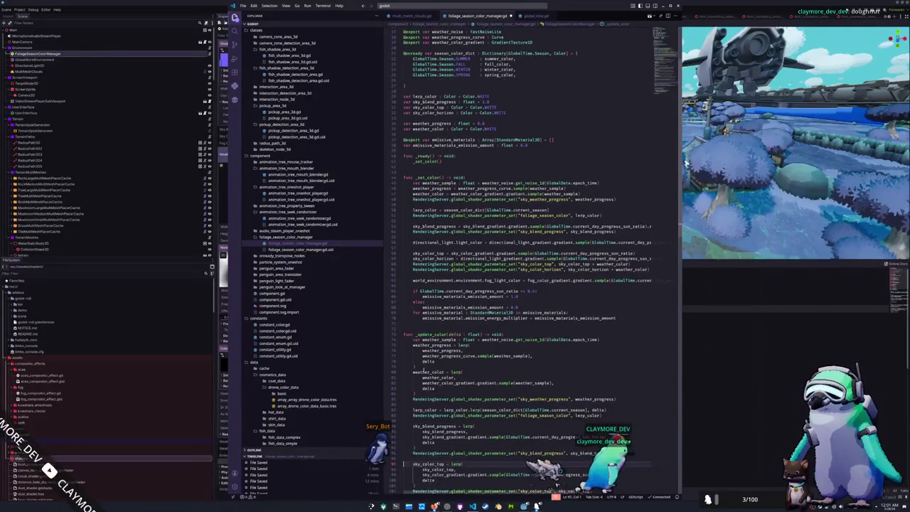
pyautogui.press('Up')
pyautogui.press('End')
pyautogui.press('Left')
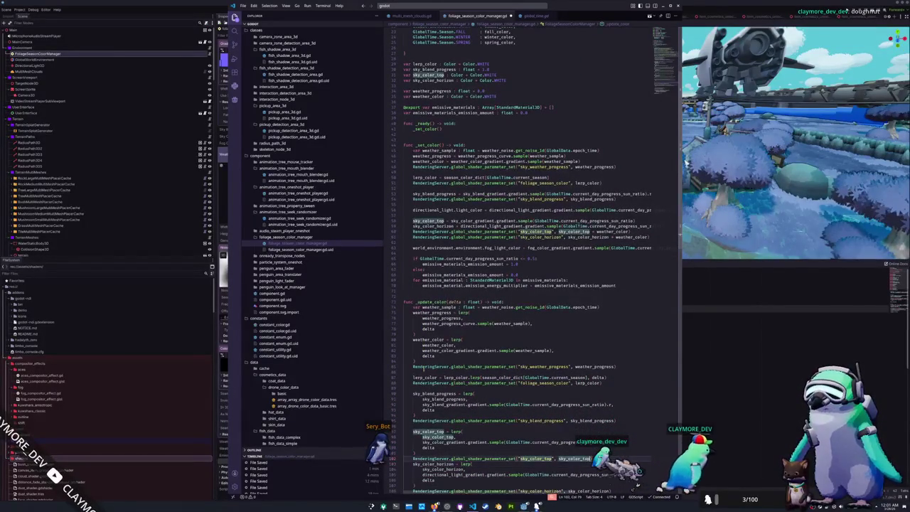
pyautogui.write('+ weather_color')
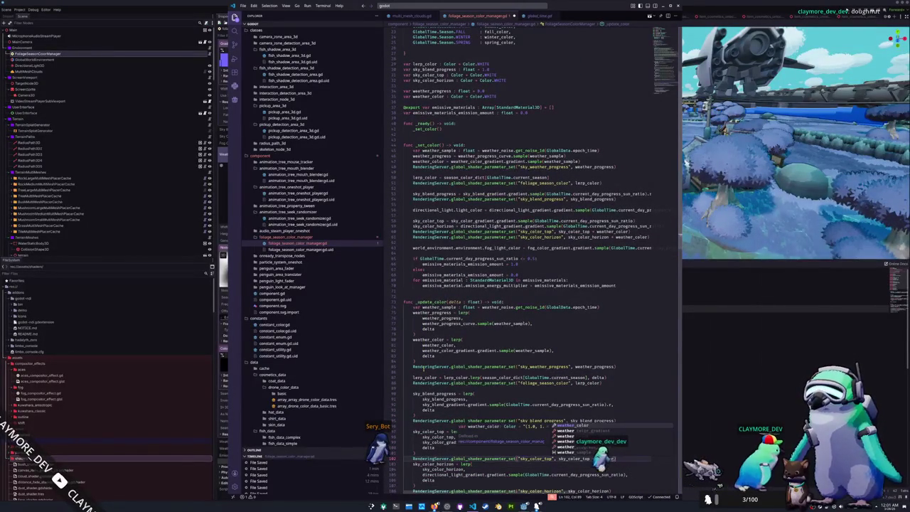
pyautogui.press('Return')
pyautogui.hotkey('ctrl', 'shift', 'Left')
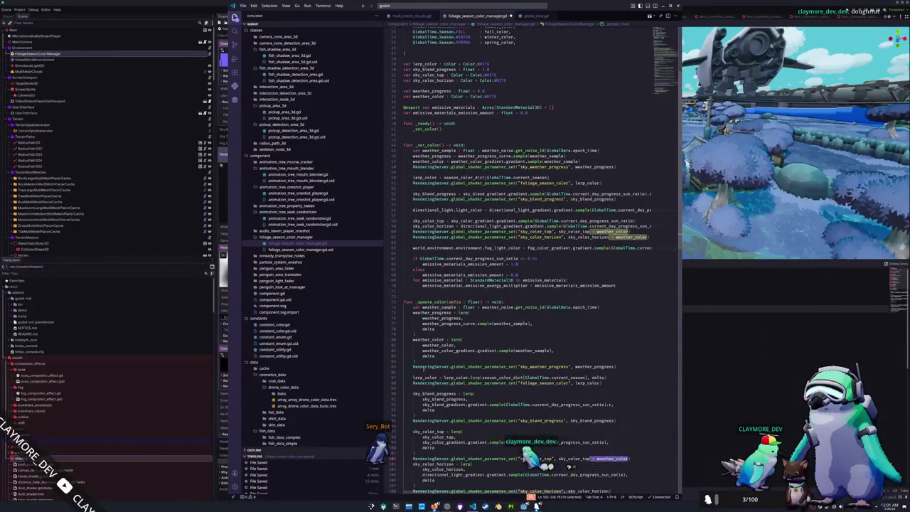
pyautogui.press('Down')
pyautogui.press('Down')
pyautogui.press('Down')
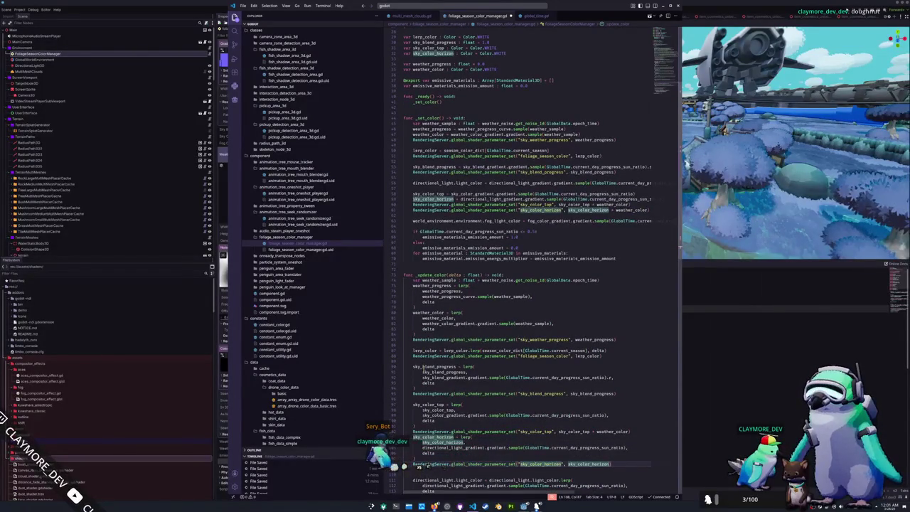
pyautogui.hotkey('ctrl', 'v')
pyautogui.press('Down')
pyautogui.press('Down')
pyautogui.press('Down')
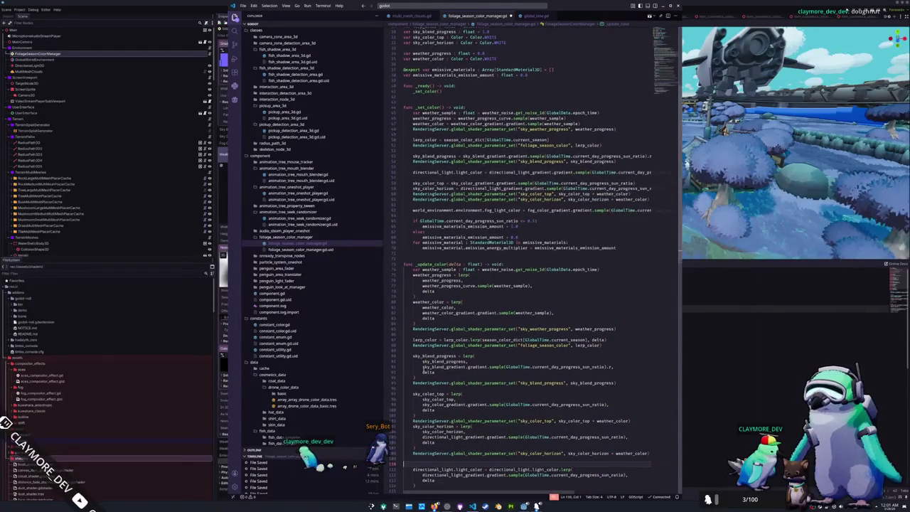
pyautogui.press('Down')
pyautogui.press('Down')
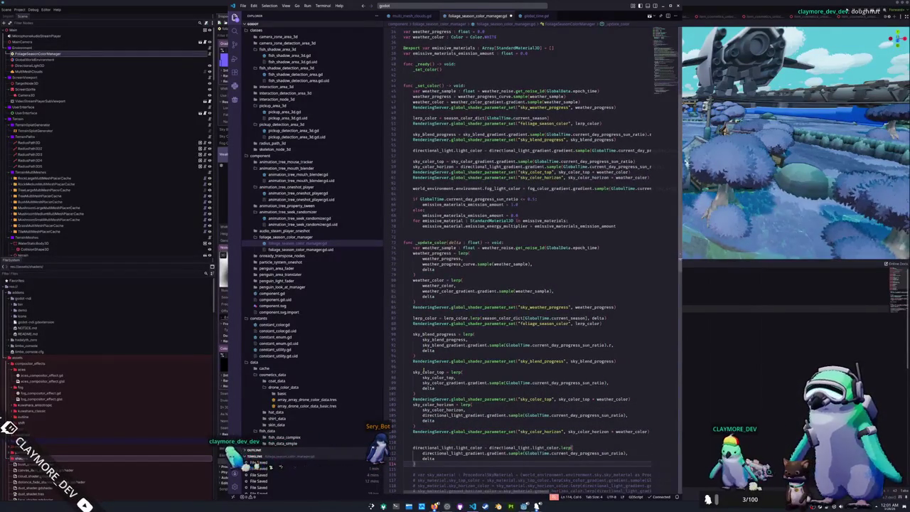
pyautogui.press('Up')
pyautogui.press('Up')
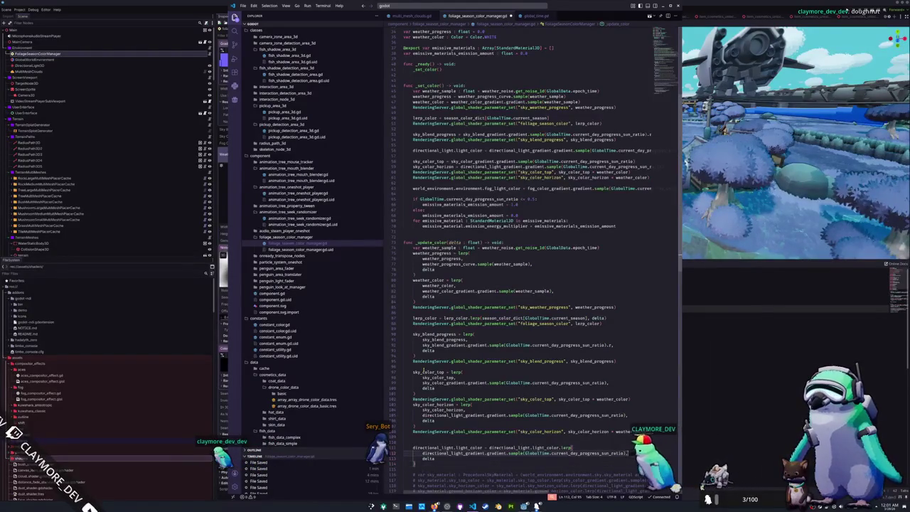
pyautogui.hotkey('ctrl', 'v')
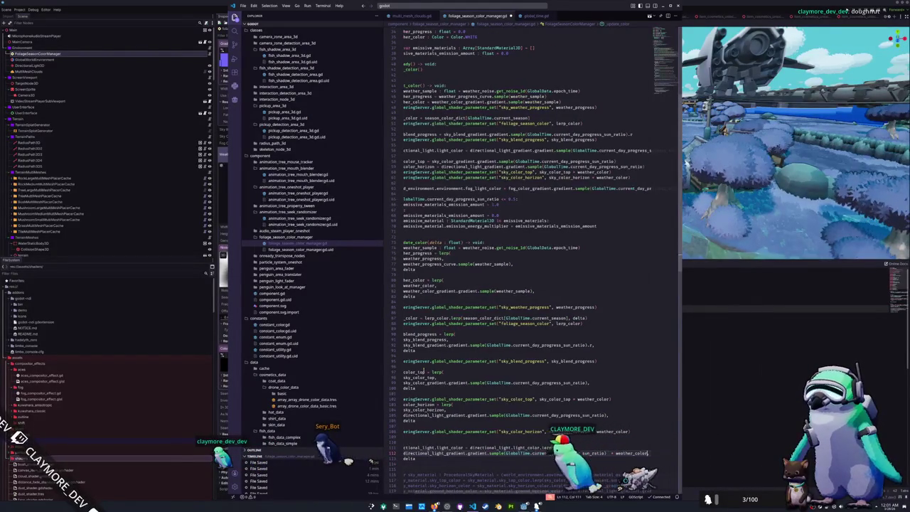
# Review the fog colour lerp and emissive materials loop, then return to the Godot editor
pyautogui.click(609, 453)
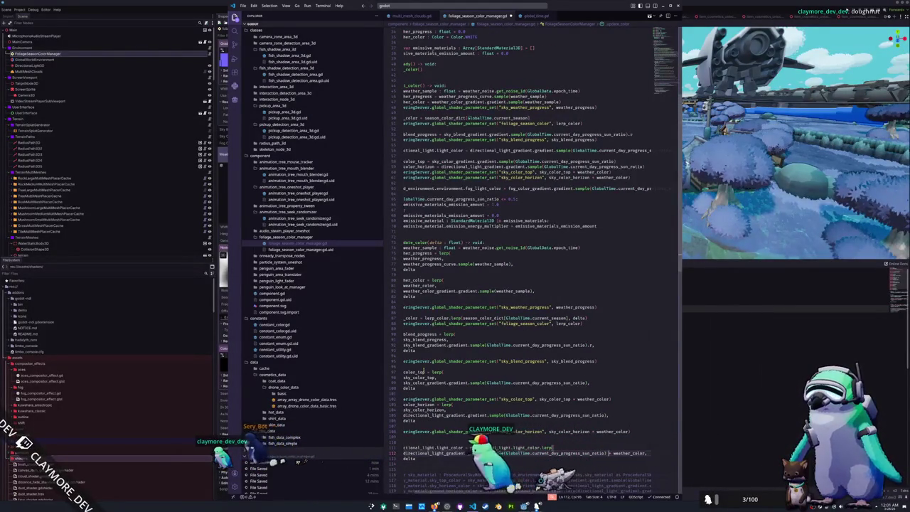
pyautogui.press('Down')
pyautogui.press('Down')
pyautogui.press('Down')
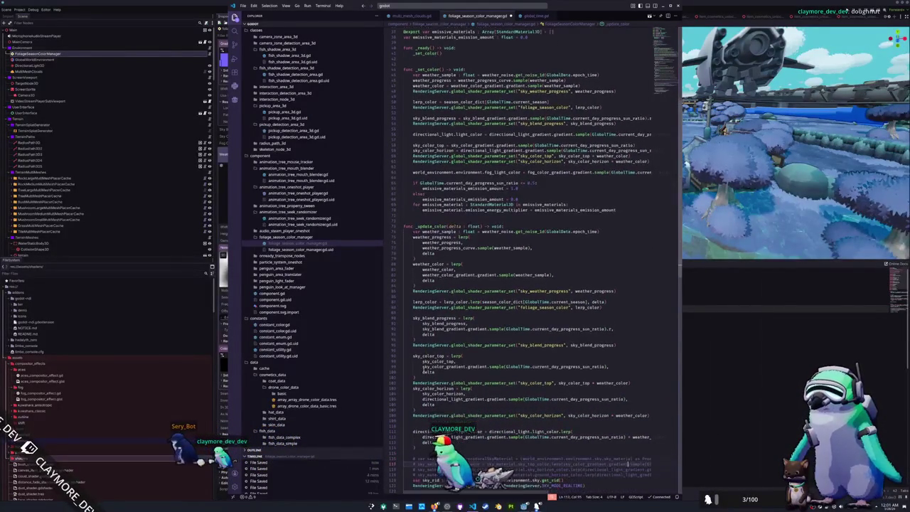
pyautogui.press('Down')
pyautogui.press('Down')
pyautogui.press('Down')
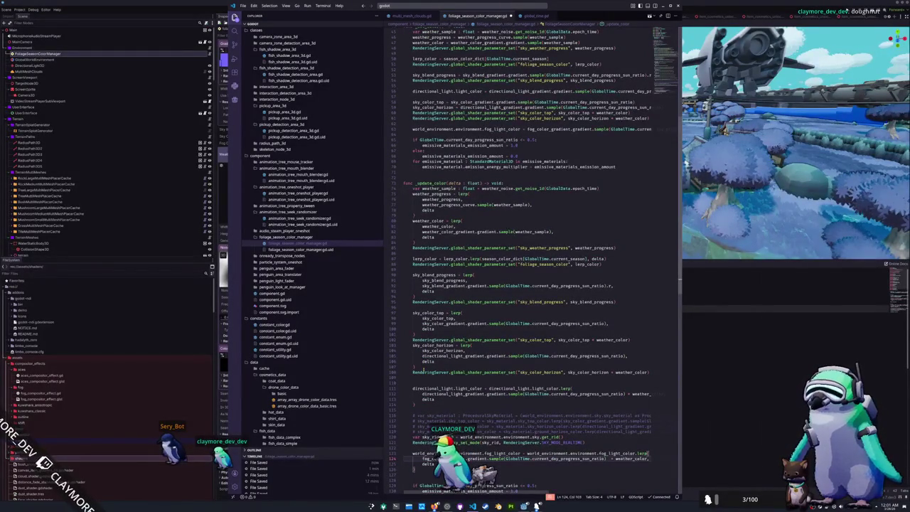
pyautogui.press('Down')
pyautogui.press('Down')
pyautogui.press('Down')
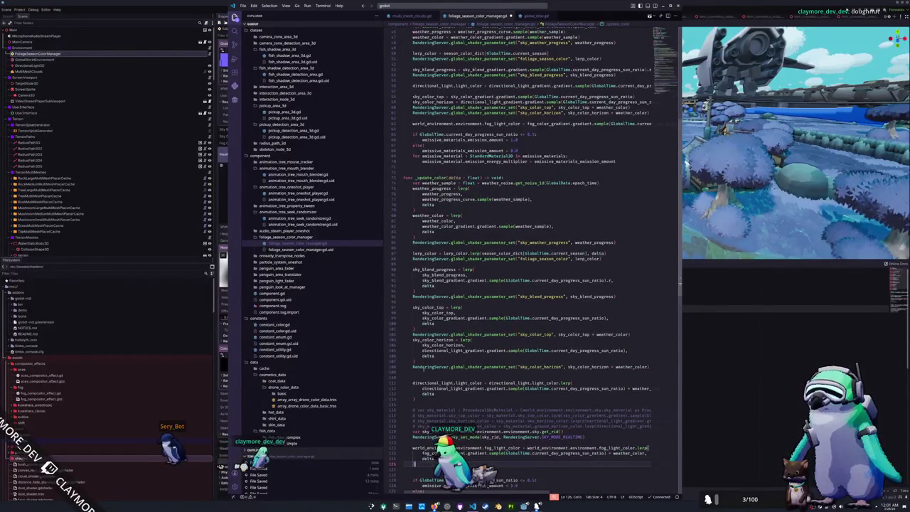
pyautogui.press('Down')
pyautogui.press('Down')
pyautogui.press('Down')
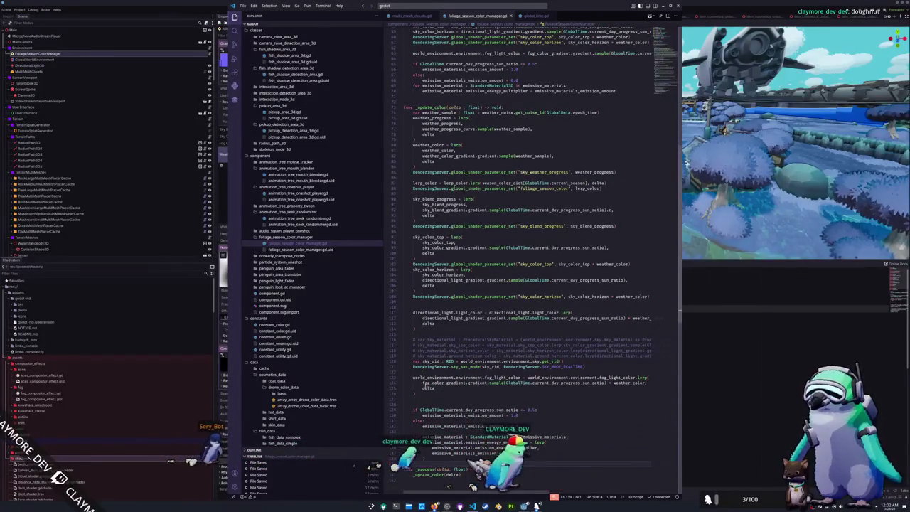
pyautogui.hotkey('alt', 'Tab')
pyautogui.hotkey('alt', 'Tab')
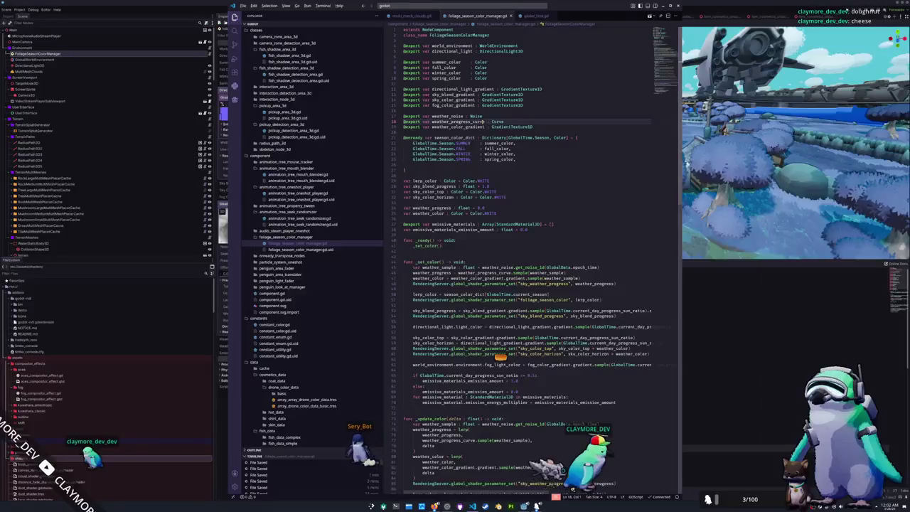
pyautogui.hotkey('alt', 'Tab')
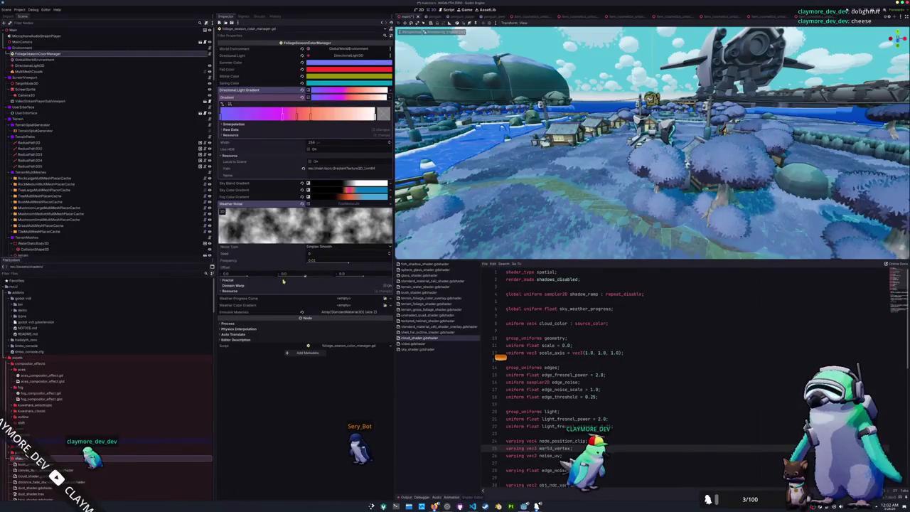
# Set the Weather Noise fractal type to None
pyautogui.click(256, 281)
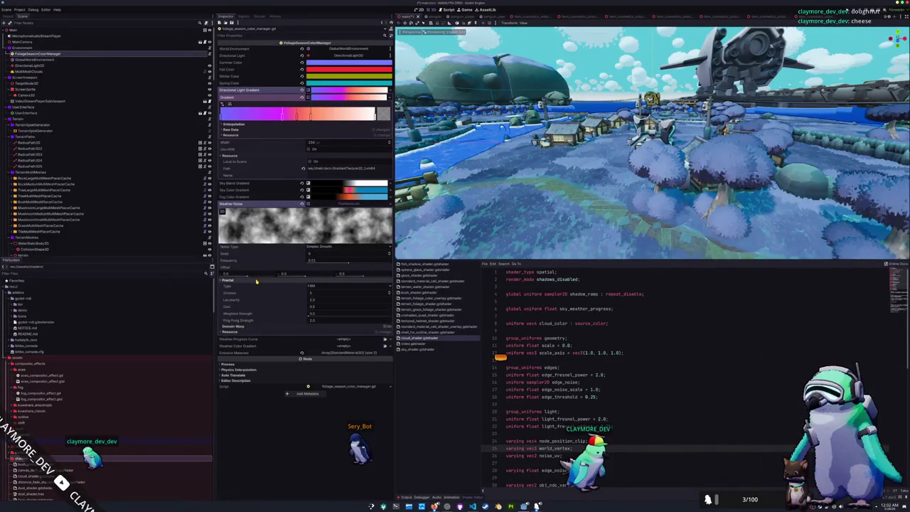
pyautogui.click(316, 286)
pyautogui.click(316, 292)
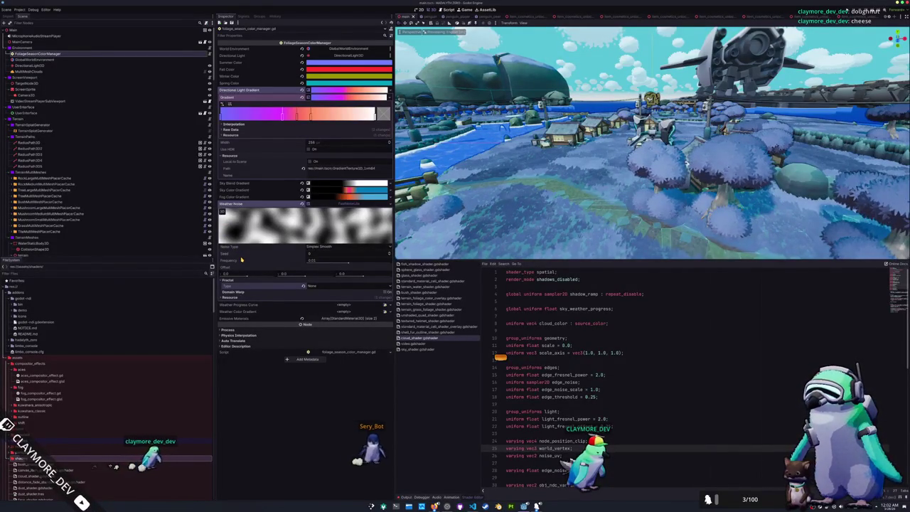
# Assign a New Curve to Weather Progress Curve and show its editor
pyautogui.click(385, 304)
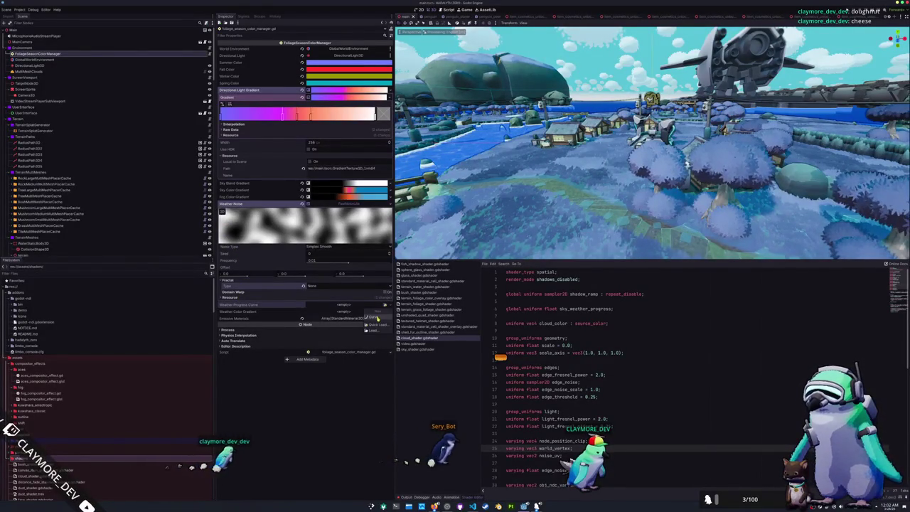
pyautogui.click(375, 316)
pyautogui.click(322, 307)
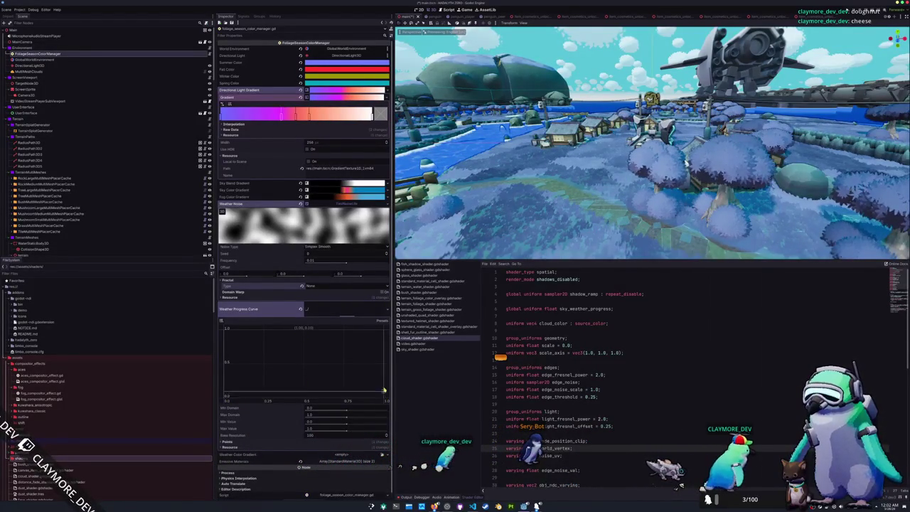
# Move the curve endpoints to (0,0) and (1,1) and add a plateau point near 0.5
pyautogui.moveTo(380, 397); pyautogui.dragTo(329, 332)
pyautogui.moveTo(226, 328); pyautogui.dragTo(225, 396)
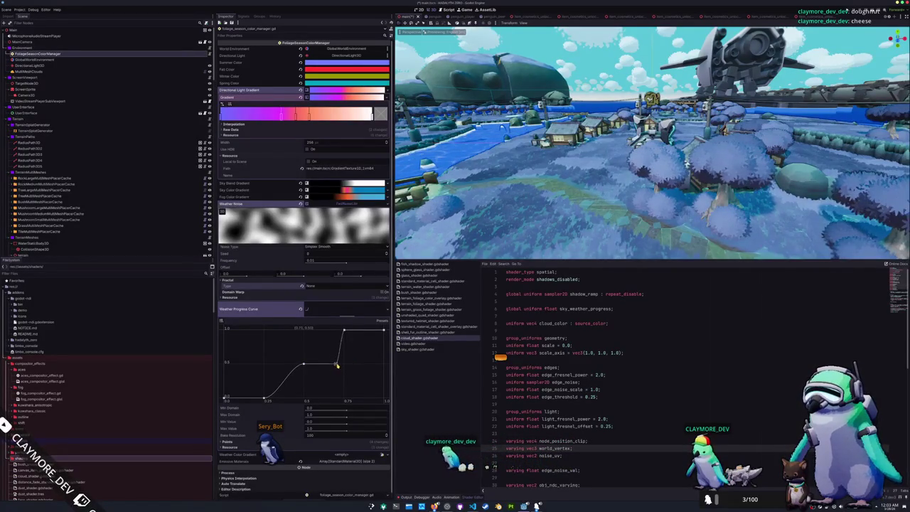
pyautogui.click(274, 365)
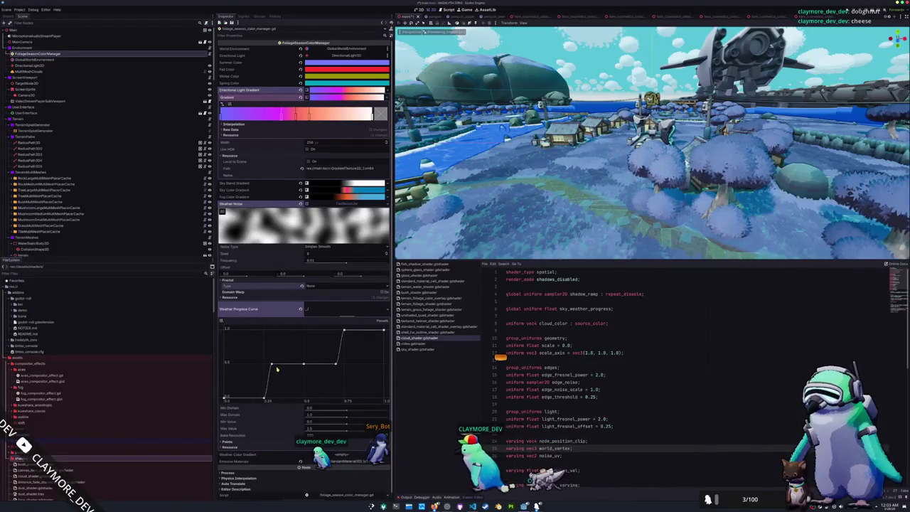
pyautogui.moveTo(272, 365); pyautogui.dragTo(320, 365)
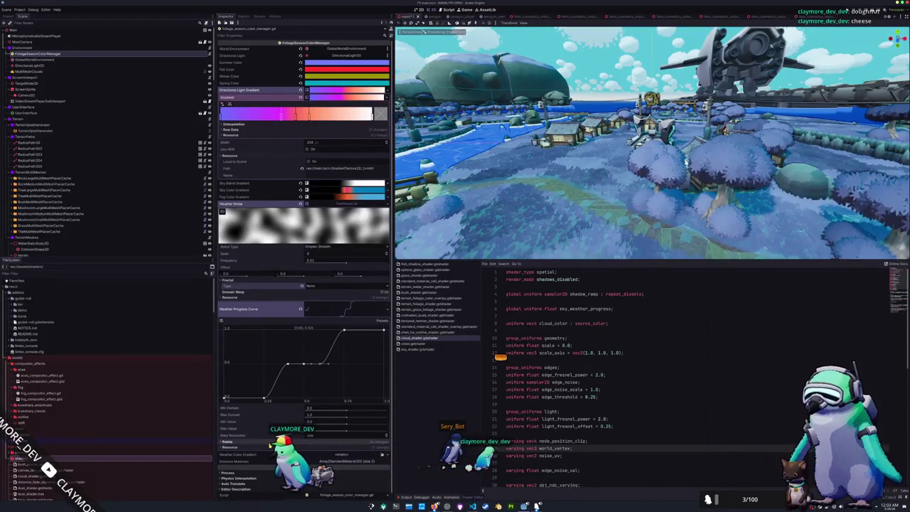
# Set curve point positions to 0.33 and 0.4, delete the 0.25 point, move another to ~0.675
pyautogui.click(272, 441)
pyautogui.scroll(-5, 272, 419)
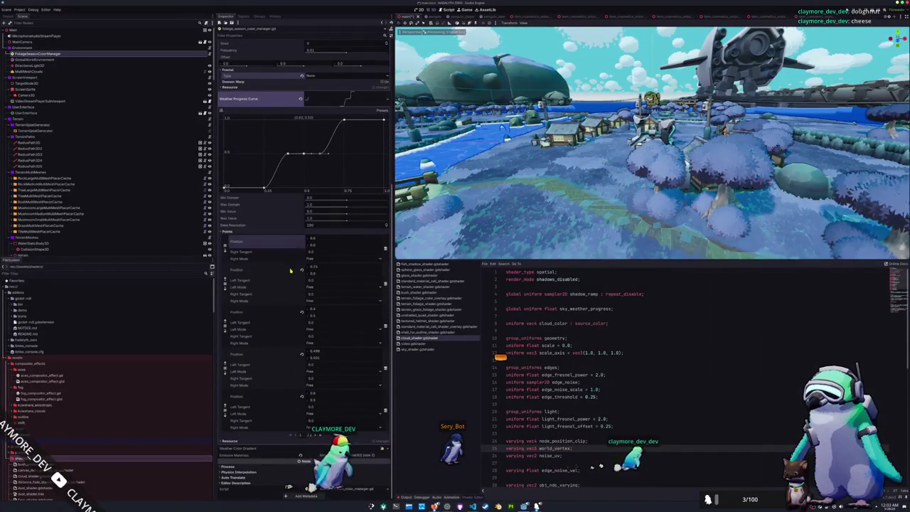
pyautogui.click(325, 269)
pyautogui.write('0.33')
pyautogui.press('Return')
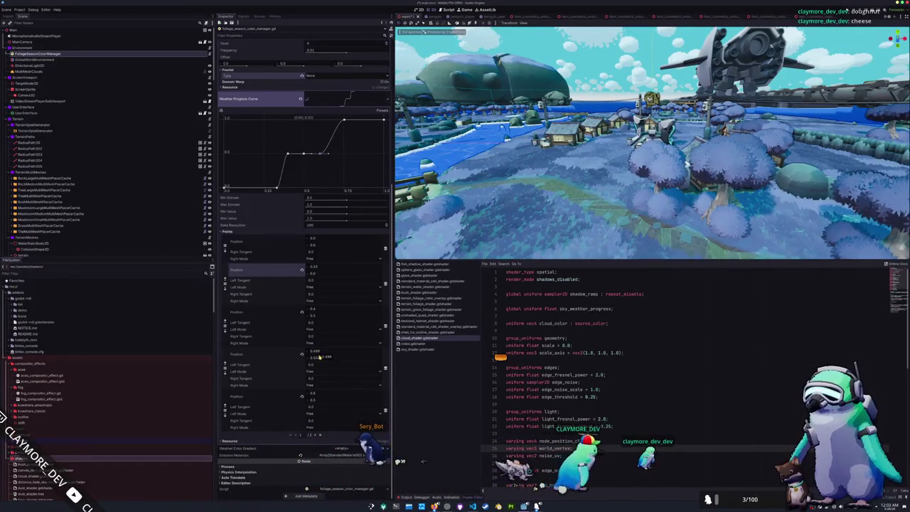
pyautogui.write('4')
pyautogui.press('Return')
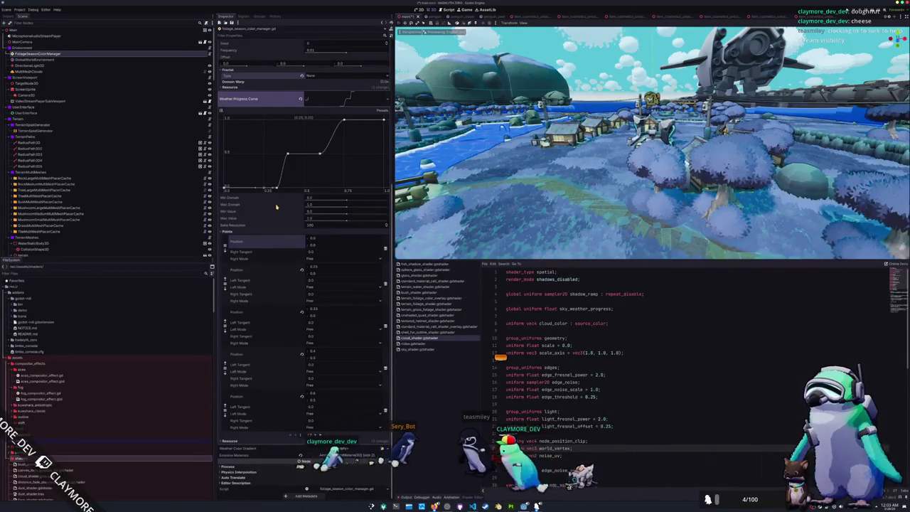
pyautogui.rightClick(264, 188)
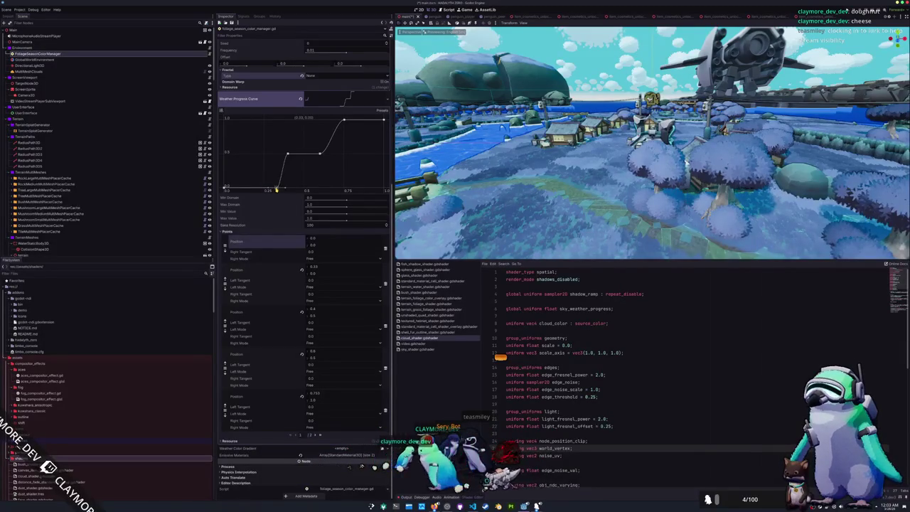
pyautogui.moveTo(310, 267)
pyautogui.mouseDown()
pyautogui.moveTo(348, 267)
pyautogui.moveTo(285, 274)
pyautogui.mouseUp()
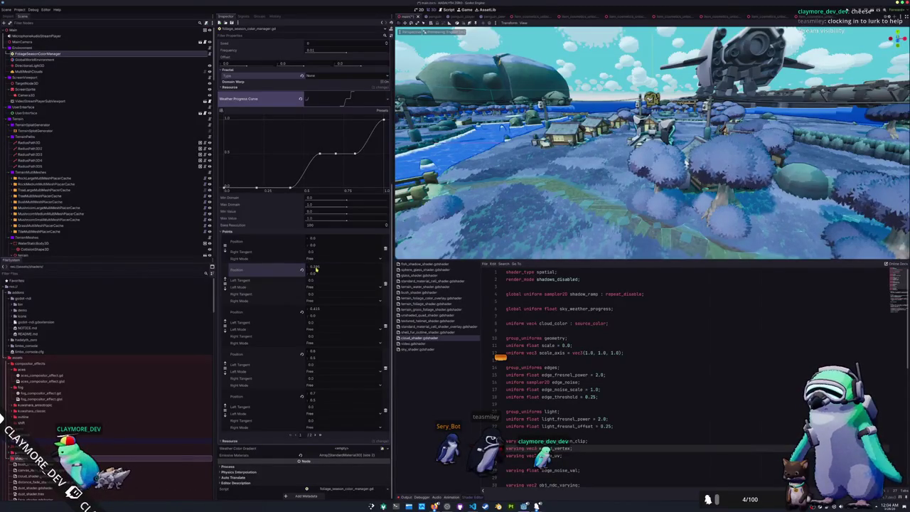
# Delete the four middle points of the Weather Progress Curve
pyautogui.rightClick(288, 189)
pyautogui.rightClick(336, 169)
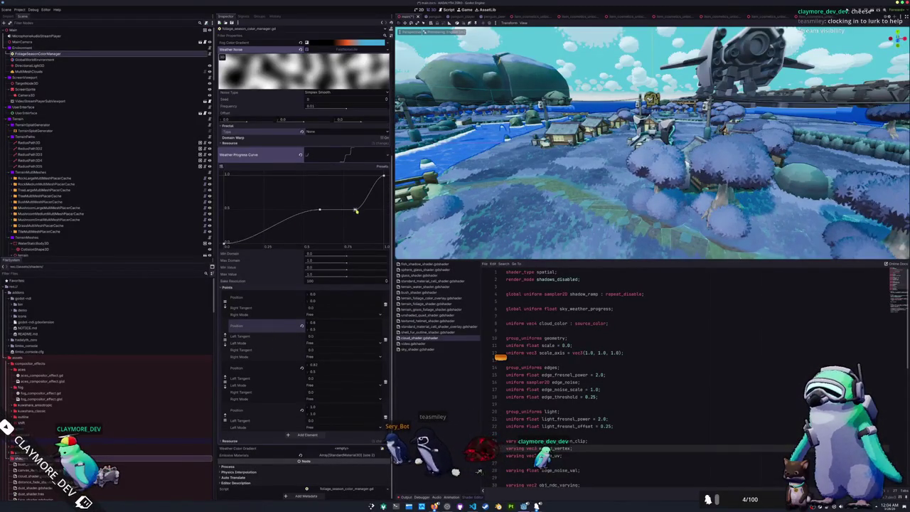
pyautogui.rightClick(356, 211)
pyautogui.rightClick(320, 249)
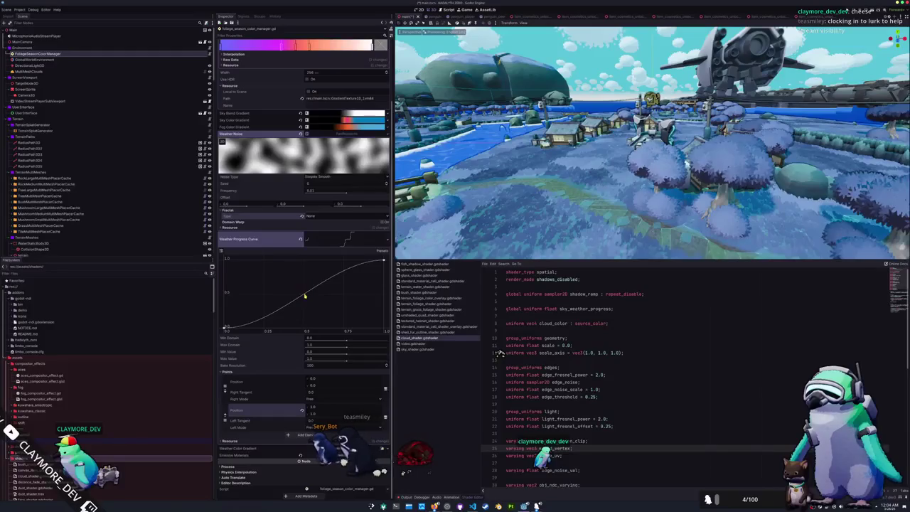
# Add plateau points at (0.33, 0.51) and about (0.60, 0.50)
pyautogui.click(305, 295)
pyautogui.moveTo(304, 295); pyautogui.dragTo(276, 294)
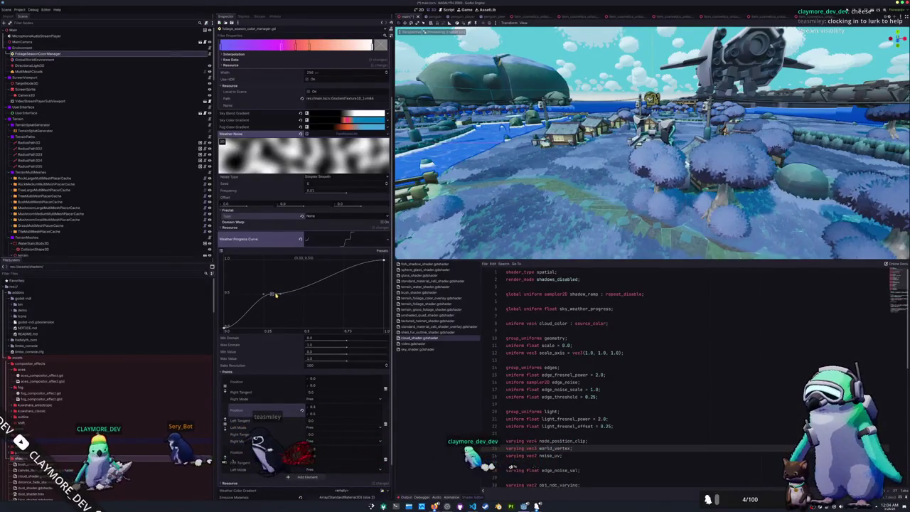
pyautogui.click(320, 294)
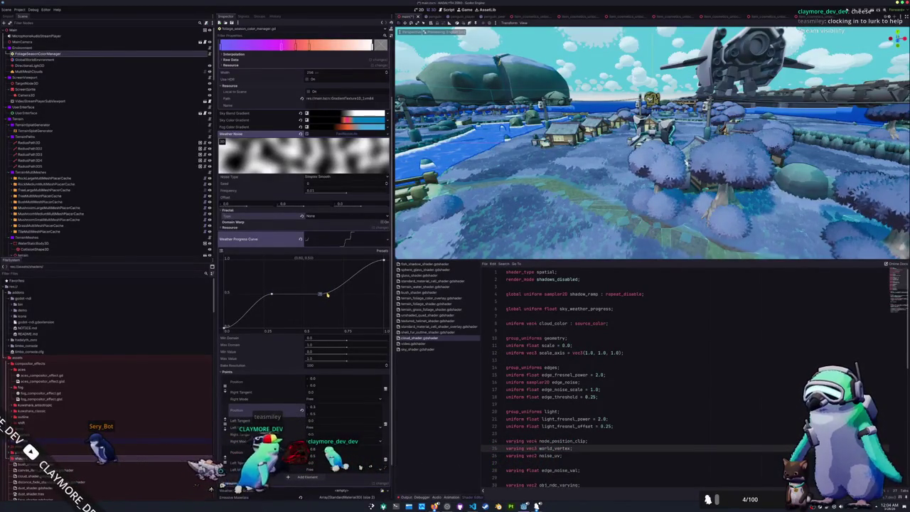
pyautogui.moveTo(321, 294); pyautogui.dragTo(336, 294)
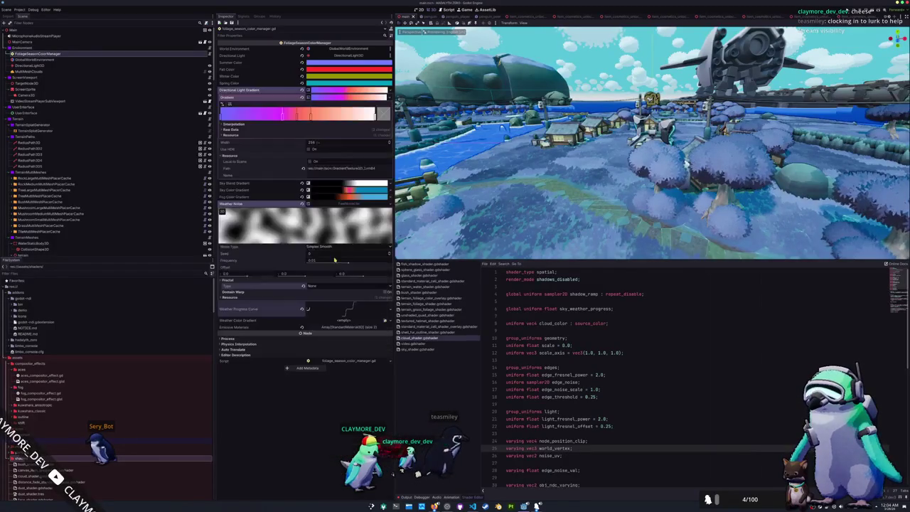
# Assign a New GradientTexture1D to Weather Color Gradient and open its gradient editor
pyautogui.click(390, 322)
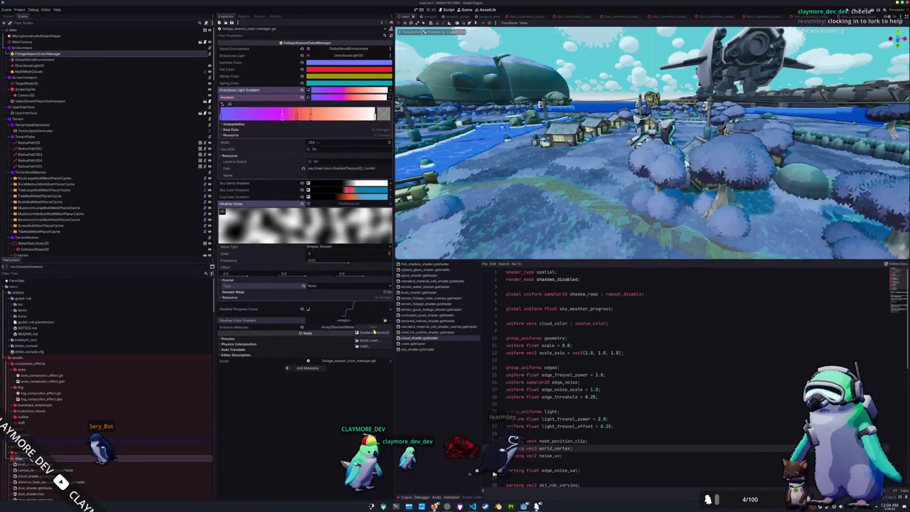
pyautogui.click(374, 332)
pyautogui.click(342, 321)
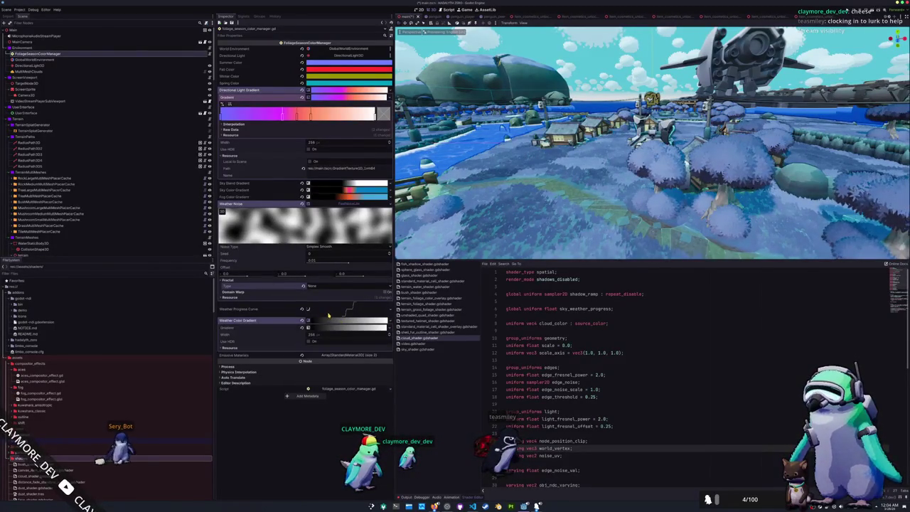
pyautogui.click(333, 330)
# Set the gradient's left stop colour to a dark blue
pyautogui.click(222, 346)
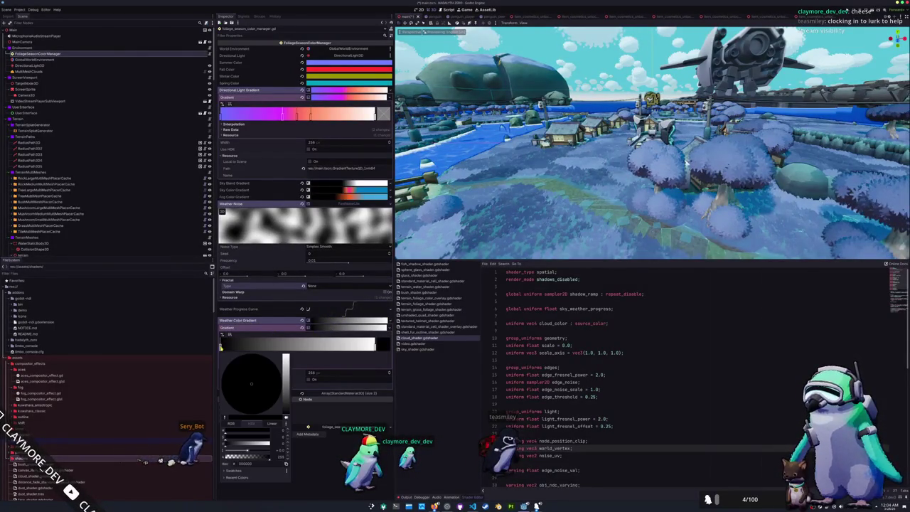
pyautogui.moveTo(280, 406); pyautogui.dragTo(289, 344)
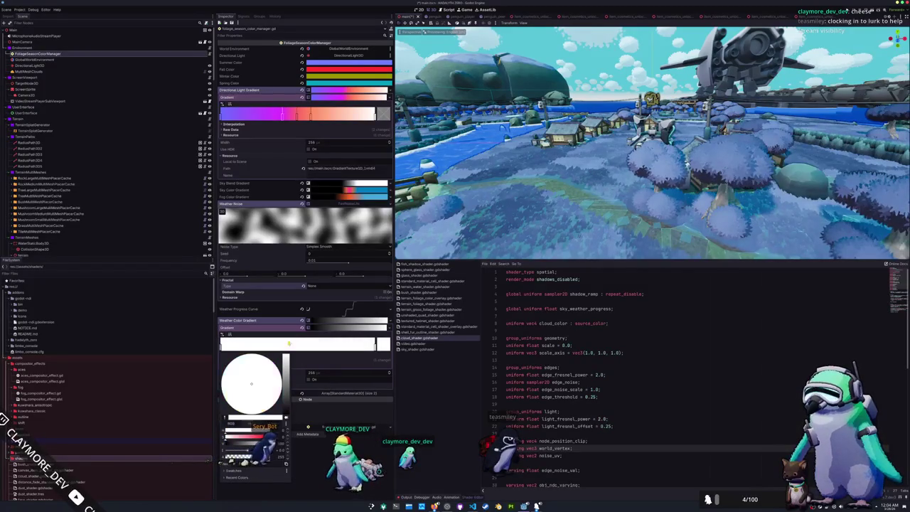
pyautogui.click(270, 401)
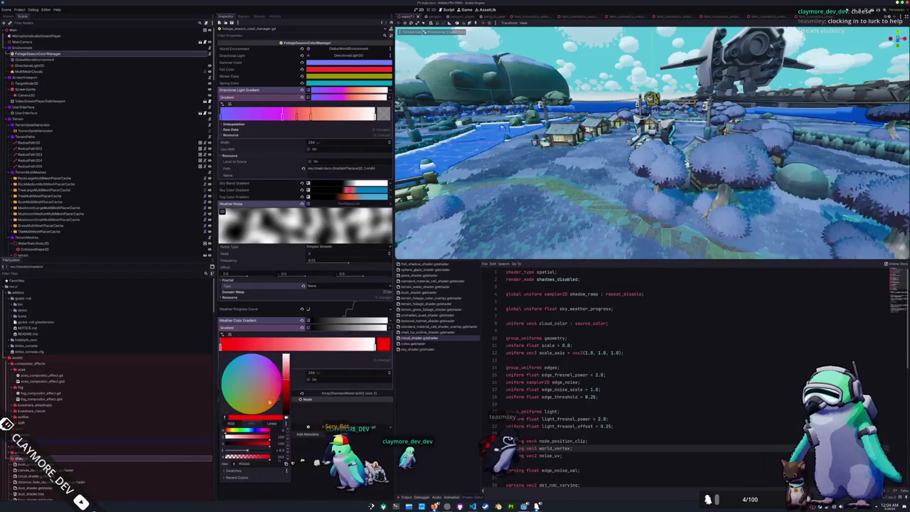
pyautogui.click(254, 431)
pyautogui.moveTo(286, 405); pyautogui.dragTo(285, 406)
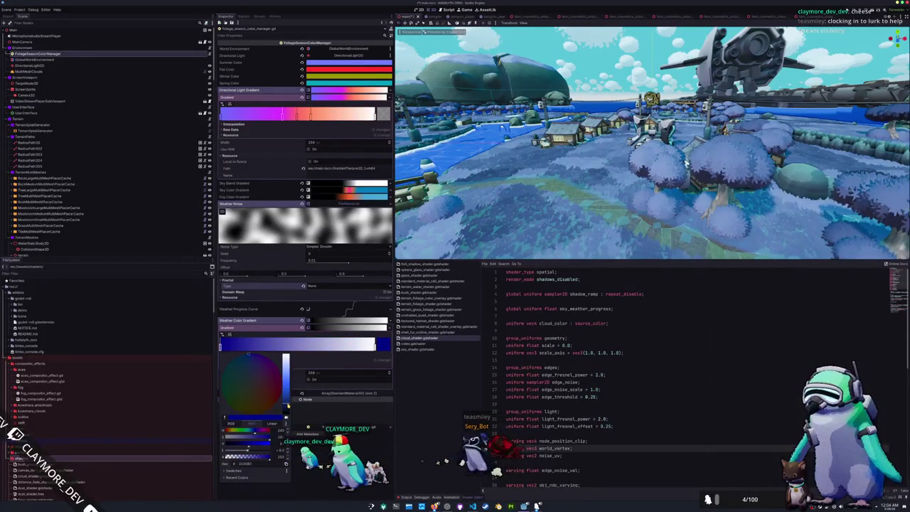
pyautogui.moveTo(290, 409); pyautogui.dragTo(288, 392)
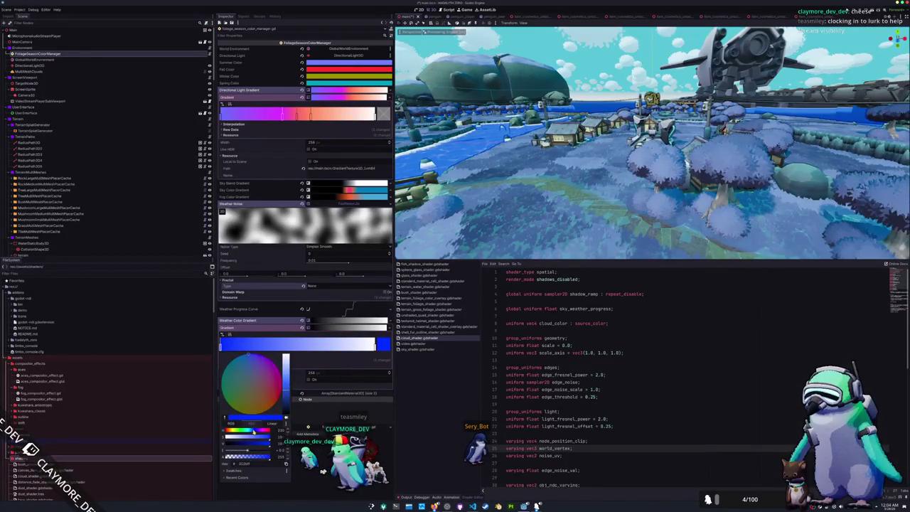
pyautogui.moveTo(254, 431); pyautogui.dragTo(253, 431)
pyautogui.moveTo(286, 389); pyautogui.dragTo(288, 399)
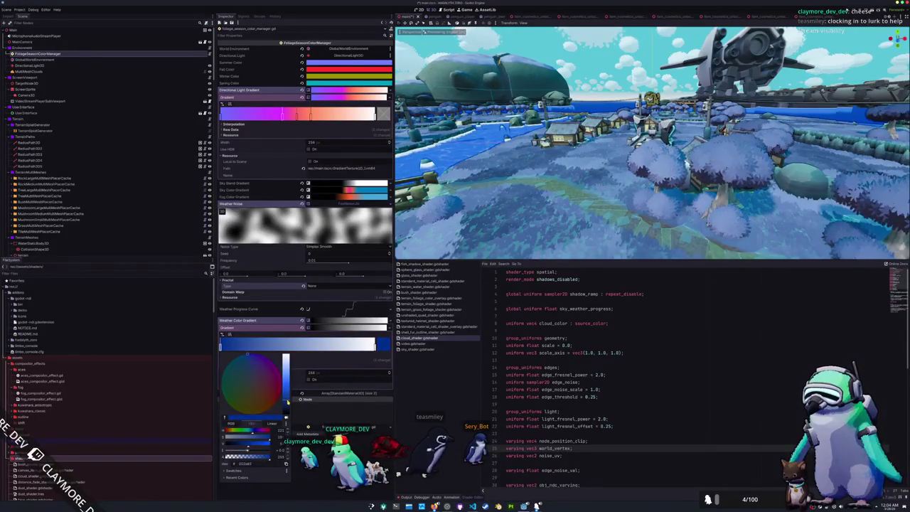
pyautogui.click(408, 446)
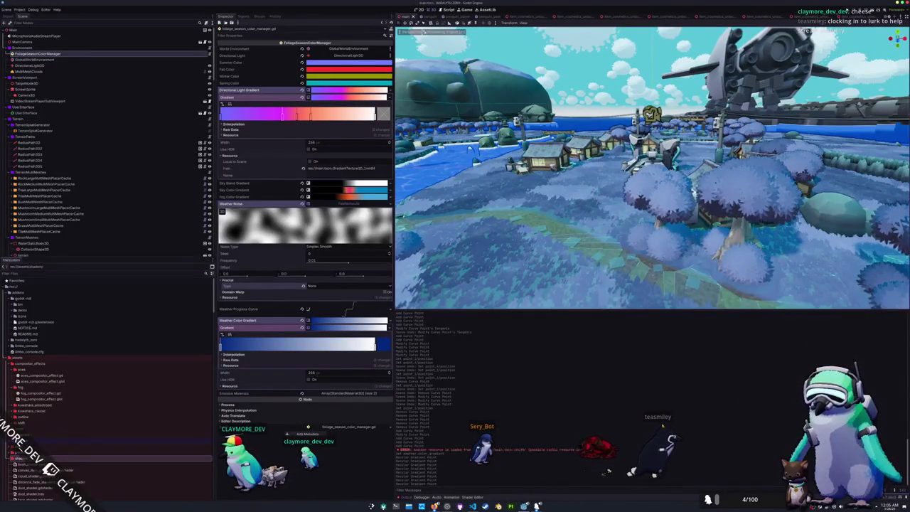
# Run the project with F5 and move the blue-tinted game window aside to uncover the inspector
pyautogui.press('F5')
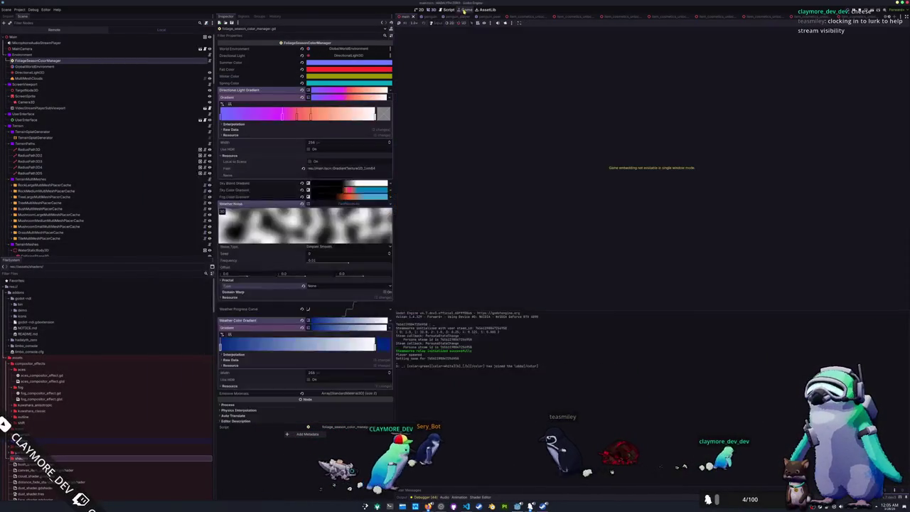
pyautogui.click(461, 24)
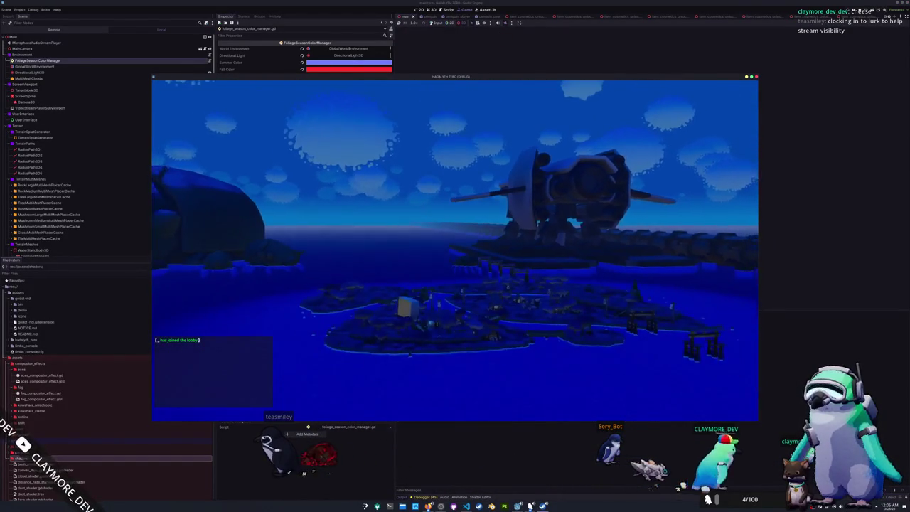
pyautogui.moveTo(363, 77)
pyautogui.mouseDown()
pyautogui.moveTo(608, 77)
pyautogui.moveTo(648, 48)
pyautogui.moveTo(760, 74)
pyautogui.moveTo(820, 124)
pyautogui.moveTo(799, 135)
pyautogui.moveTo(256, 131)
pyautogui.moveTo(136, 150)
pyautogui.mouseUp()
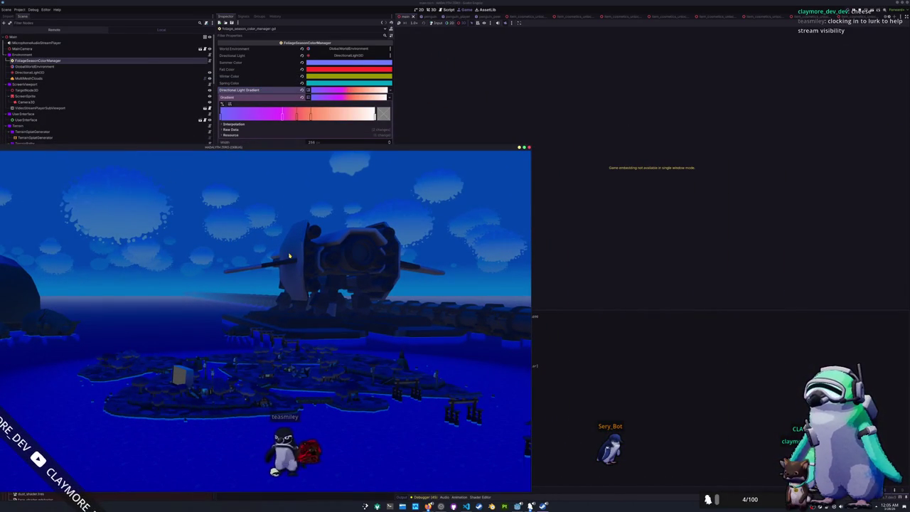
# Bring Visual Studio Code forward and find the weather_sample line in _update_color via epoch_time
pyautogui.hotkey('alt', 'Tab')
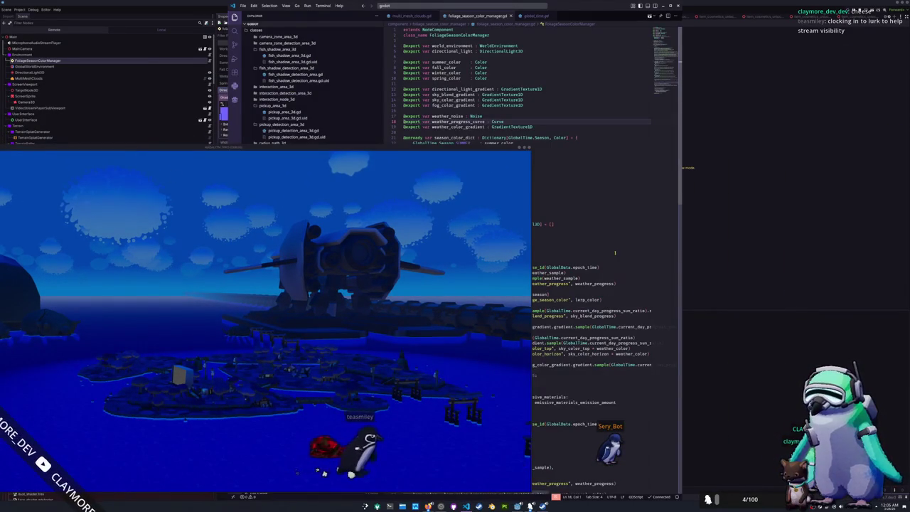
pyautogui.moveTo(572, 7)
pyautogui.mouseDown()
pyautogui.moveTo(743, 10)
pyautogui.moveTo(762, 19)
pyautogui.mouseUp()
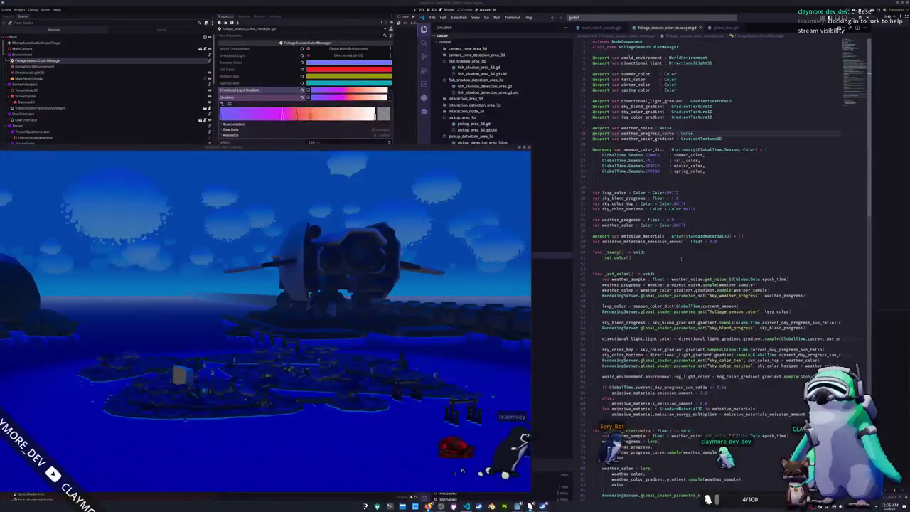
pyautogui.click(631, 301)
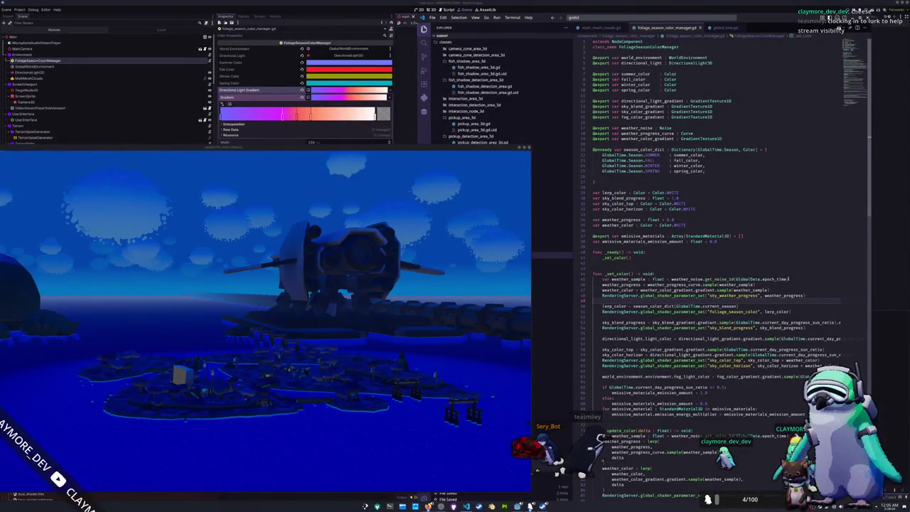
pyautogui.doubleClick(775, 279)
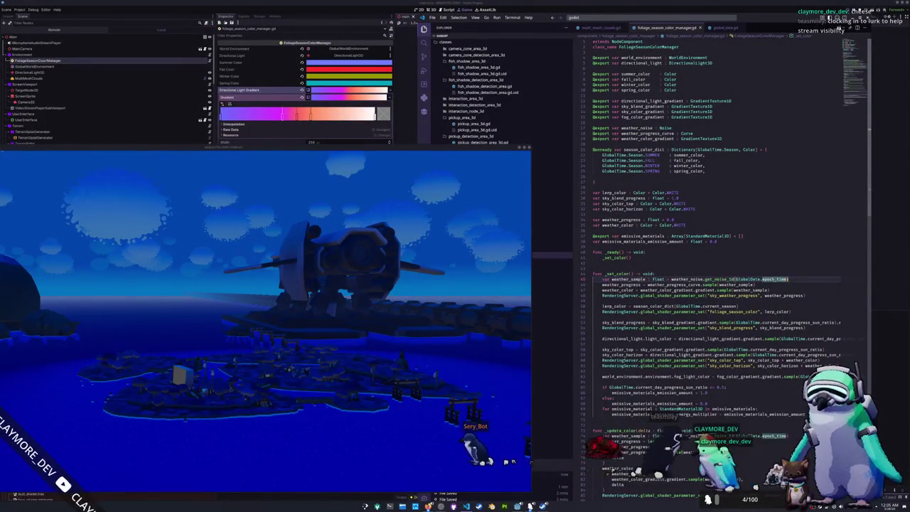
pyautogui.scroll(-7, 779, 298)
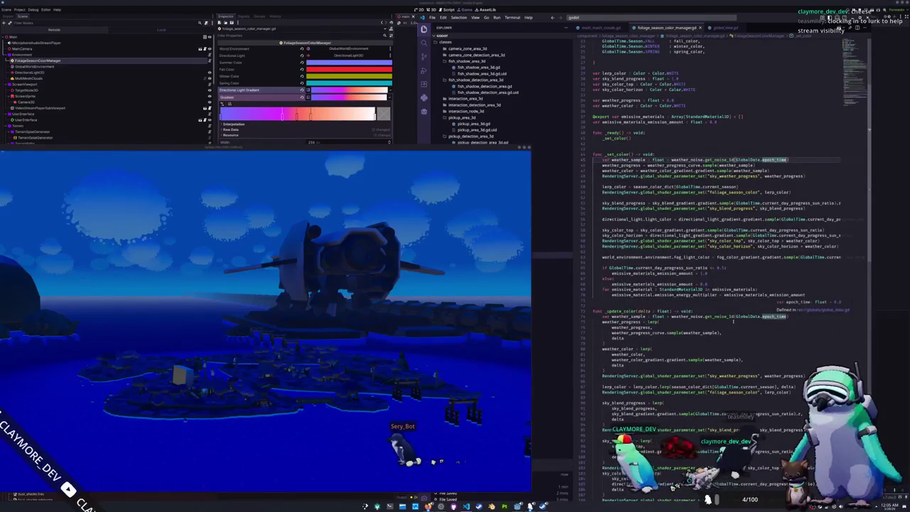
pyautogui.click(768, 321)
pyautogui.click(793, 316)
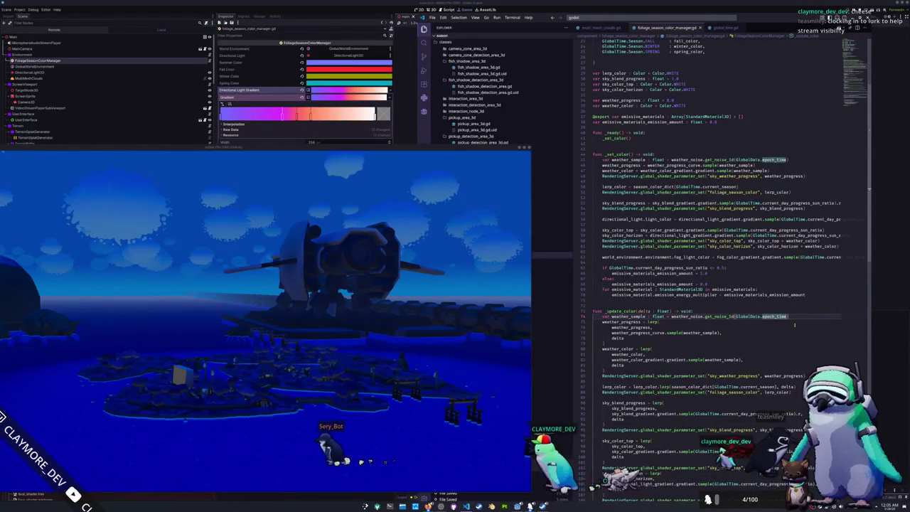
# Add a + 10.0 offset to epoch_time, reduce it to 1.0, then remove it again
pyautogui.write('+ 10.0')
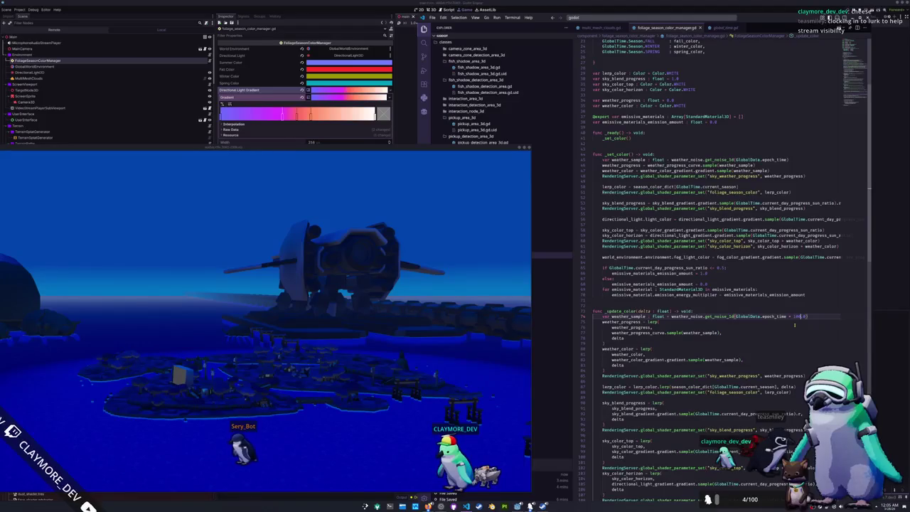
pyautogui.press('BackSpace')
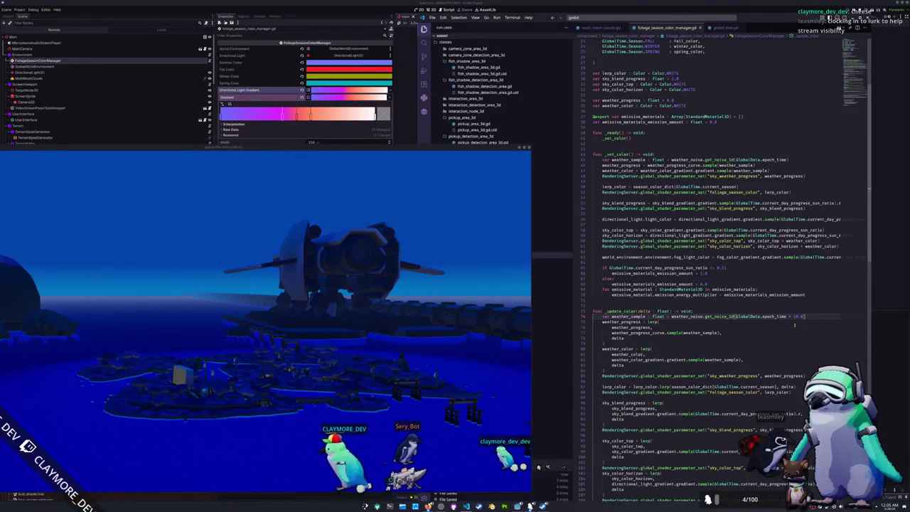
pyautogui.doubleClick(795, 318)
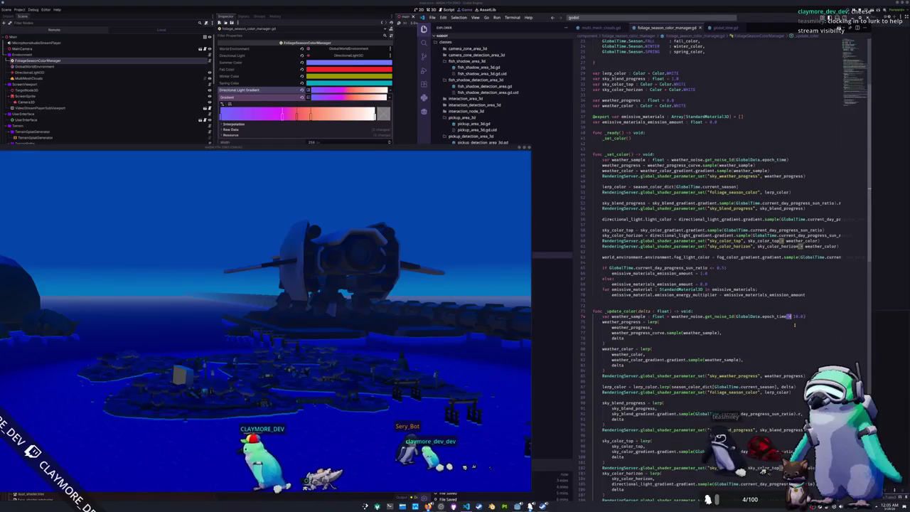
pyautogui.press('BackSpace')
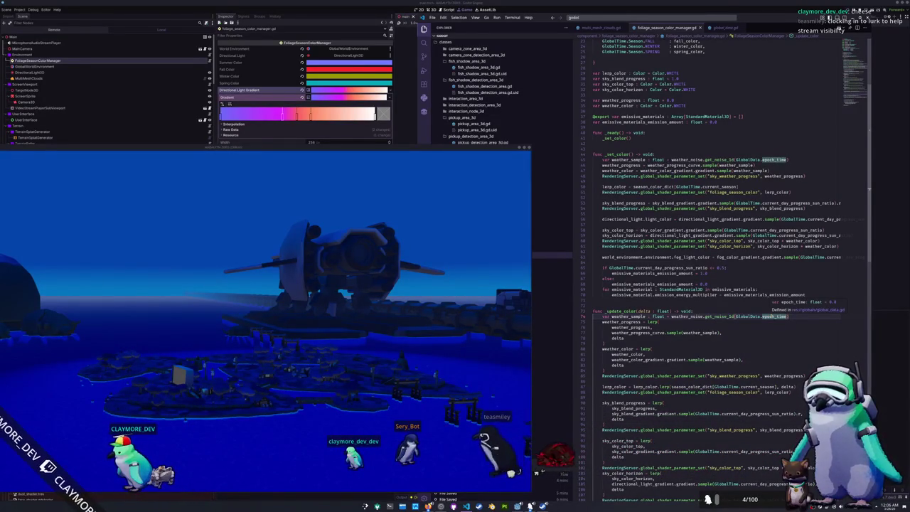
pyautogui.hotkey('alt', 'Tab')
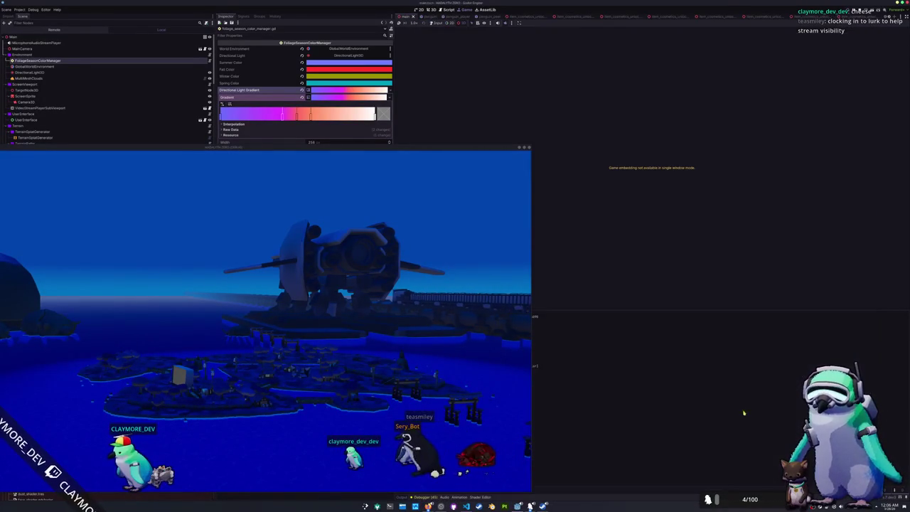
# Check the running game's Monitors and Errors in the Godot debugger, moving the game window aside
pyautogui.click(430, 498)
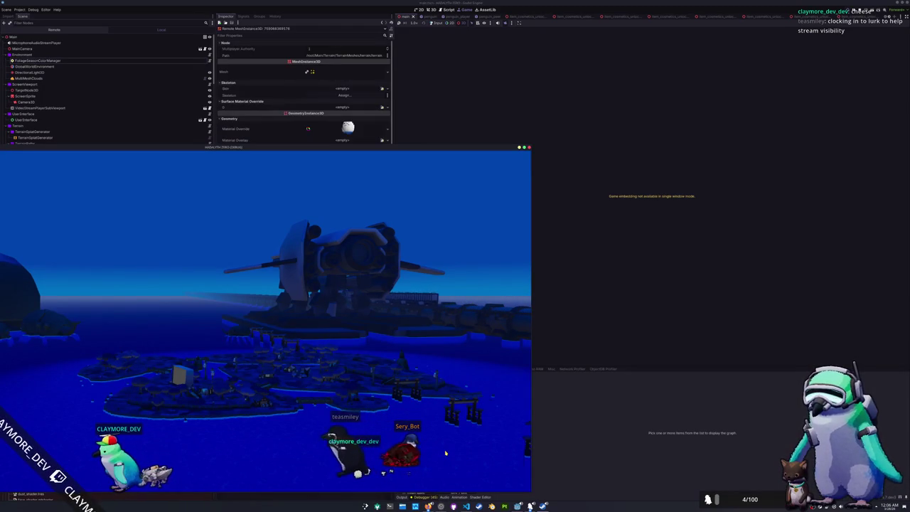
pyautogui.moveTo(467, 149)
pyautogui.mouseDown()
pyautogui.moveTo(270, 150)
pyautogui.moveTo(291, 142)
pyautogui.mouseUp()
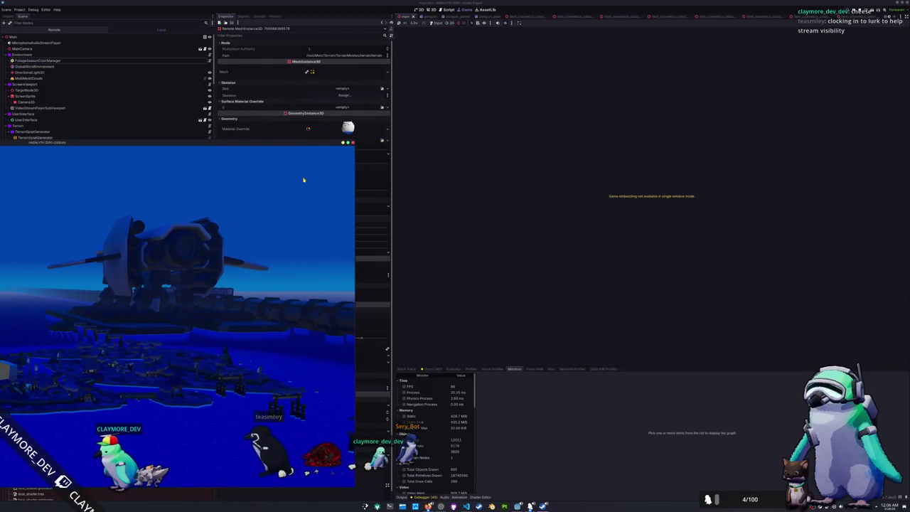
pyautogui.click(411, 370)
pyautogui.click(432, 369)
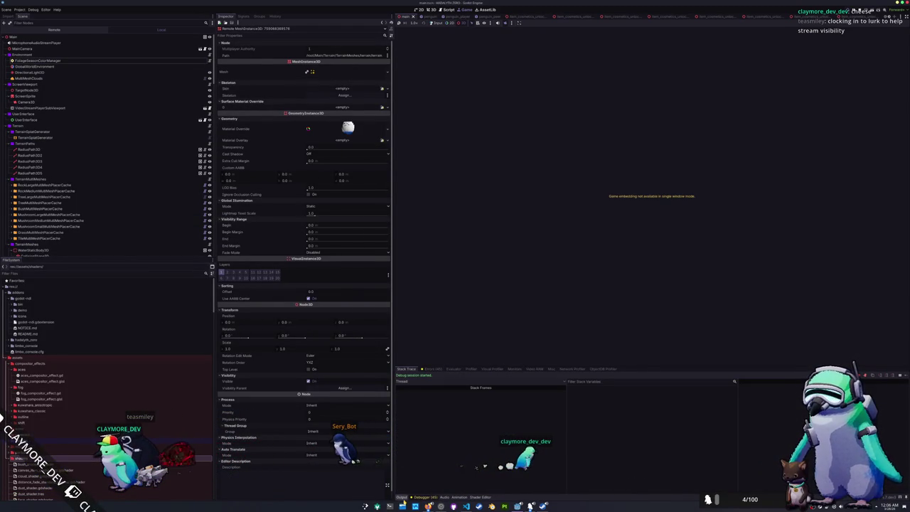
pyautogui.hotkey('alt', 'Tab')
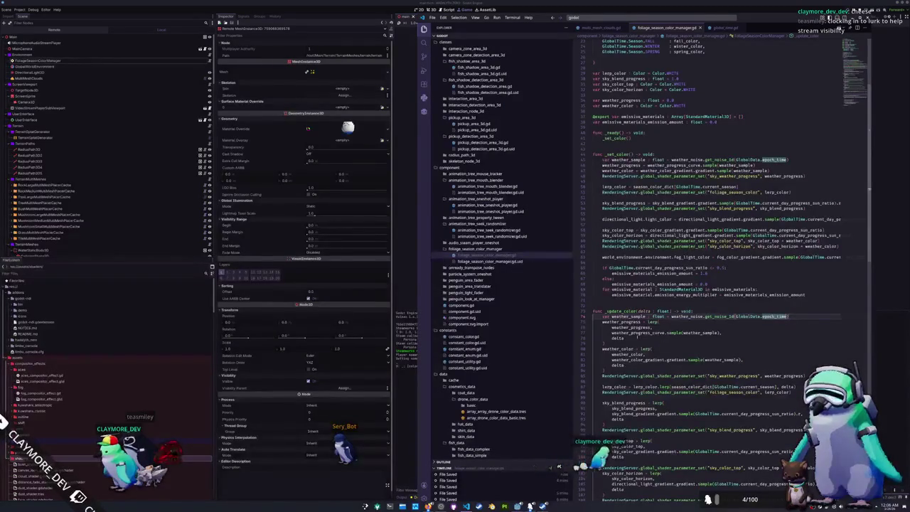
# Add a print(weather_sample) line right after the weather_sample line in _update_color
pyautogui.click(639, 338)
pyautogui.click(793, 316)
pyautogui.press('Return')
pyautogui.write('print(weather')
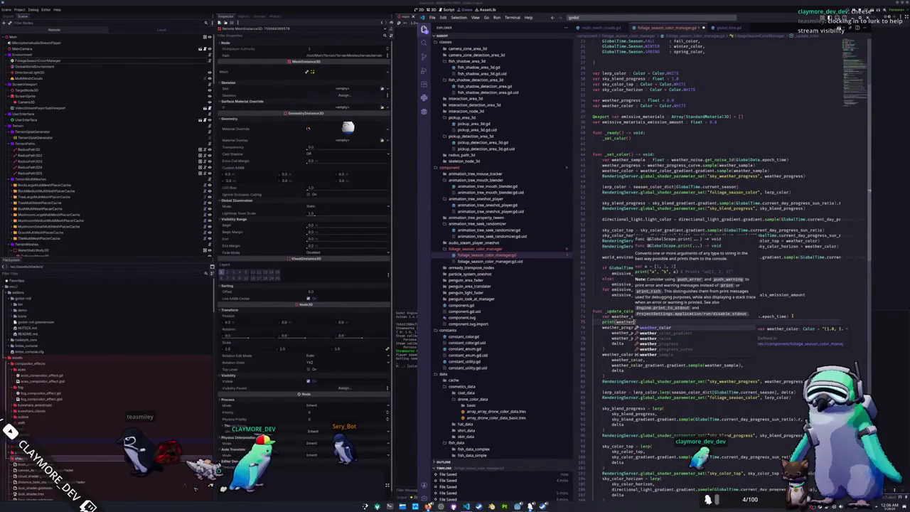
pyautogui.write('_sample')
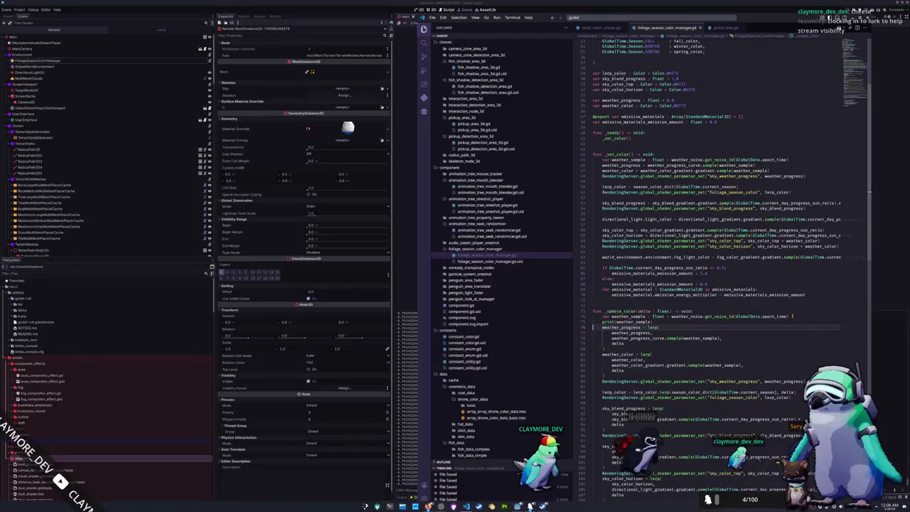
# Briefly remove and restore the print line, then run the game to watch the printed values
pyautogui.press('Delete')
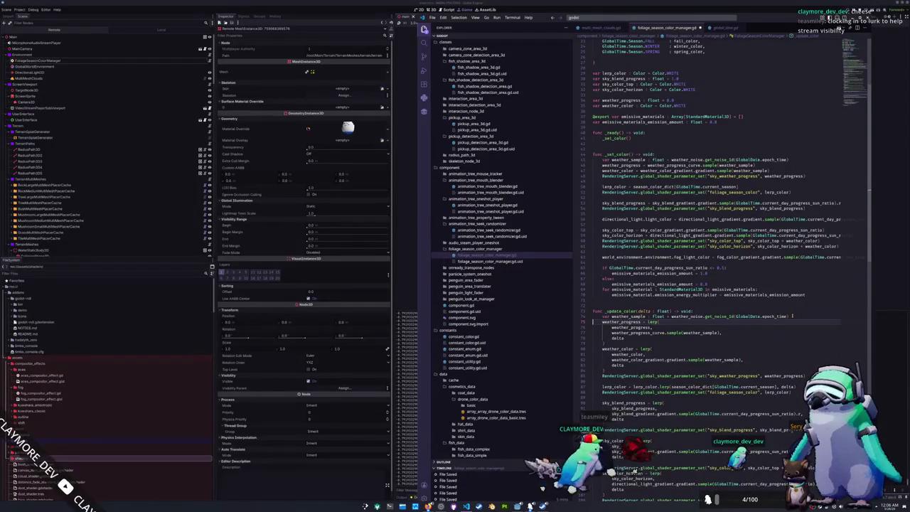
pyautogui.doubleClick(718, 316)
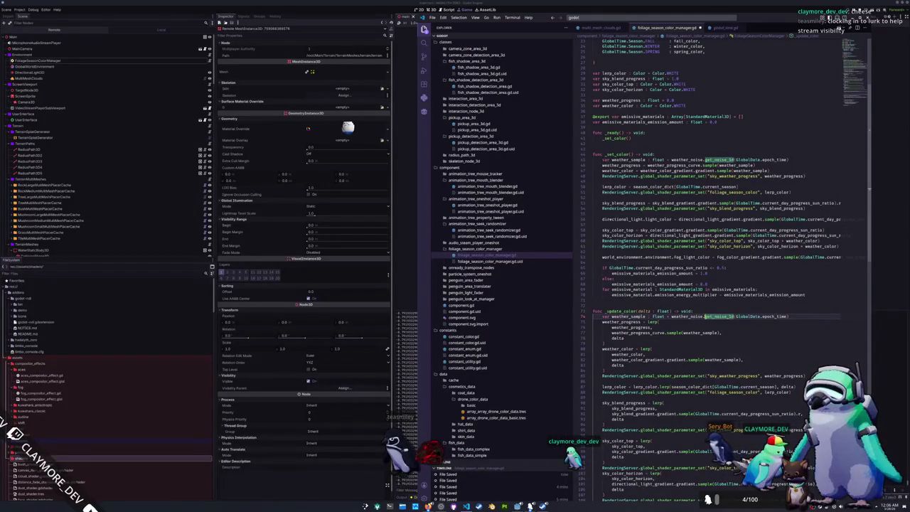
pyautogui.hotkey('ctrl', 'z')
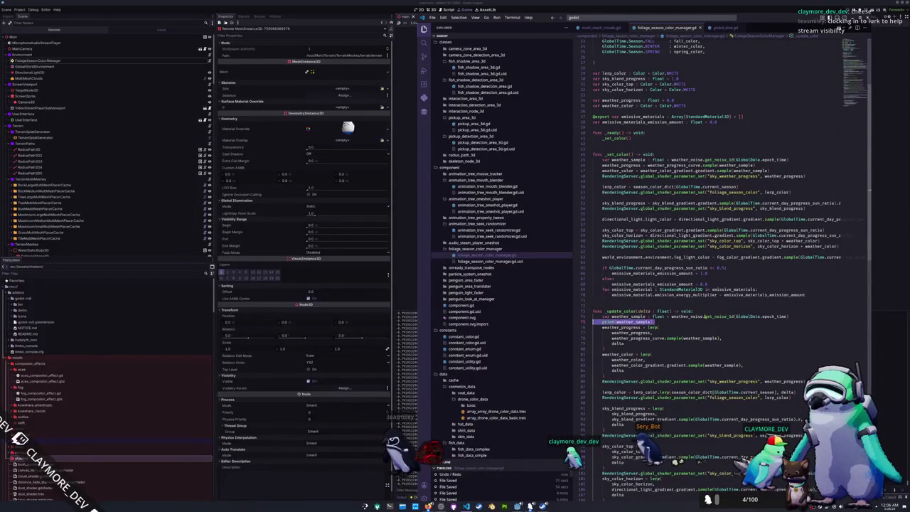
pyautogui.hotkey('ctrl', 'z')
pyautogui.press('Up')
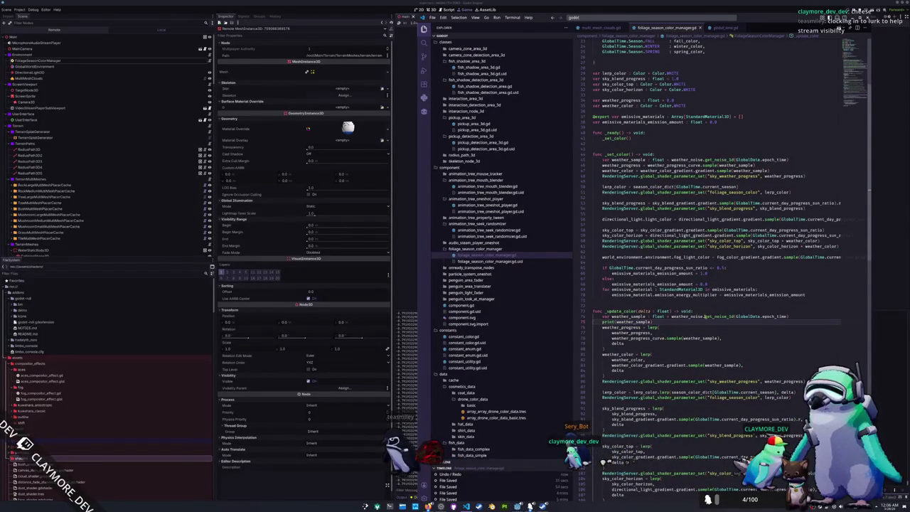
pyautogui.press('F5')
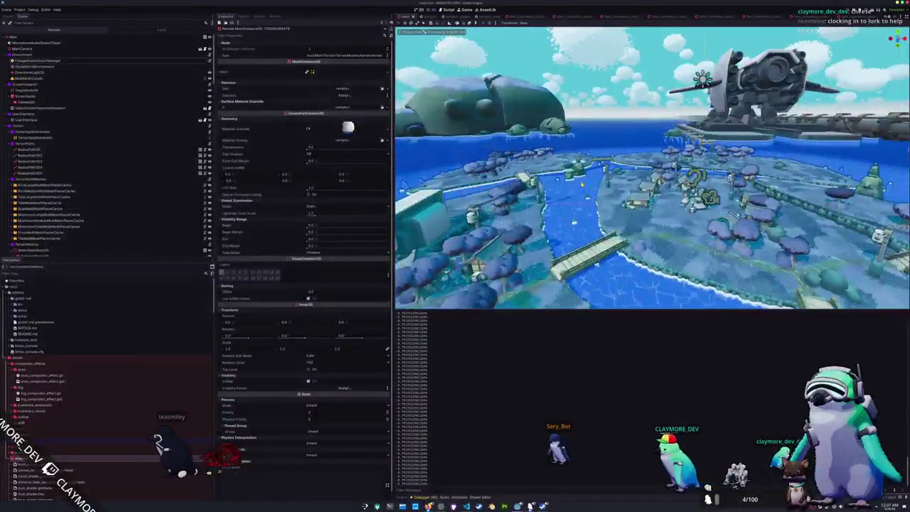
pyautogui.hotkey('alt', 'Tab')
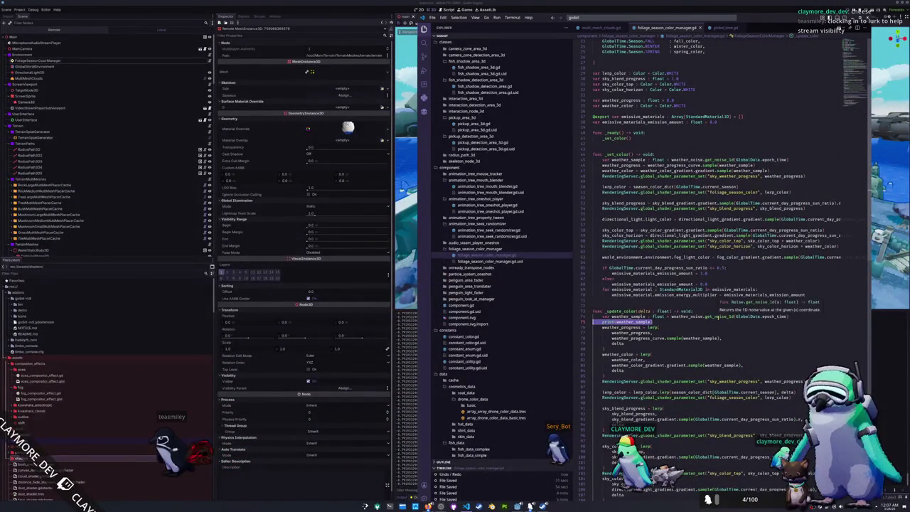
# Delete the print(weather_sample) line and its leftover empty line
pyautogui.press('BackSpace')
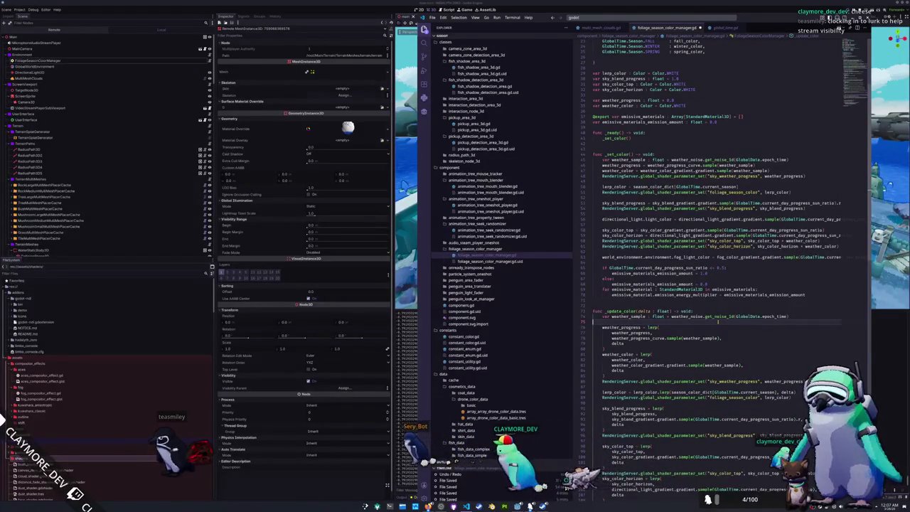
pyautogui.press('BackSpace')
pyautogui.scroll(7, 718, 321)
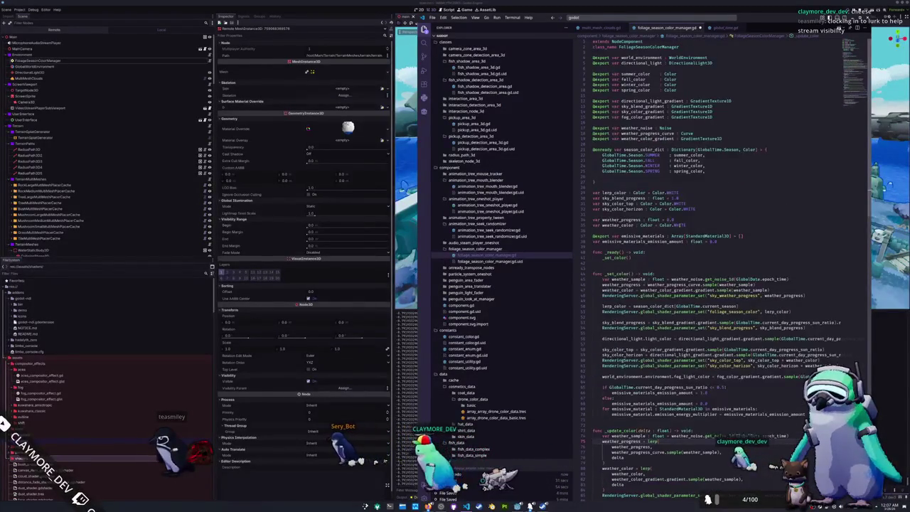
# Change weather_noise's type to NoiseTexture2D and insert 'noise.' after weather_noise in _set_color
pyautogui.click(701, 112)
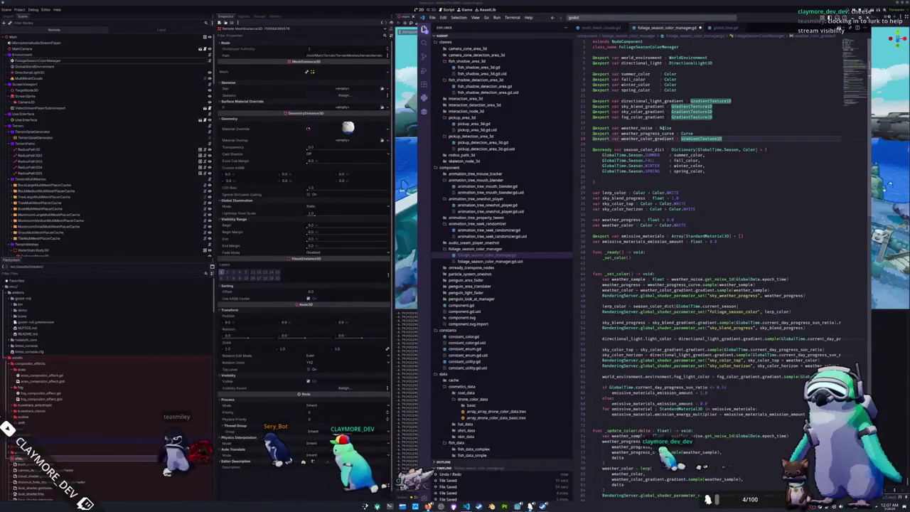
pyautogui.click(663, 129)
pyautogui.write('seTexture2D')
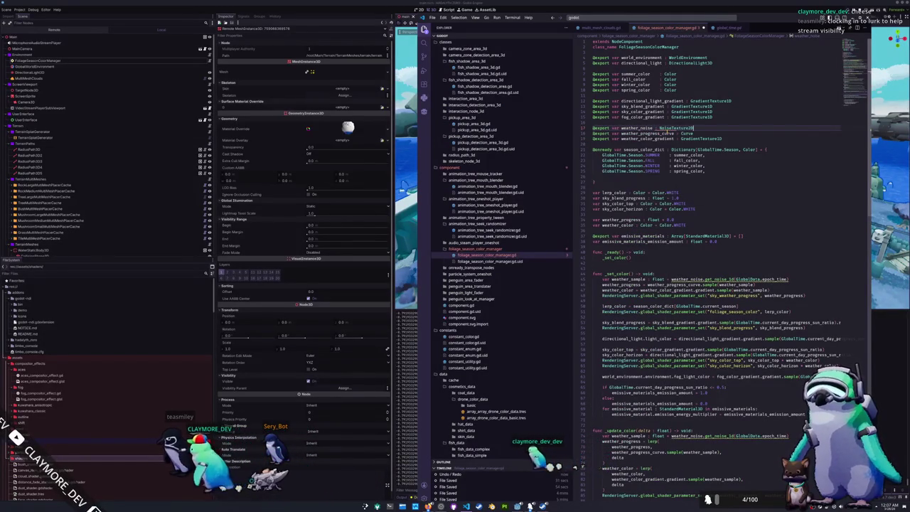
pyautogui.press('Return')
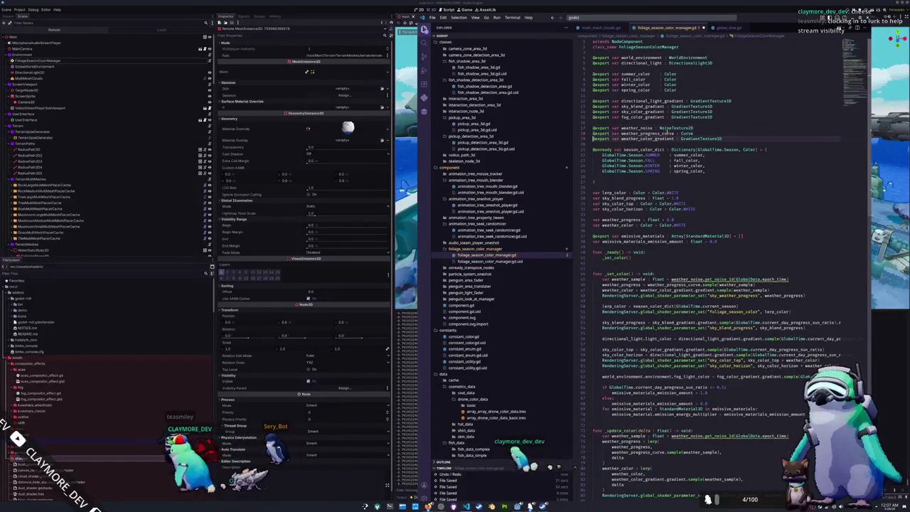
pyautogui.click(705, 280)
pyautogui.write('noise.')
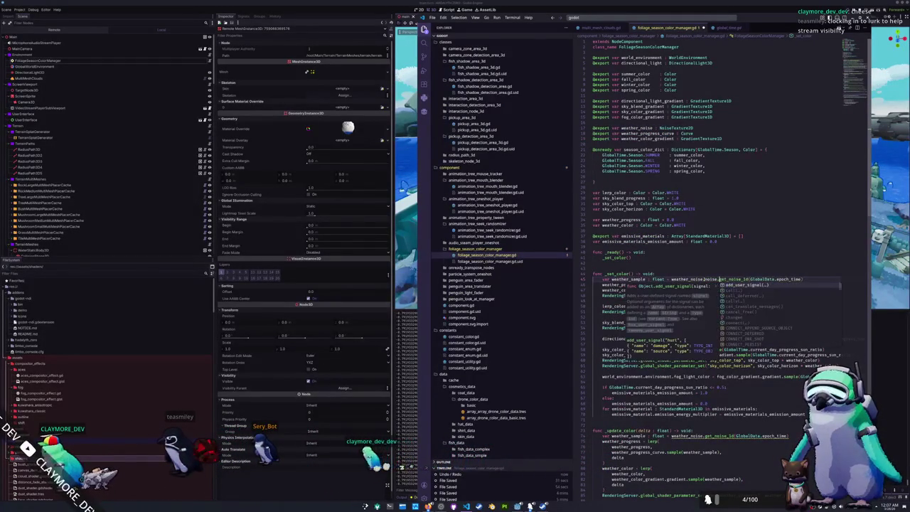
pyautogui.doubleClick(706, 280)
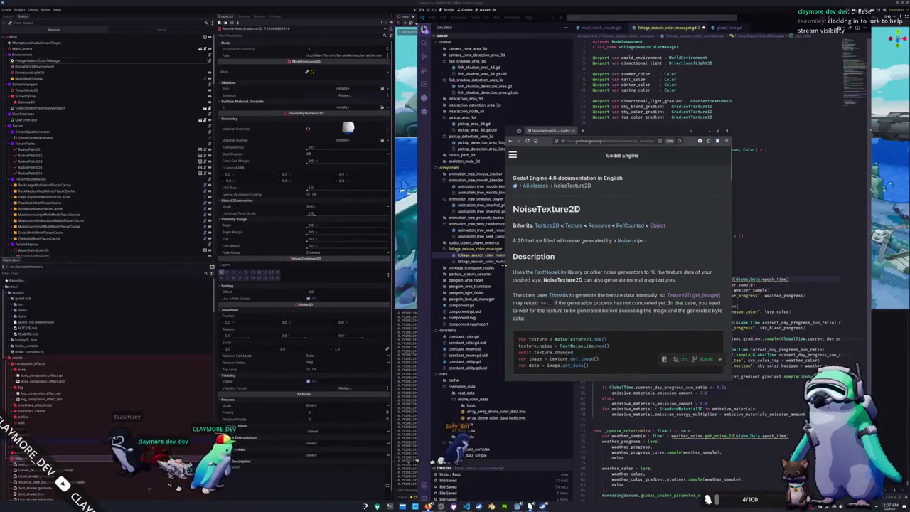
# Scroll through the NoiseTexture2D documentation page
pyautogui.scroll(-5, 418, 228)
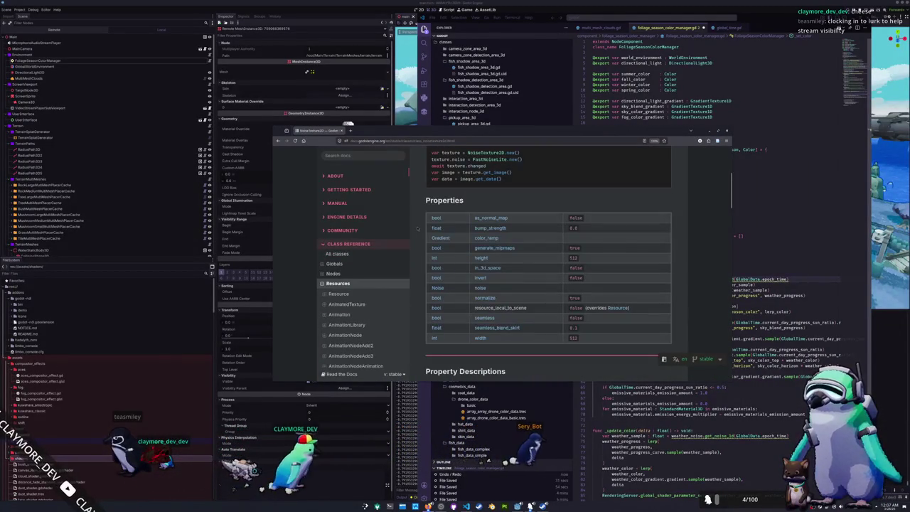
pyautogui.scroll(-5, 418, 265)
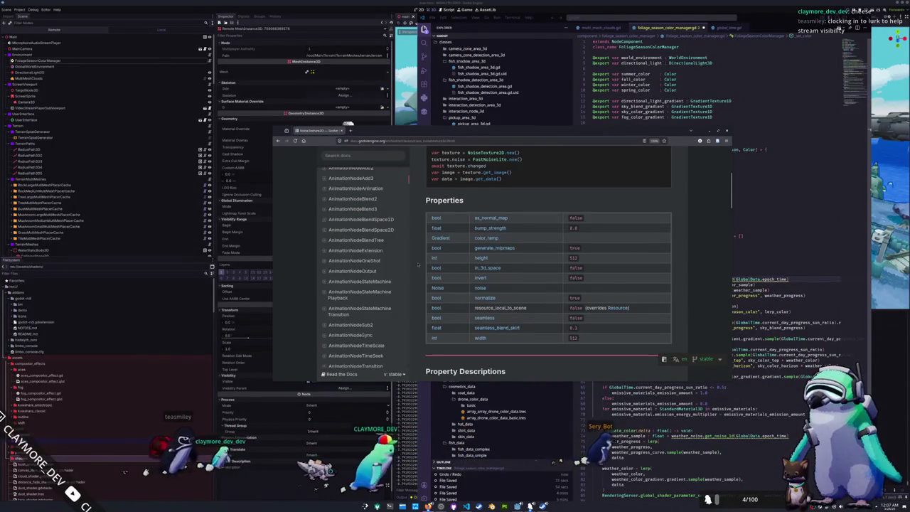
pyautogui.scroll(-10, 418, 266)
pyautogui.scroll(-15, 418, 266)
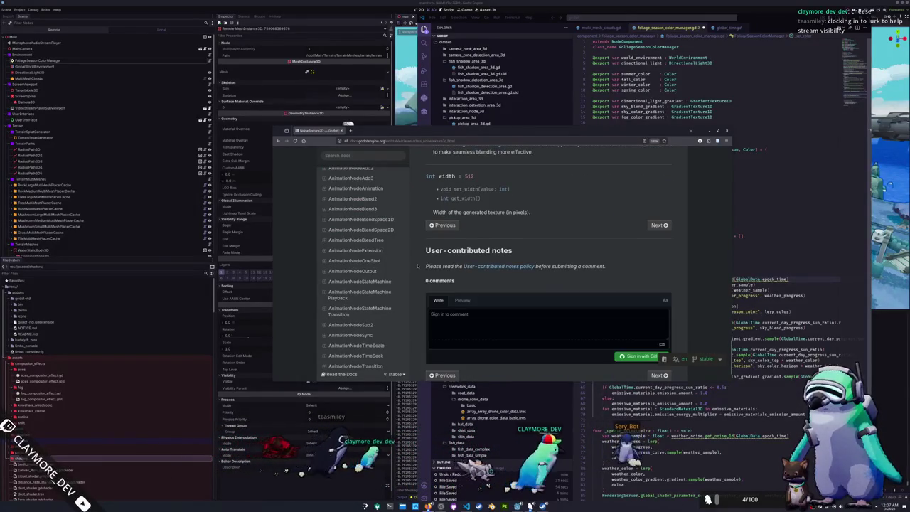
pyautogui.scroll(15, 418, 266)
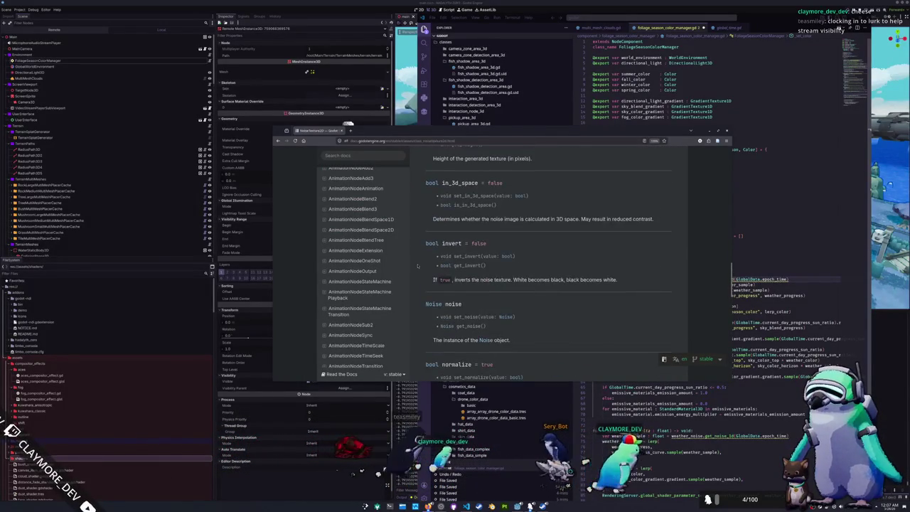
pyautogui.scroll(-2, 418, 265)
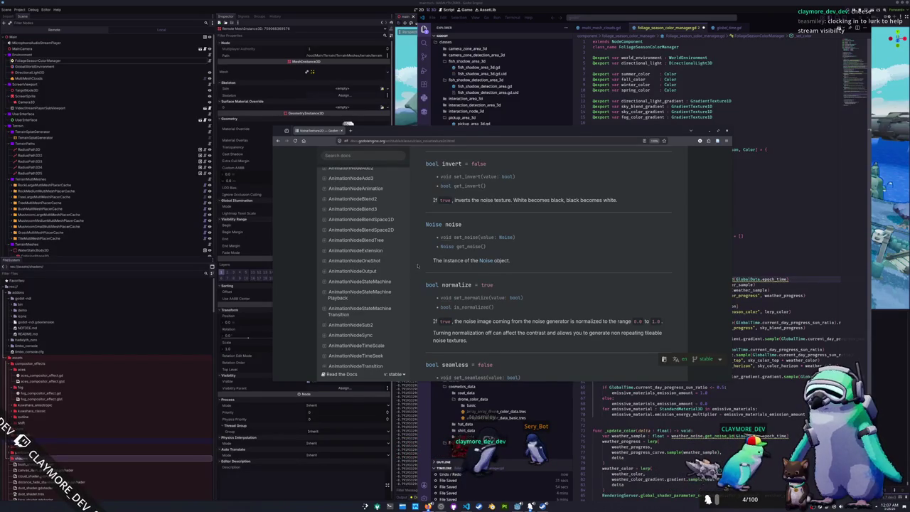
pyautogui.scroll(5, 418, 266)
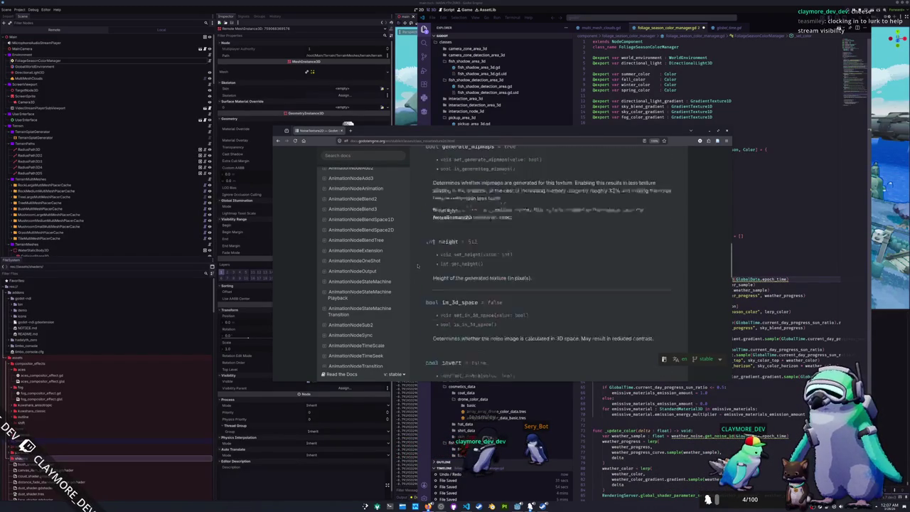
pyautogui.scroll(8, 418, 266)
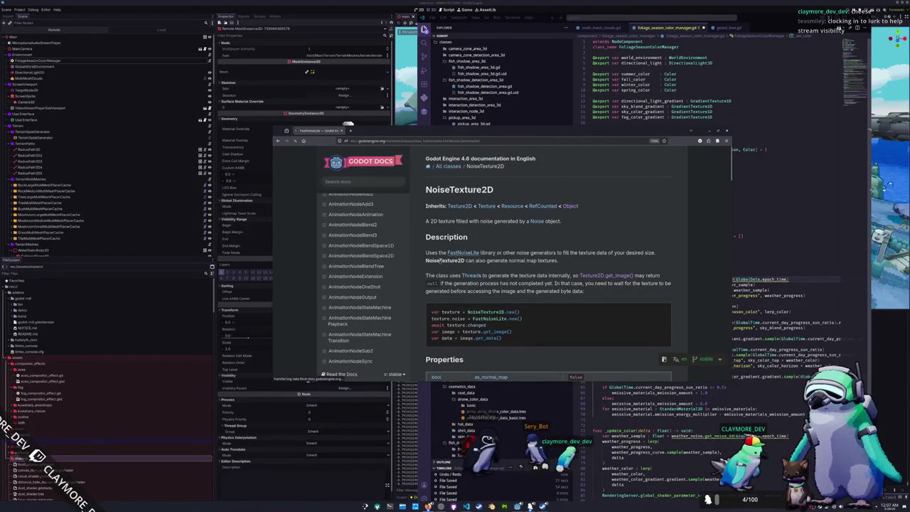
# Open the FastNoiseLite class reference and review its properties table
pyautogui.click(462, 252)
pyautogui.scroll(-5, 422, 260)
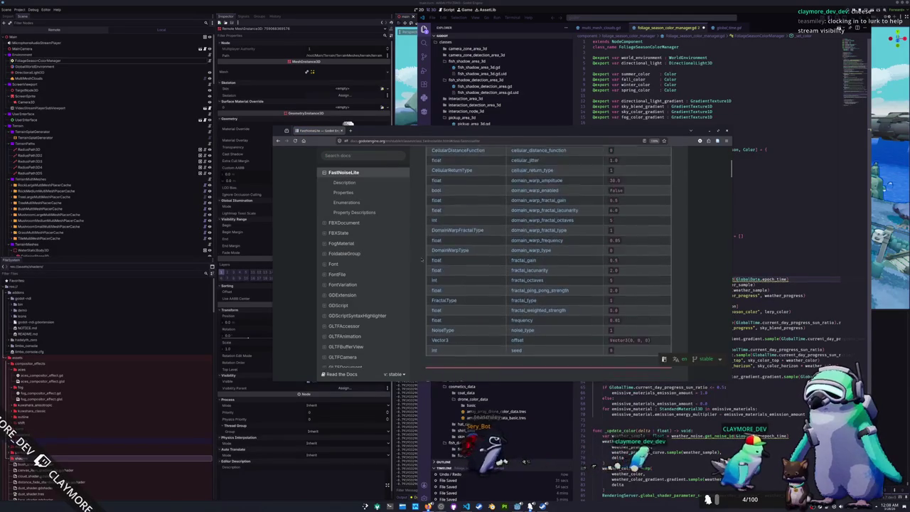
pyautogui.scroll(-2, 423, 261)
pyautogui.scroll(3, 422, 260)
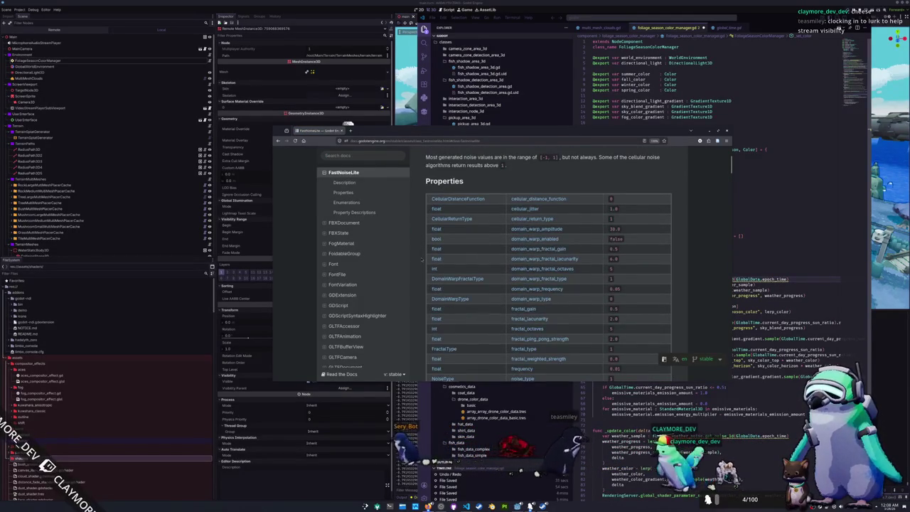
pyautogui.scroll(-4, 422, 259)
pyautogui.scroll(10, 423, 260)
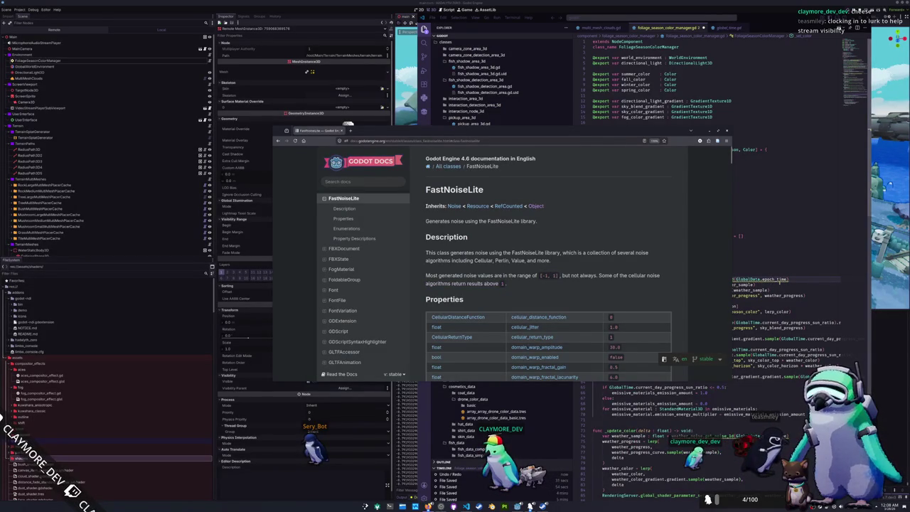
pyautogui.hotkey('alt', 'Tab')
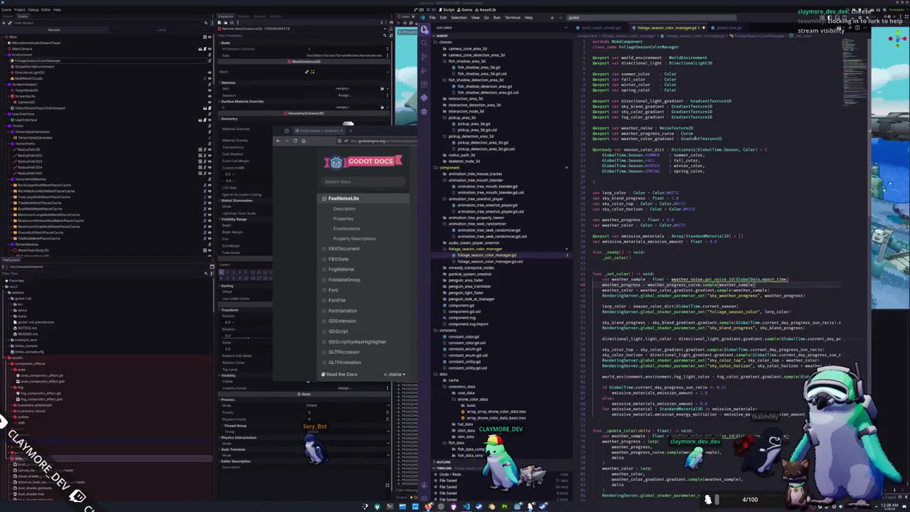
# Type weather_noise as FastNoiseLite and rewrite weather_sample as (noise at epoch_time * 1.0) / 2.0
pyautogui.write('FastNoiseLite')
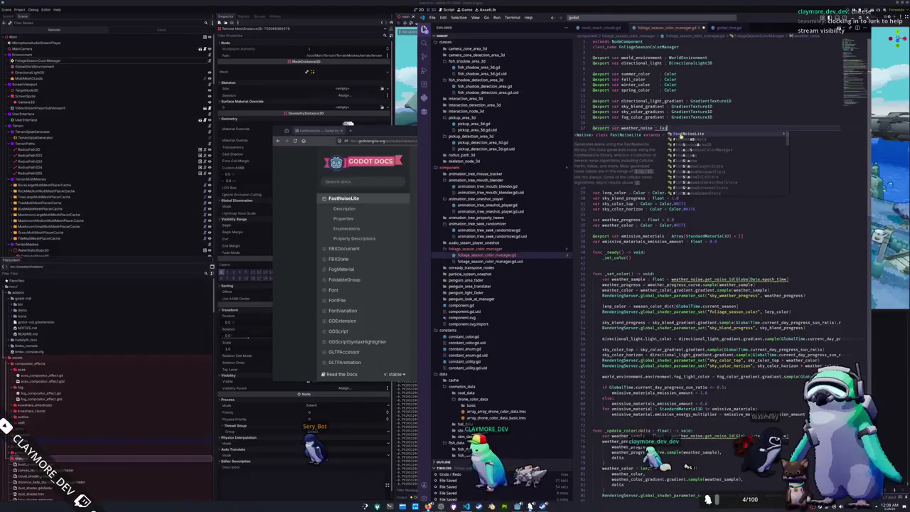
pyautogui.press('Return')
pyautogui.click(797, 279)
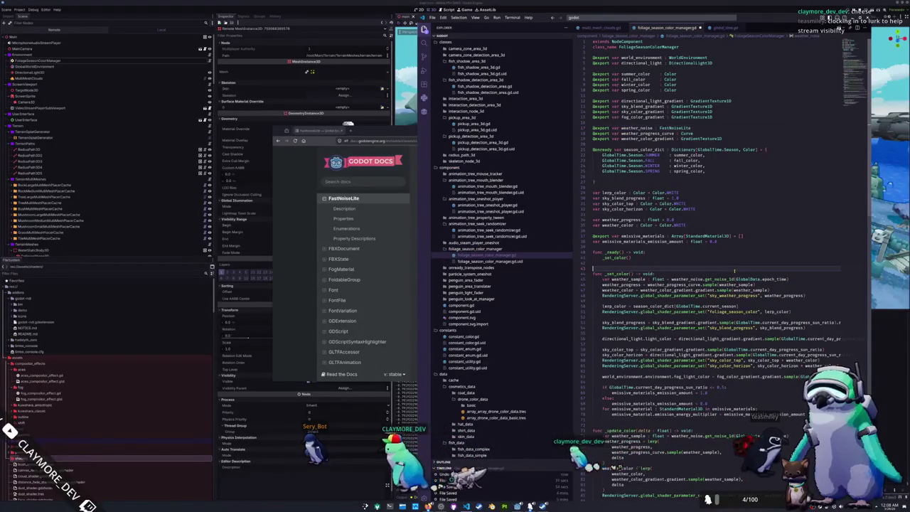
pyautogui.write(' * 1.0')
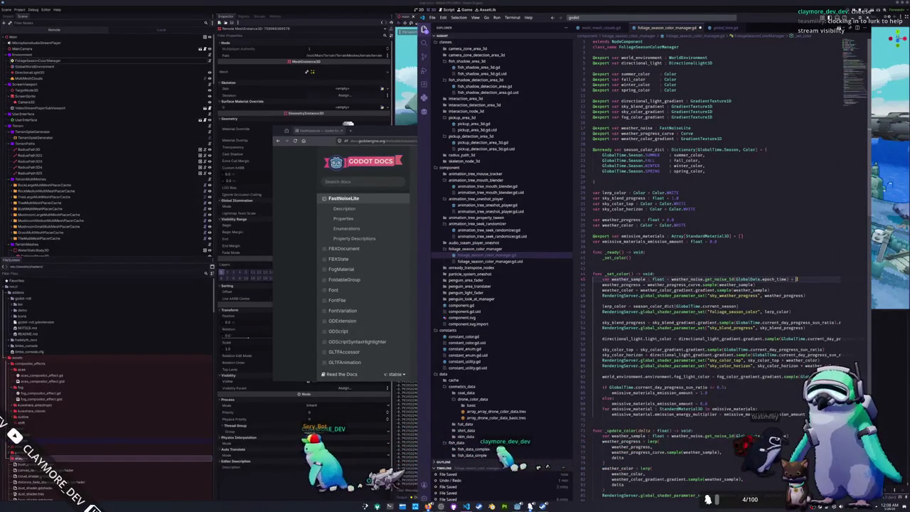
pyautogui.doubleClick(681, 279)
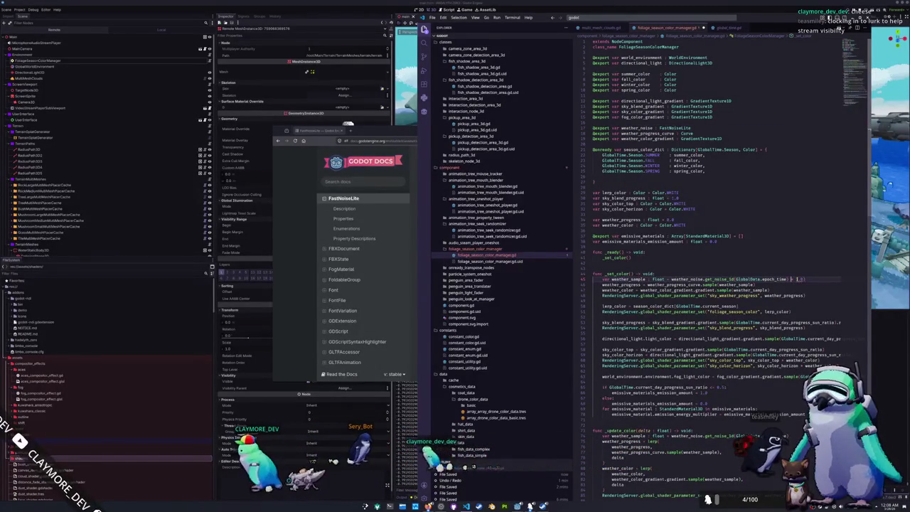
pyautogui.write('(')
pyautogui.press('End')
pyautogui.write(') / 2.0')
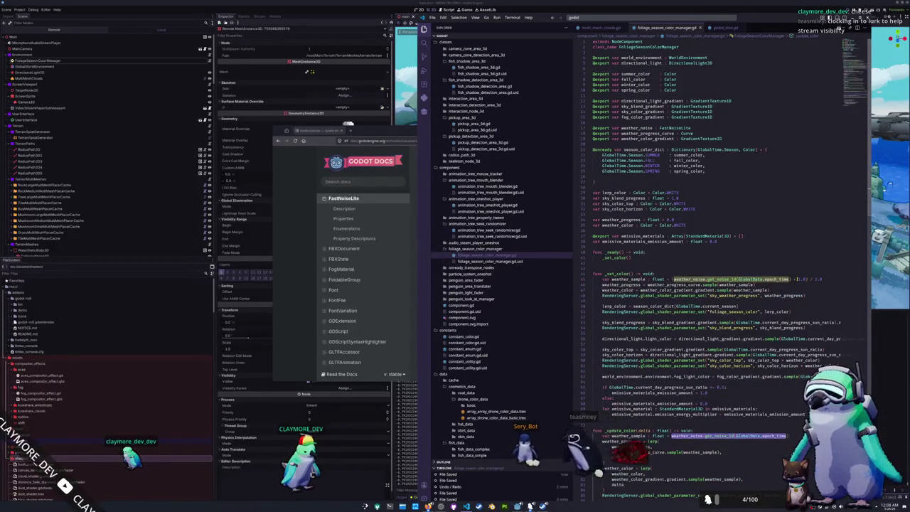
pyautogui.press('Escape')
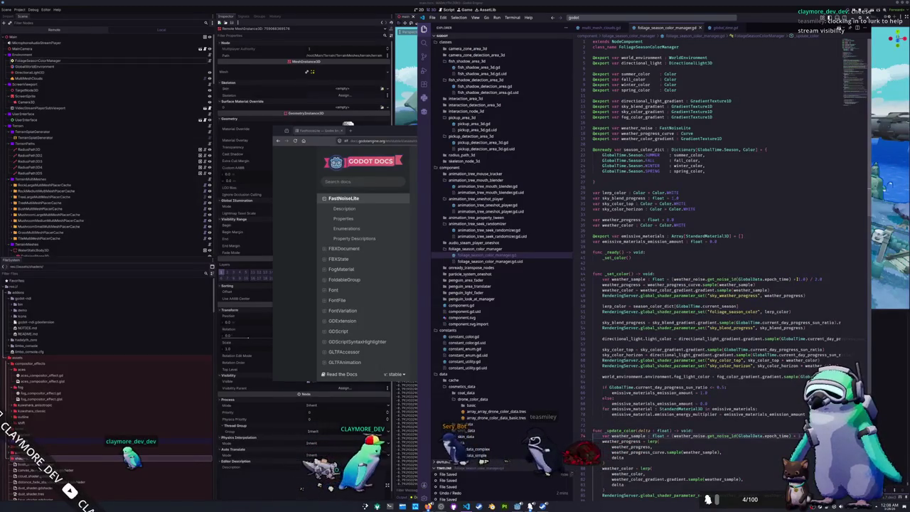
pyautogui.hotkey('alt', 'Tab')
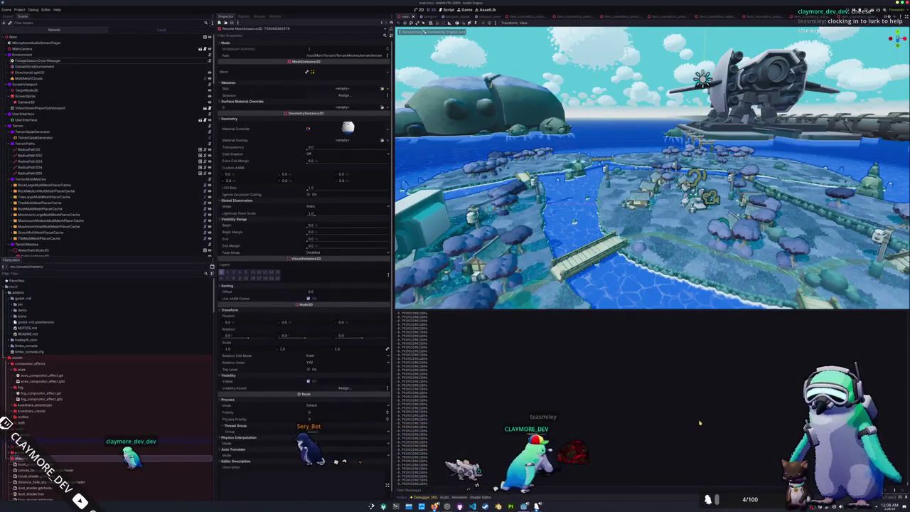
# Run the project and add a print(weather_sample) debug line in _update_color
pyautogui.press('F5')
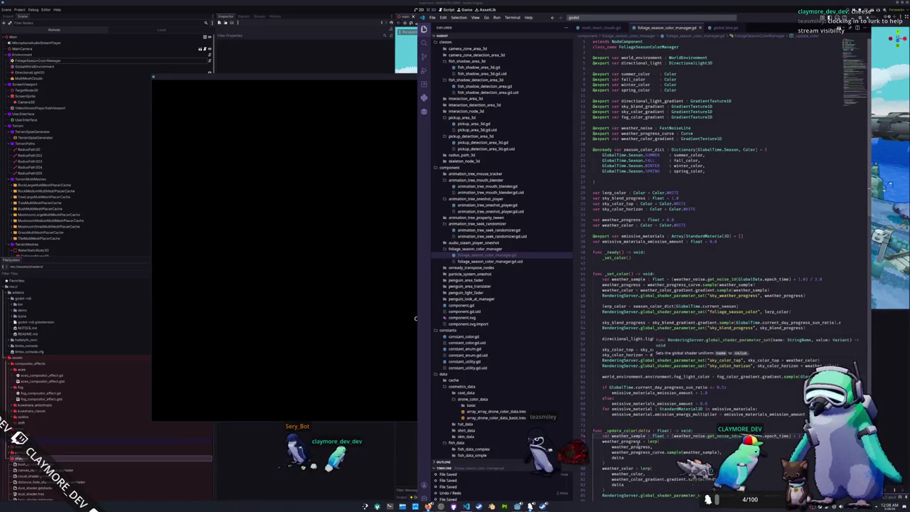
pyautogui.press('Return')
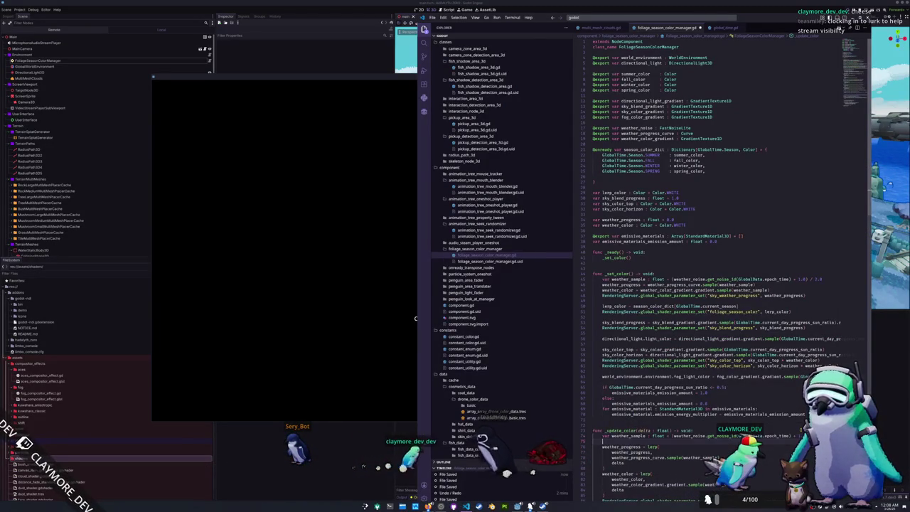
pyautogui.write('print(weather')
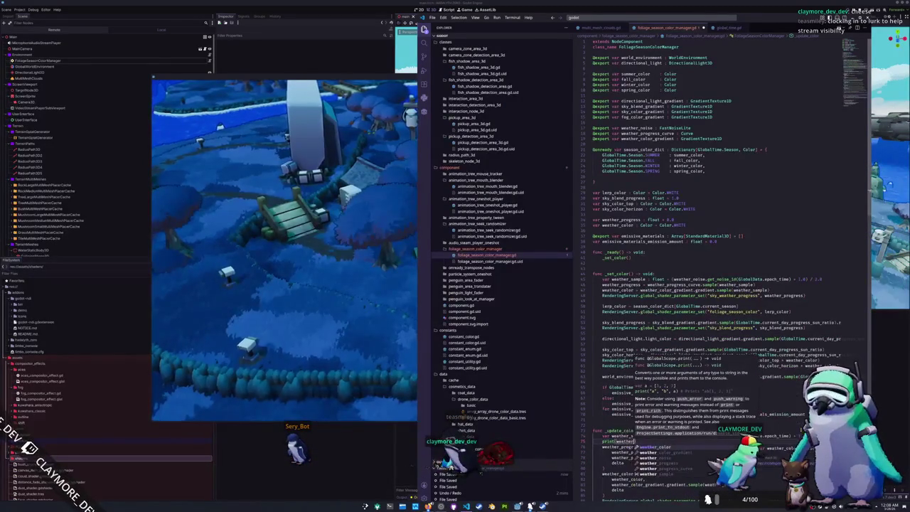
pyautogui.write('_sample)')
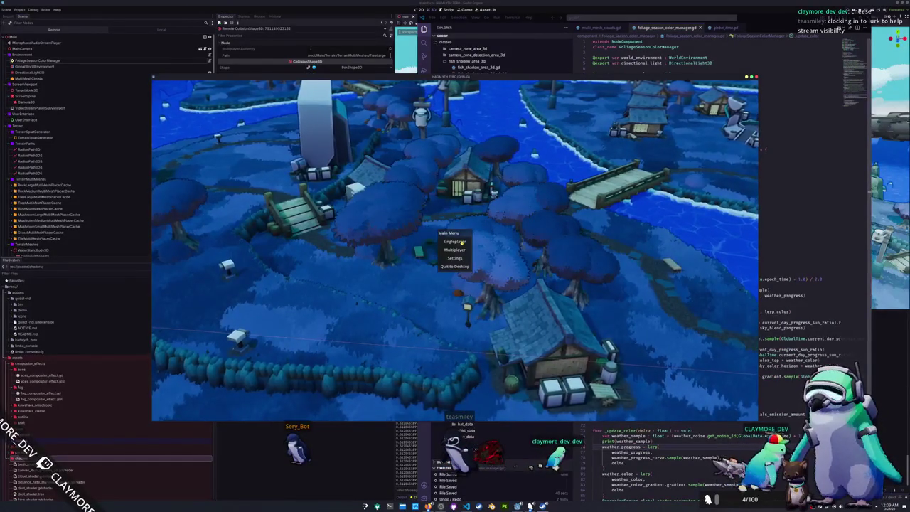
# Bring up the running game window and check the debugger's Errors list
pyautogui.click(447, 11)
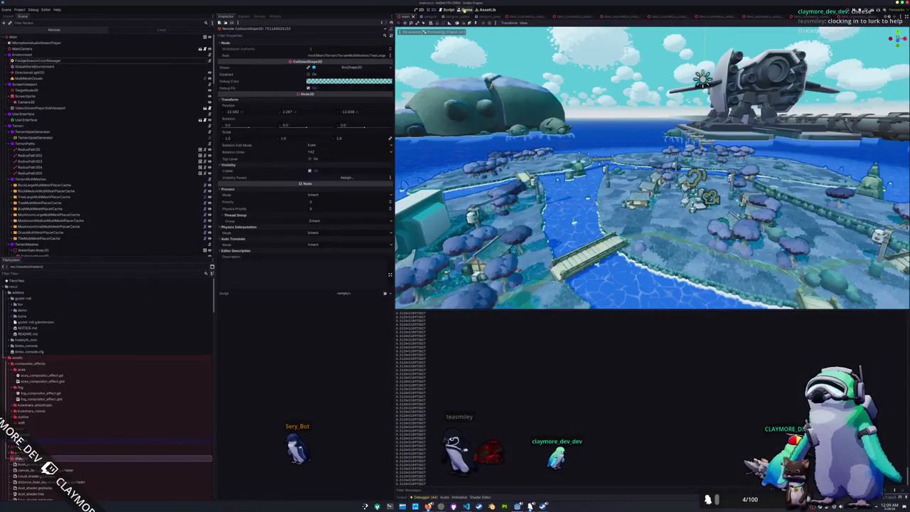
pyautogui.click(466, 10)
pyautogui.click(478, 23)
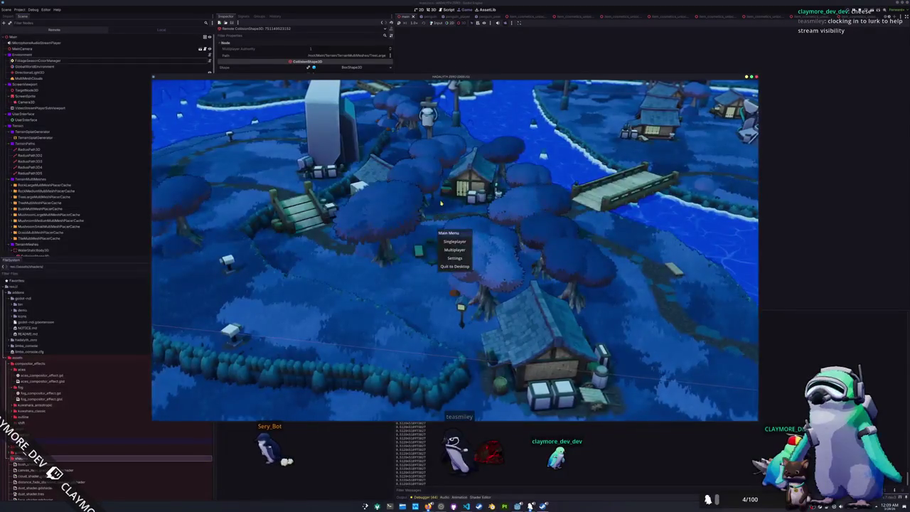
pyautogui.click(504, 24)
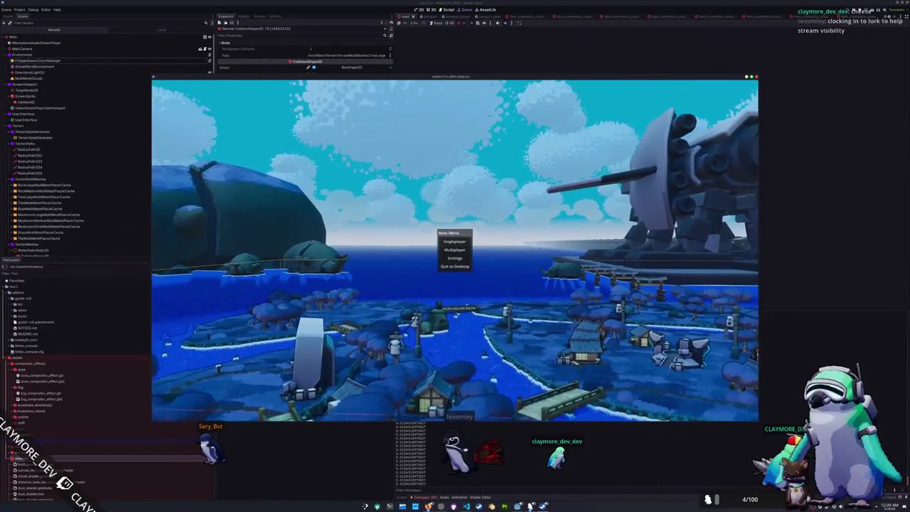
pyautogui.click(425, 497)
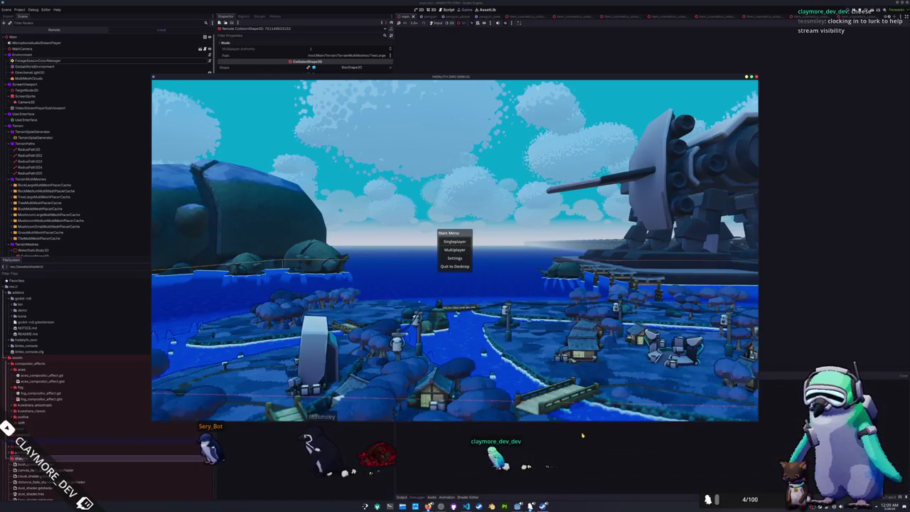
# Overwrite the print(weather_sample) line in _update_color with weather_sample
pyautogui.hotkey('alt', 'Tab')
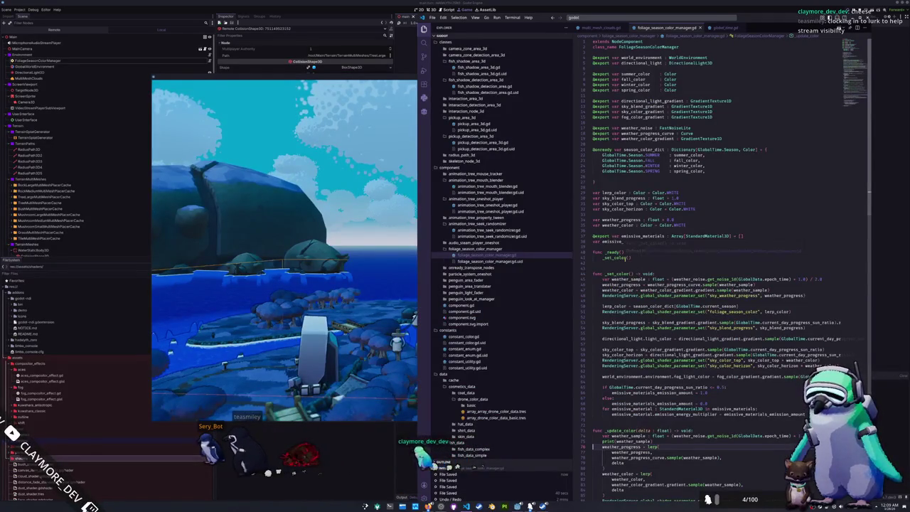
pyautogui.write('materials_emission_amount : float = 0.0')
pyautogui.moveTo(776, 34); pyautogui.dragTo(825, 38)
pyautogui.scroll(-3, 709, 389)
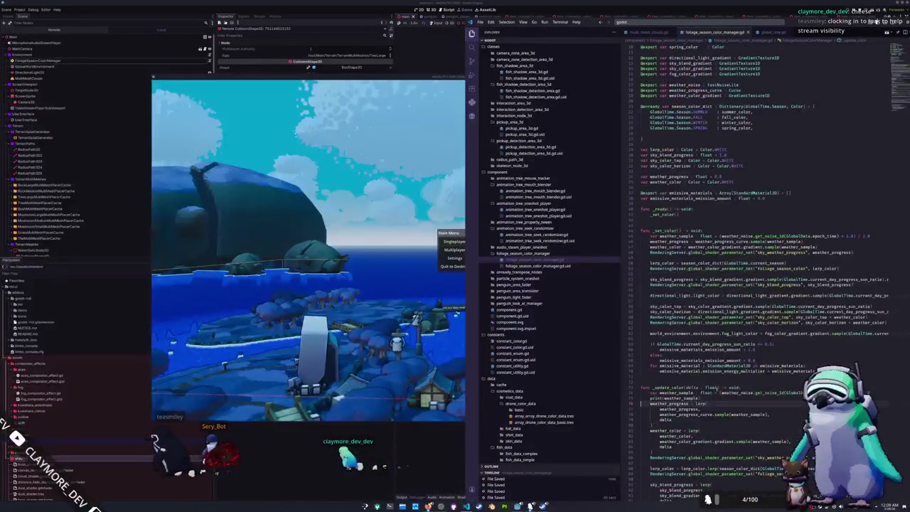
pyautogui.write('weather_sam')
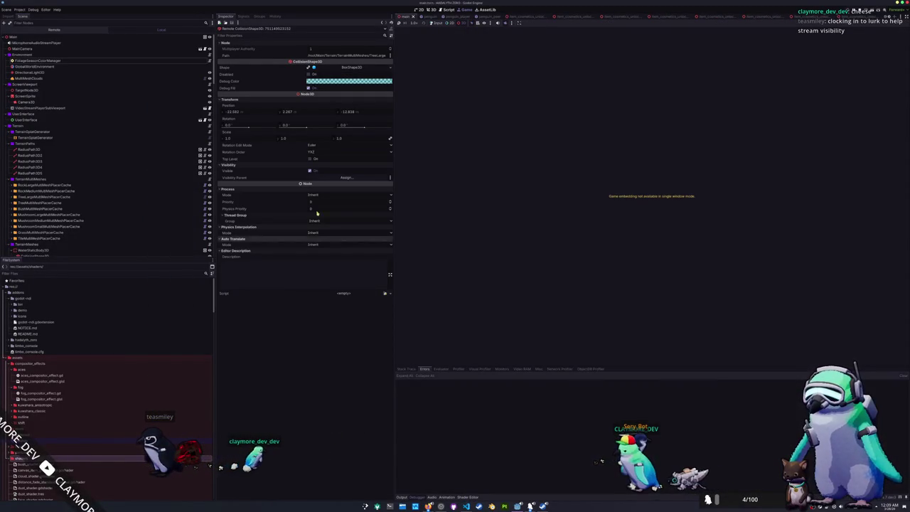
# Make the FoliageSeasonColorManager weather gradient fade white to dark blue and run the game
pyautogui.click(59, 60)
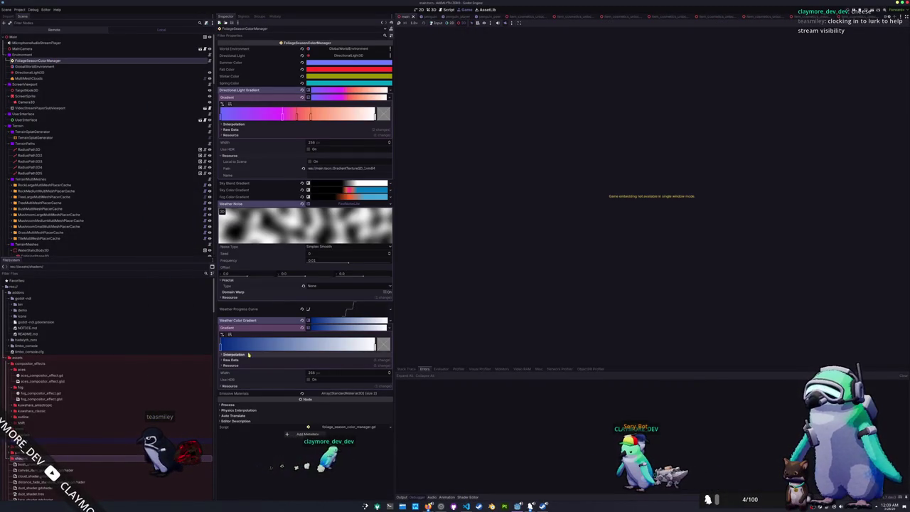
pyautogui.moveTo(221, 348); pyautogui.dragTo(375, 347)
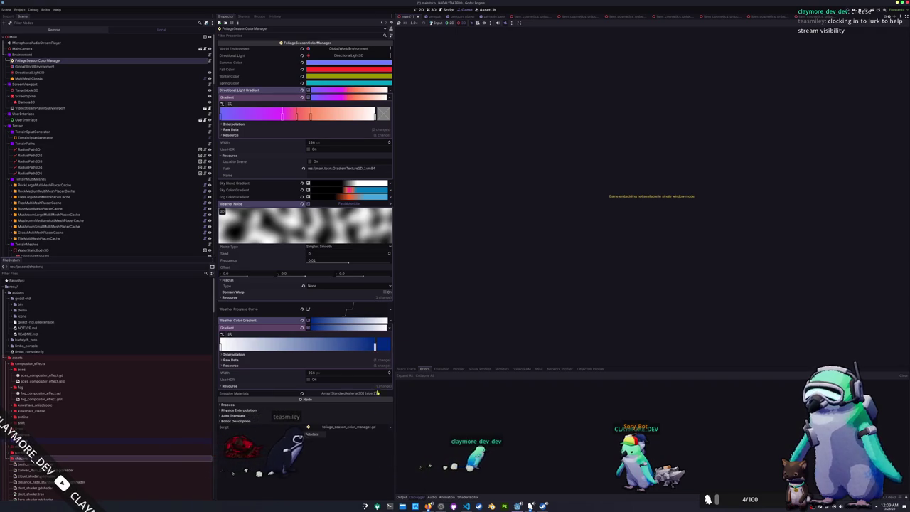
pyautogui.press('F5')
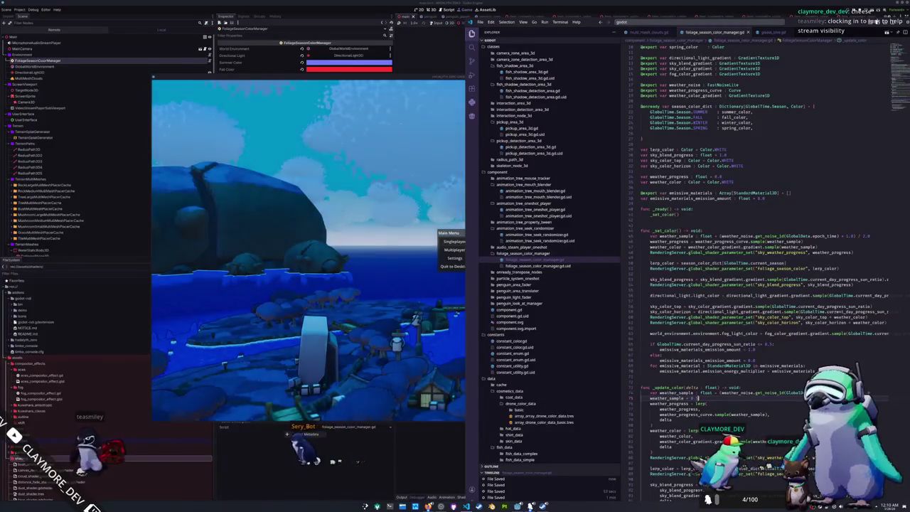
# Delete the 'weather_sample = 0.0' override line in _update_color
pyautogui.scroll(-2, 760, 270)
pyautogui.scroll(-3, 761, 284)
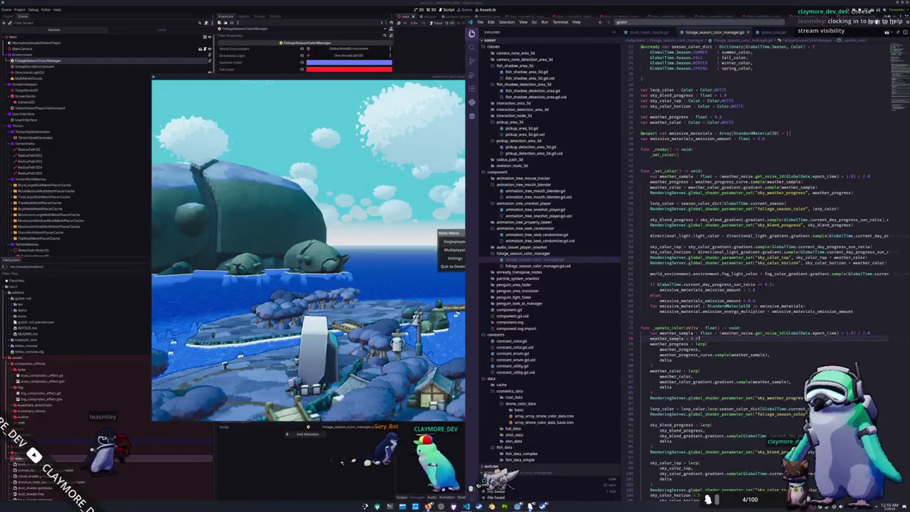
pyautogui.click(869, 333)
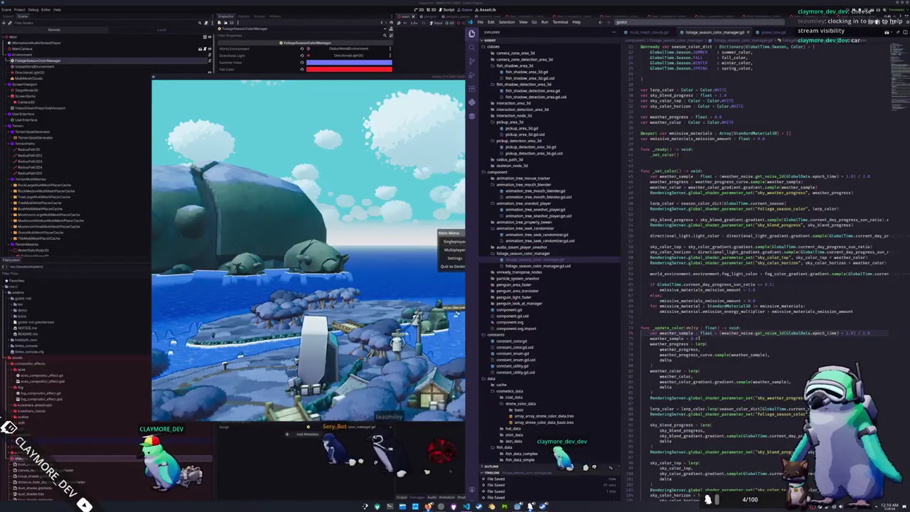
pyautogui.press('Down')
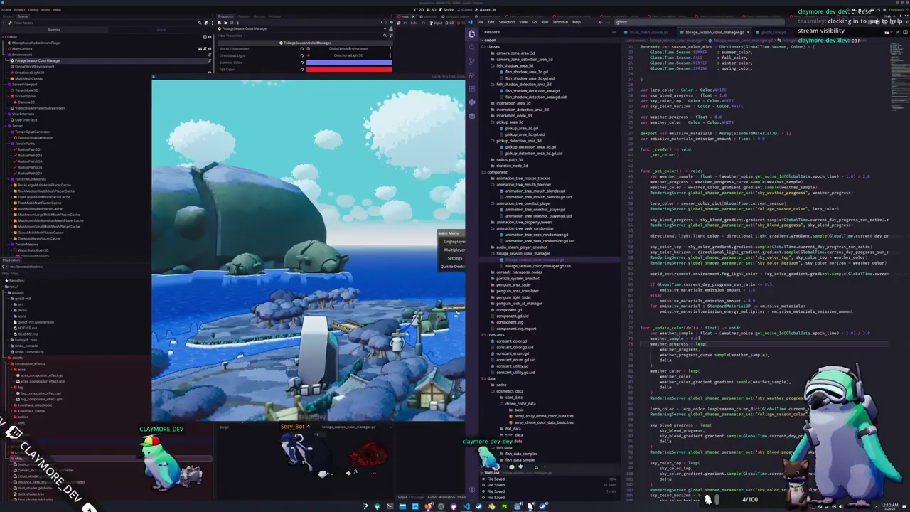
pyautogui.hotkey('ctrl', 'shift', 'k')
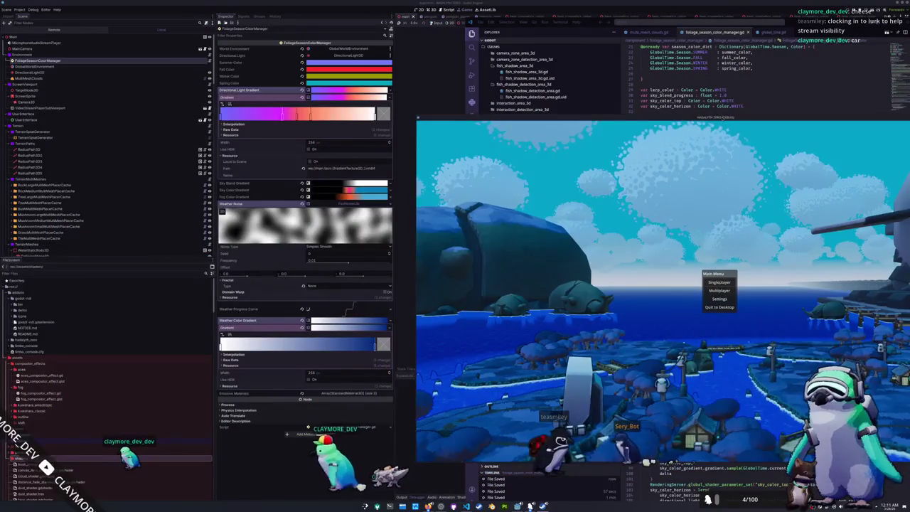
# Set the Weather Noise frequency to 0.0025, then drag it down to 0.001
pyautogui.click(334, 261)
pyautogui.write('0.0025')
pyautogui.press('Return')
pyautogui.moveTo(335, 263)
pyautogui.mouseDown()
pyautogui.moveTo(379, 265)
pyautogui.moveTo(304, 262)
pyautogui.mouseUp()
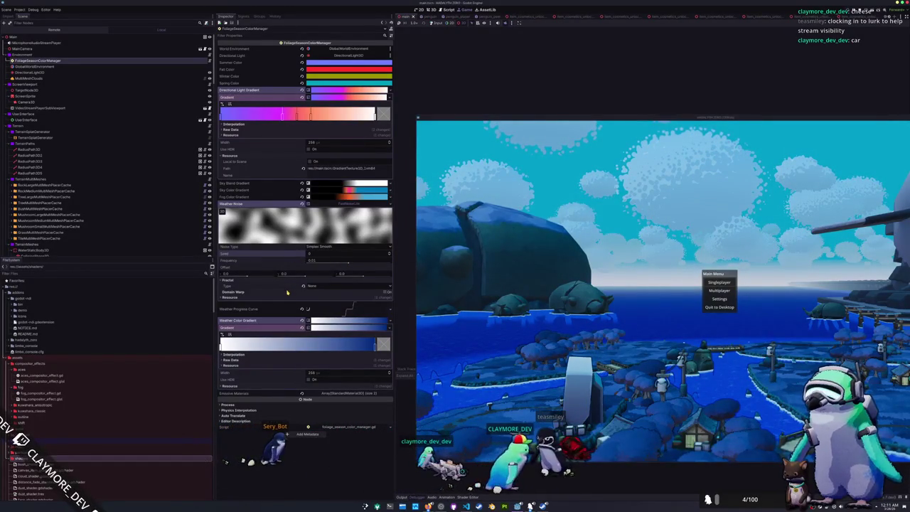
# Reposition the game window and expand the stepped Weather Progress Curve editor
pyautogui.moveTo(619, 124)
pyautogui.mouseDown()
pyautogui.moveTo(477, 132)
pyautogui.moveTo(449, 366)
pyautogui.moveTo(494, 108)
pyautogui.moveTo(494, 352)
pyautogui.moveTo(491, 307)
pyautogui.moveTo(477, 354)
pyautogui.moveTo(488, 363)
pyautogui.moveTo(548, 282)
pyautogui.moveTo(627, 138)
pyautogui.moveTo(618, 125)
pyautogui.mouseUp()
pyautogui.moveTo(552, 138); pyautogui.dragTo(607, 132)
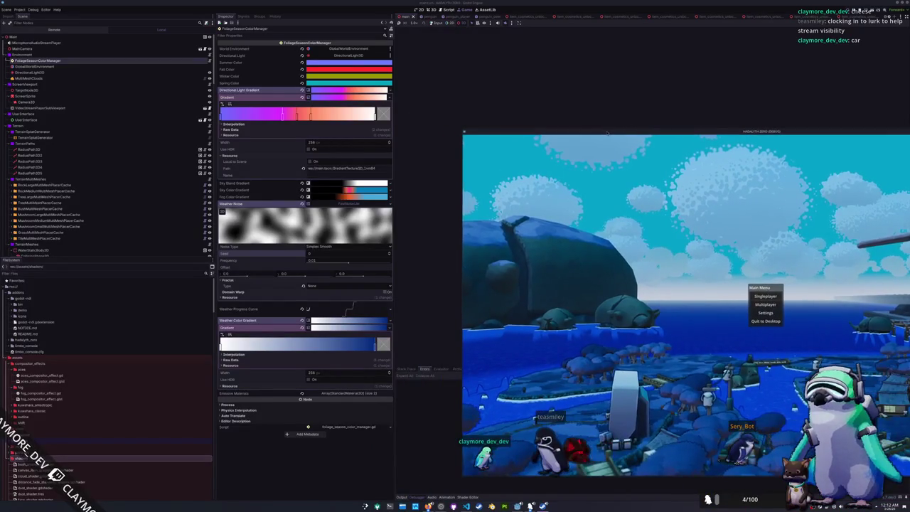
pyautogui.click(362, 206)
pyautogui.click(355, 215)
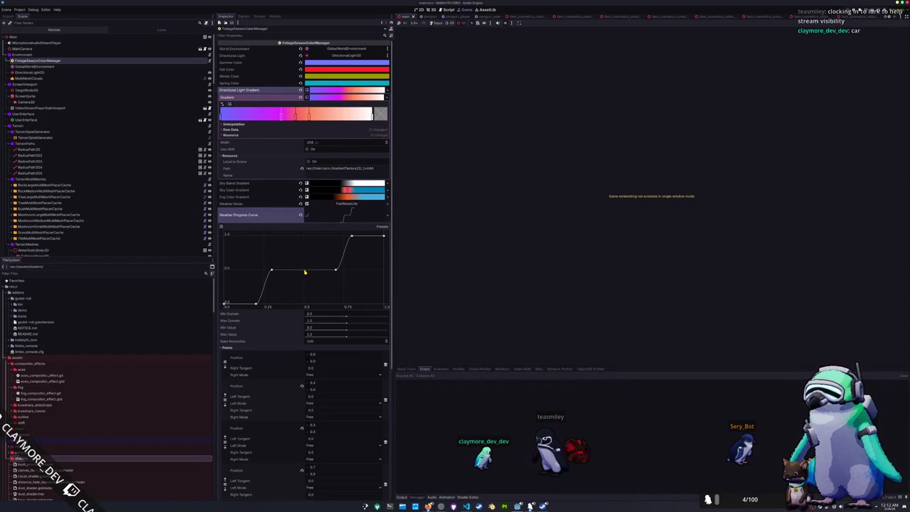
pyautogui.click(466, 506)
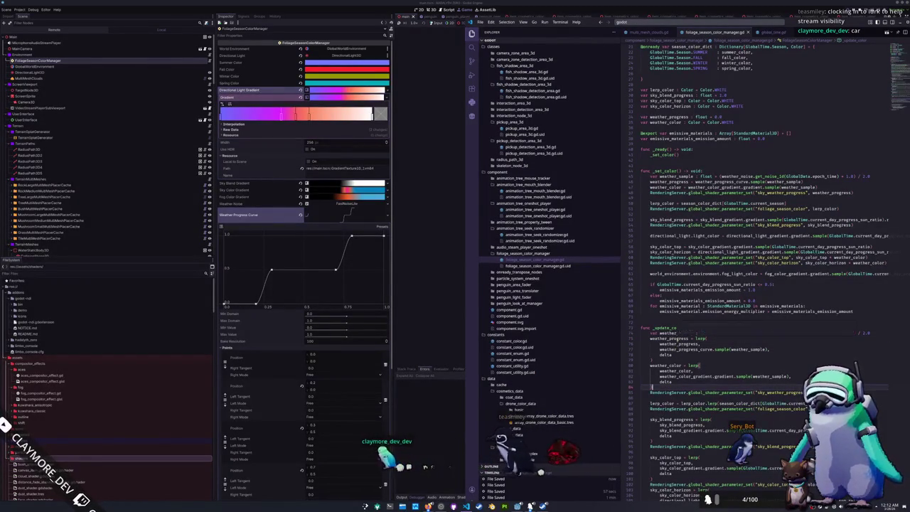
# Review where weather_progress, weather_sample and weather_color are used in _update_color
pyautogui.doubleClick(669, 339)
pyautogui.click(678, 345)
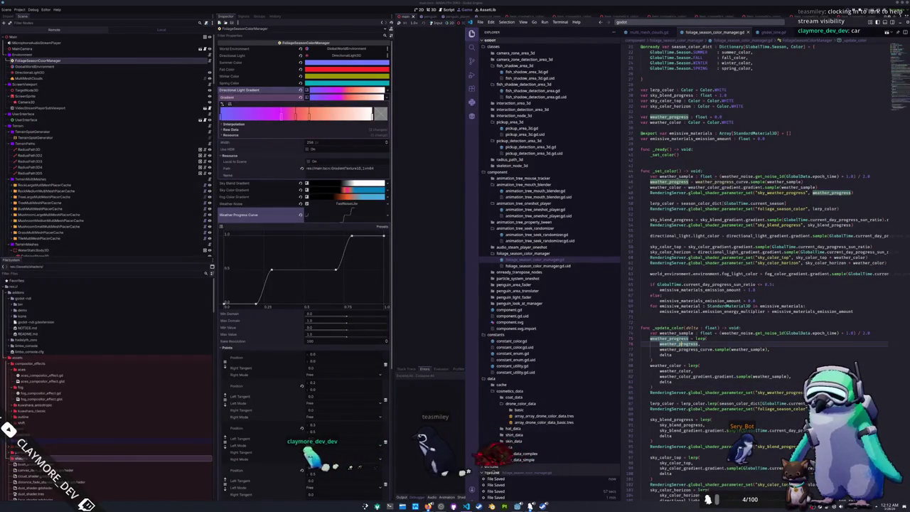
pyautogui.doubleClick(686, 350)
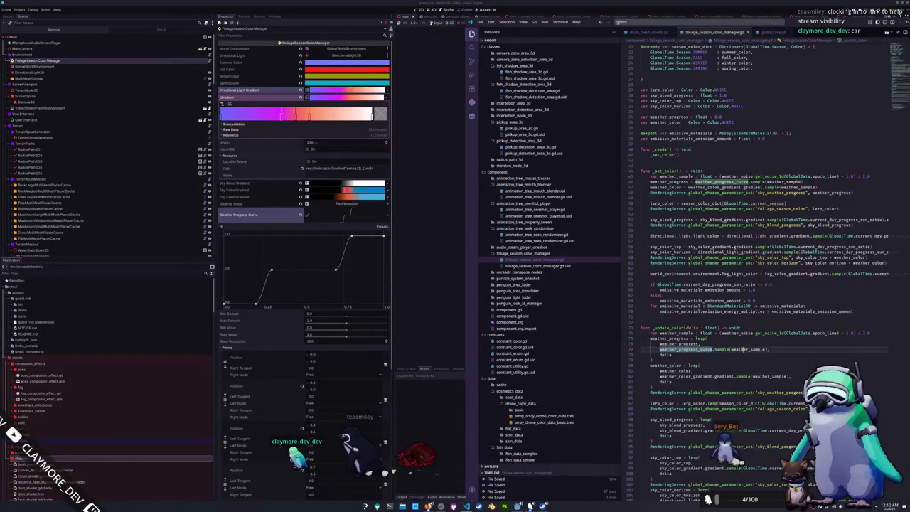
pyautogui.doubleClick(739, 349)
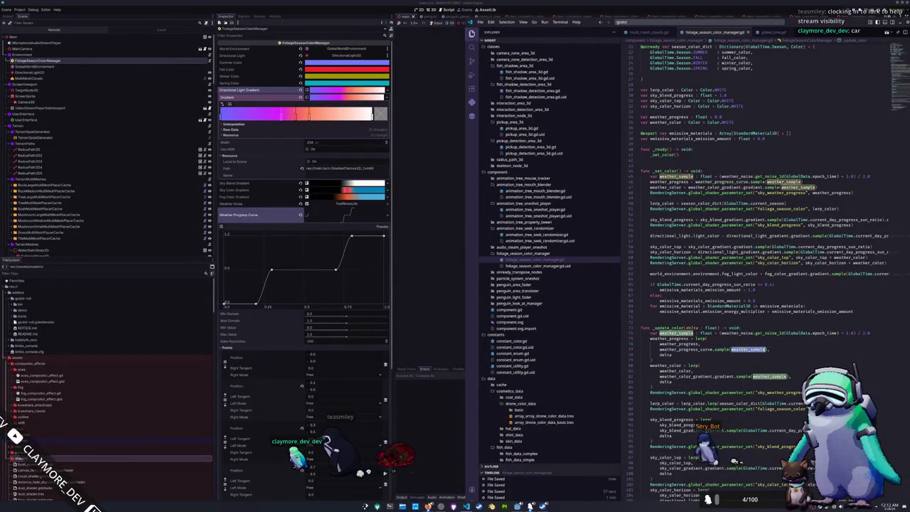
pyautogui.click(673, 360)
pyautogui.doubleClick(668, 339)
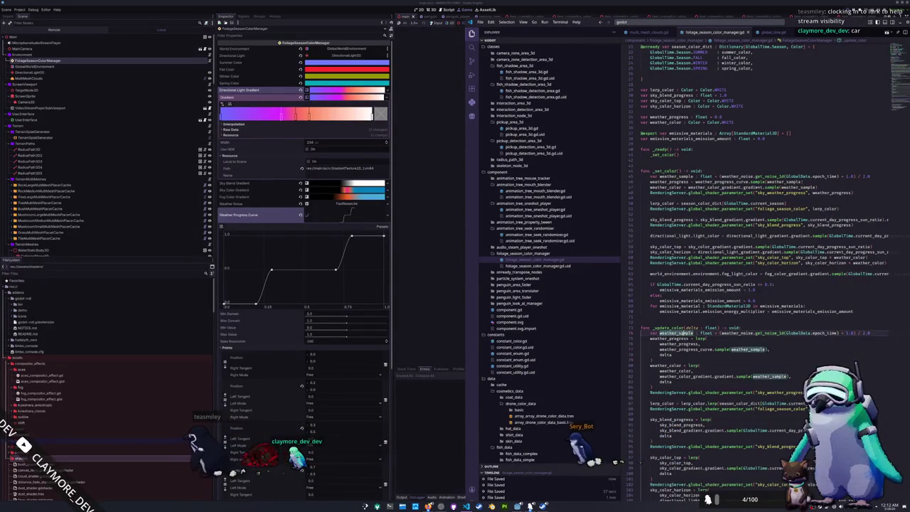
pyautogui.press('Tab')
pyautogui.doubleClick(668, 365)
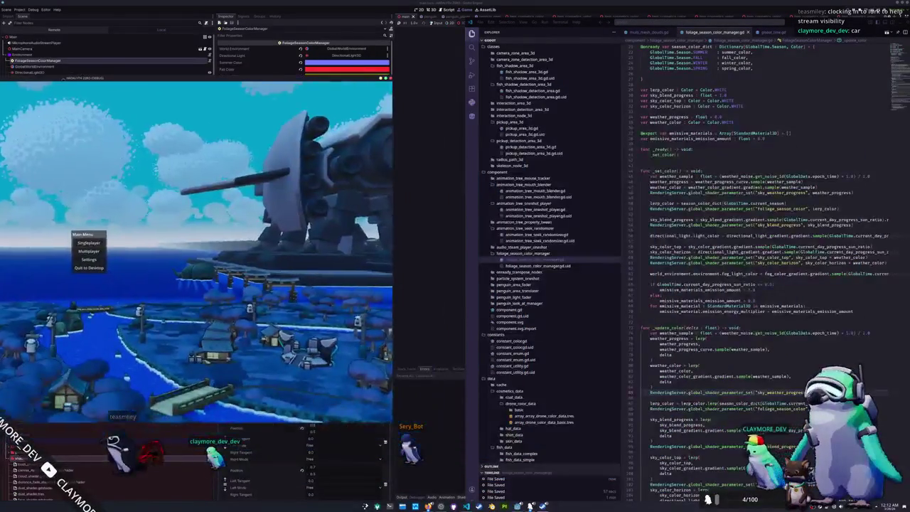
pyautogui.click(664, 359)
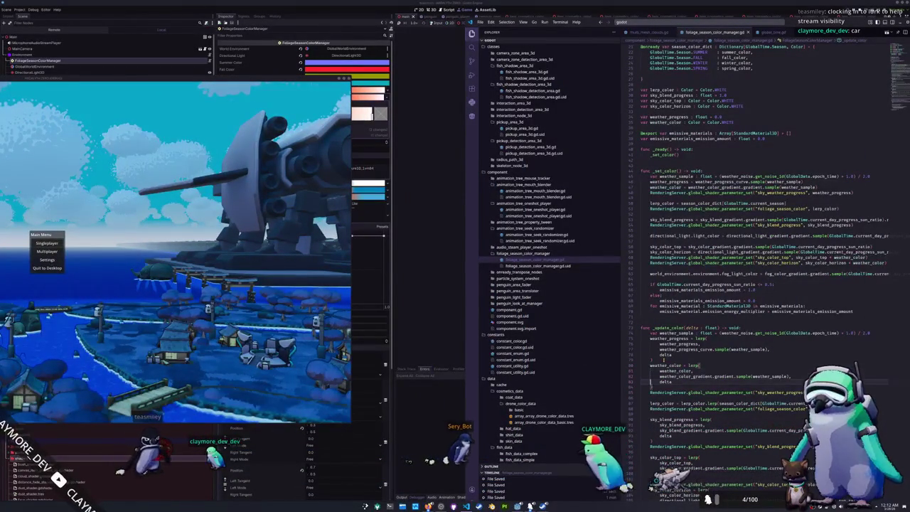
# Add a formatted print() of weather_sample and weather_progress below the weather_color block on line 85
pyautogui.hotkey('alt', 'Down')
pyautogui.hotkey('alt', 'Down')
pyautogui.hotkey('alt', 'Down')
pyautogui.write('print(')
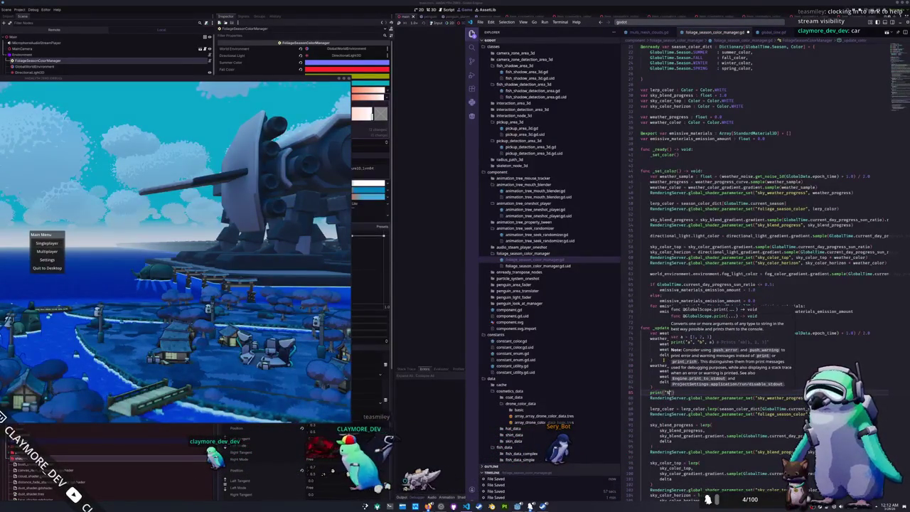
pyautogui.write('"')
pyautogui.write('s')
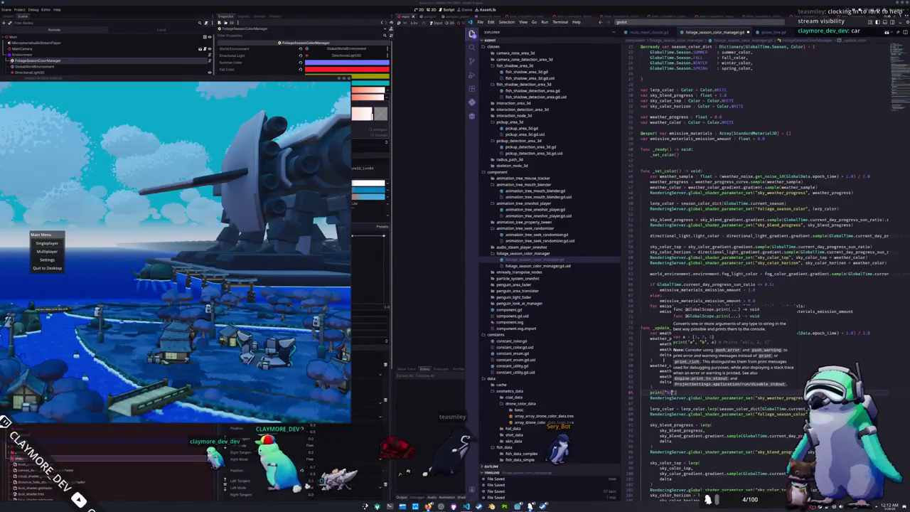
pyautogui.write(', ')
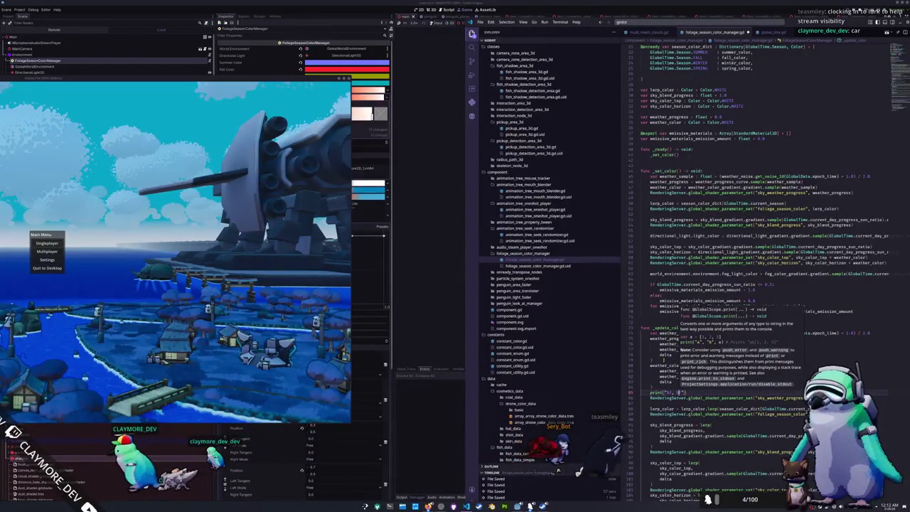
pyautogui.write('s')
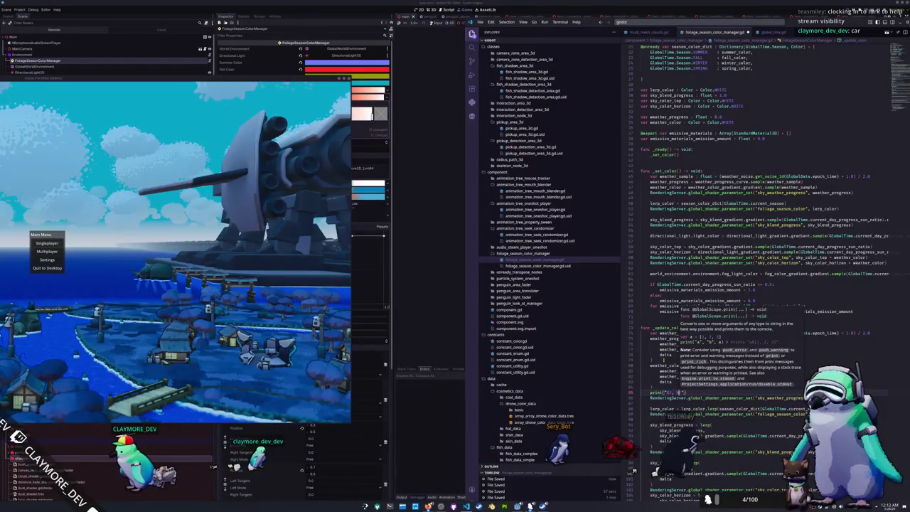
pyautogui.write(', %02.0f')
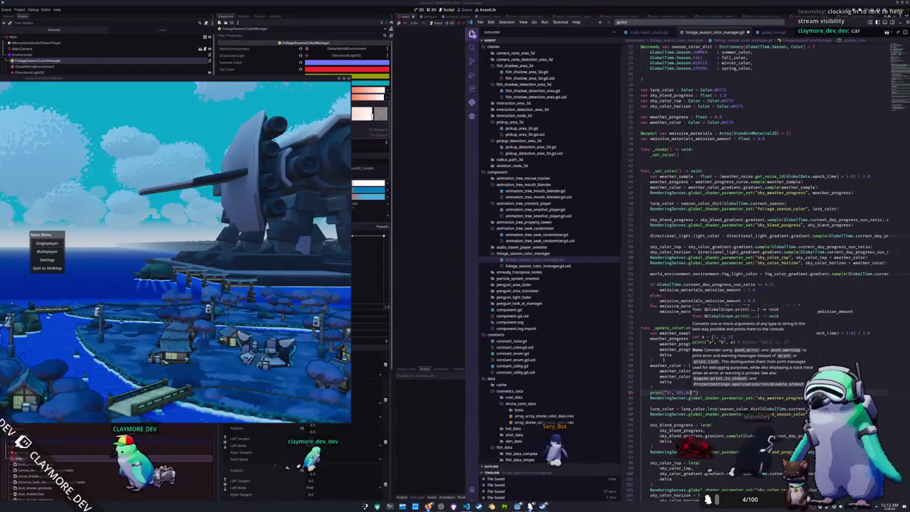
pyautogui.write('s')
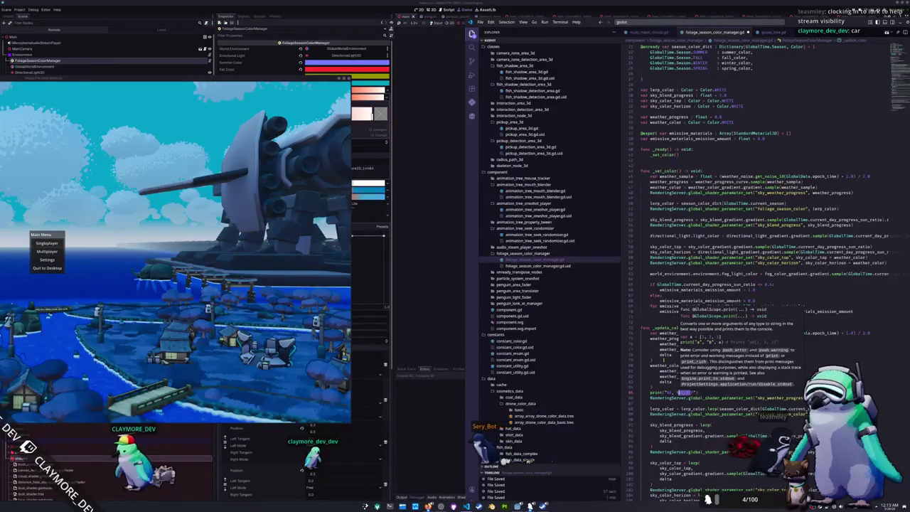
pyautogui.write('%02.0f')
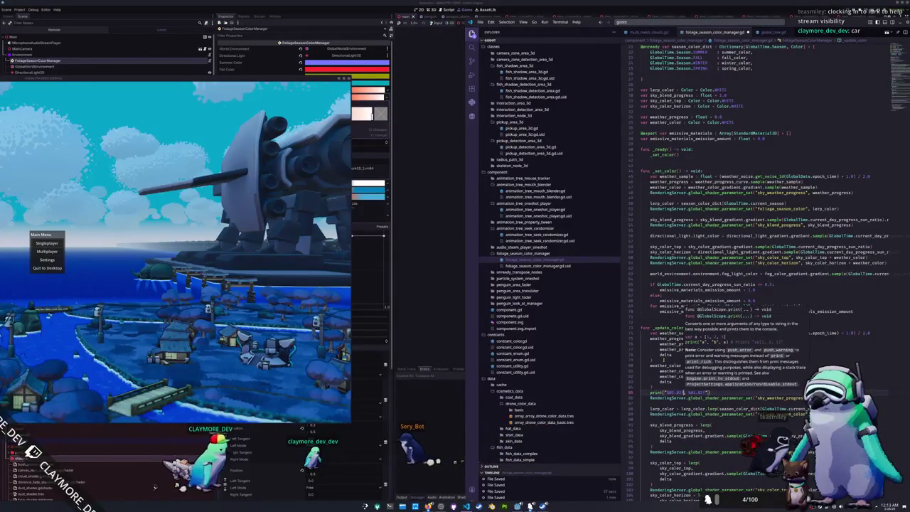
pyautogui.press('Escape')
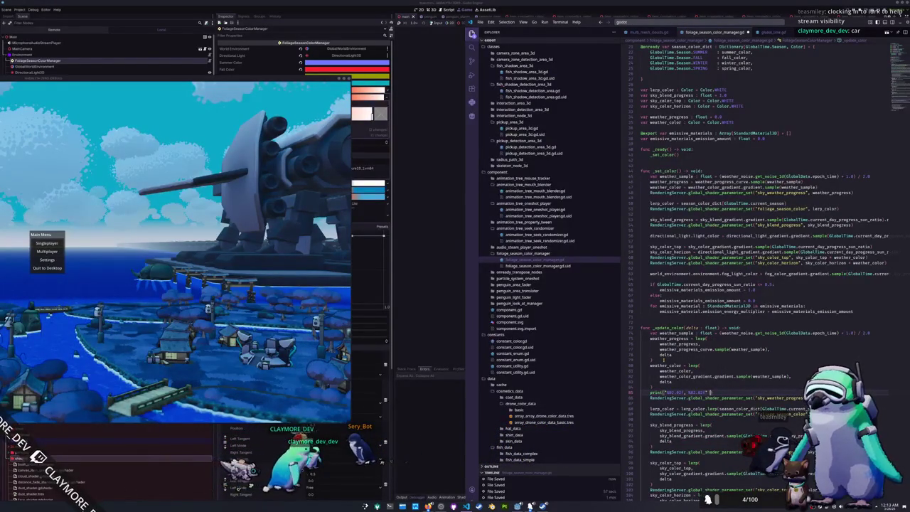
pyautogui.write('% [[weahter')
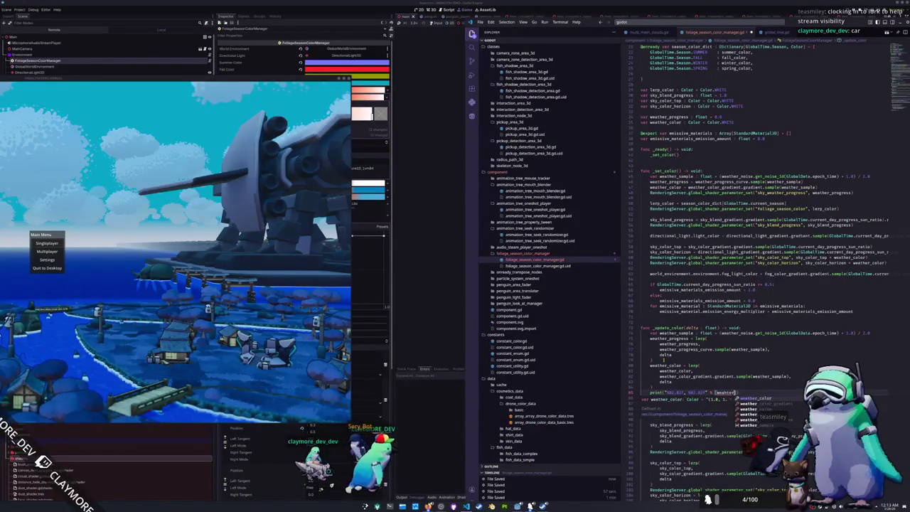
pyautogui.press('Down')
pyautogui.press('Down')
pyautogui.press('Return')
pyautogui.write(',')
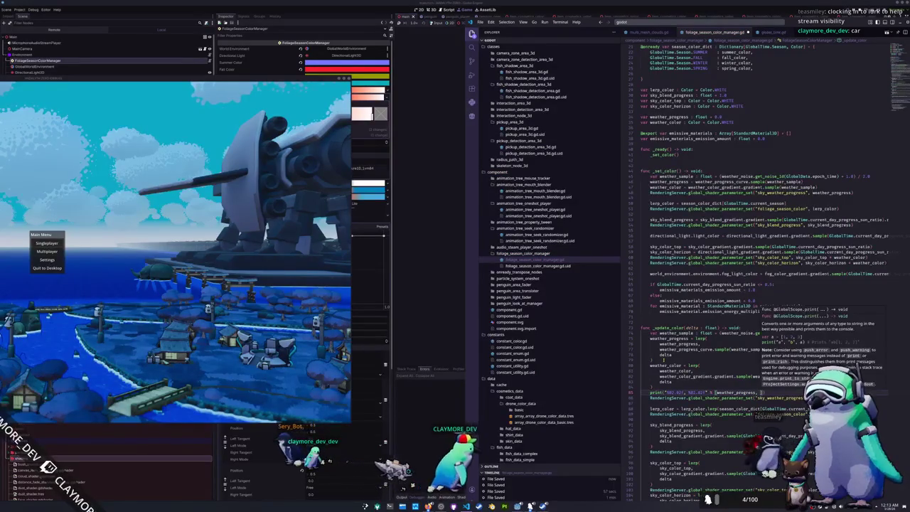
pyautogui.write(' %02.2f" % [weathe')
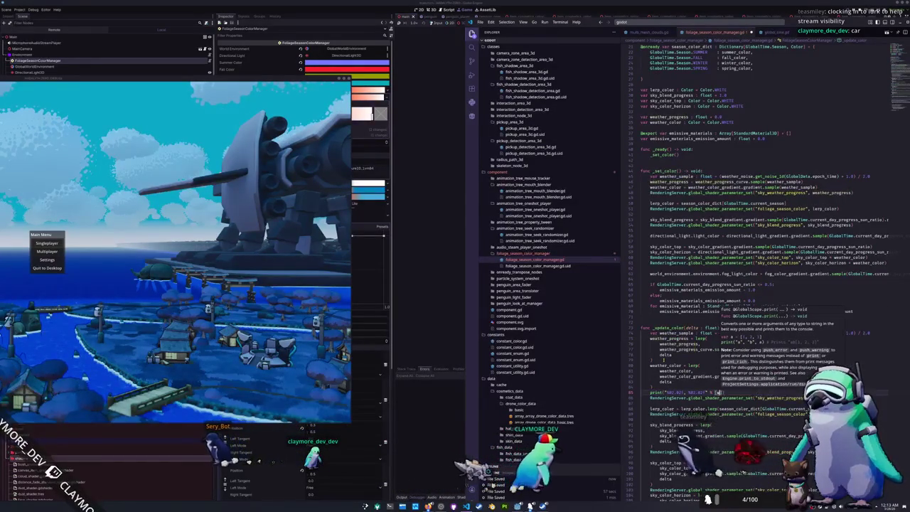
pyautogui.write('r_s')
pyautogui.press('Return')
pyautogui.write(',')
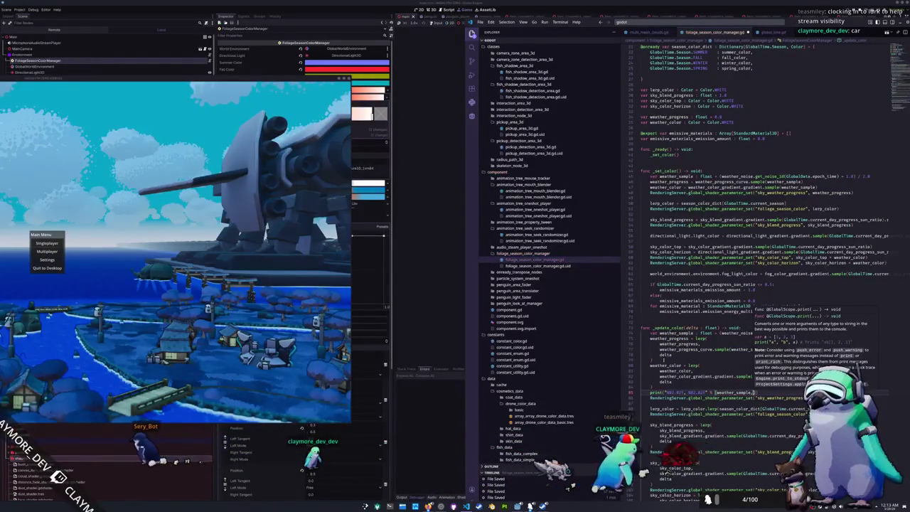
pyautogui.write(' weather_progress')
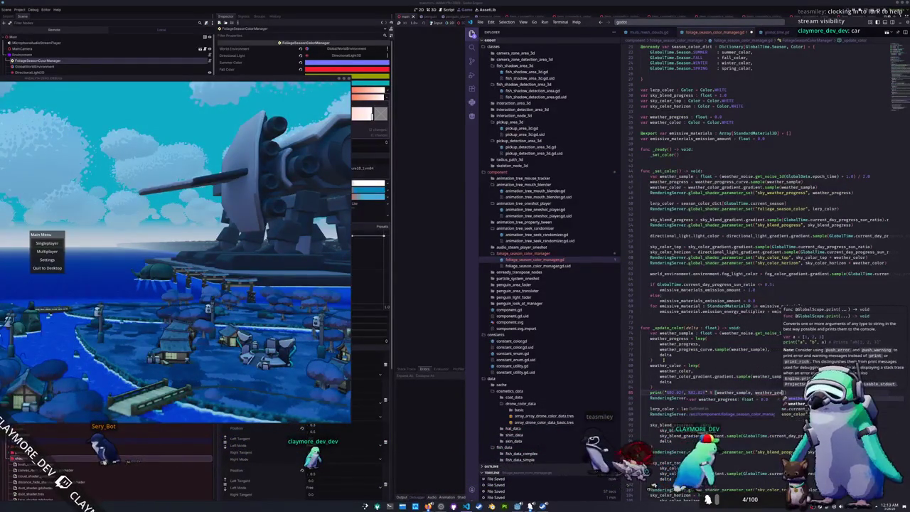
pyautogui.click(711, 397)
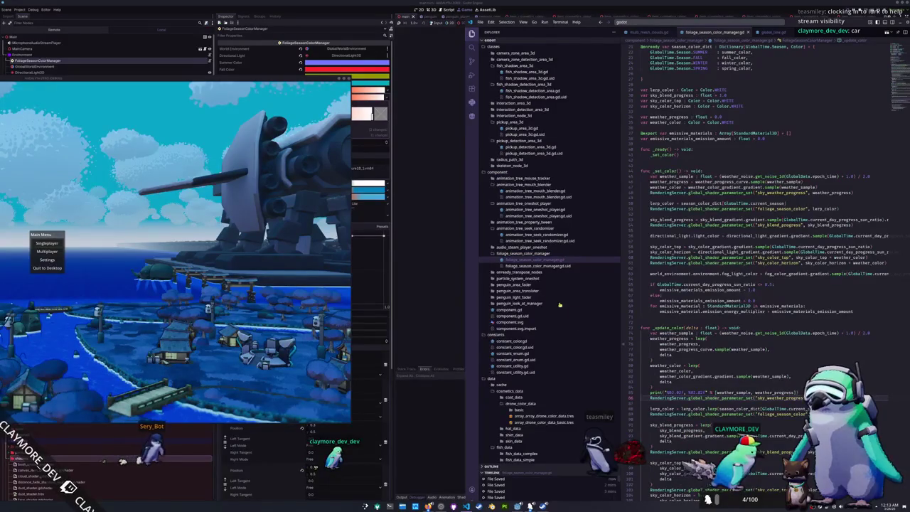
pyautogui.press('F5')
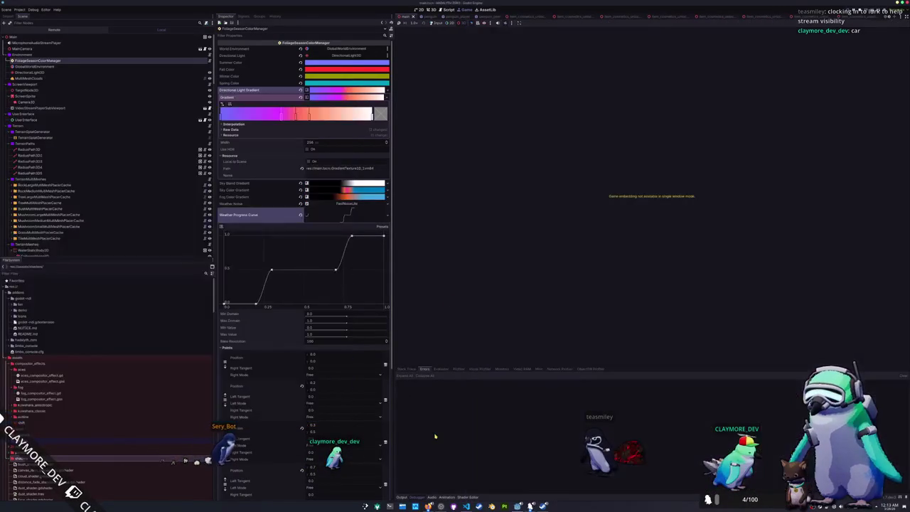
# Show the Output log of printed weather values and return to the Godot editor
pyautogui.click(401, 498)
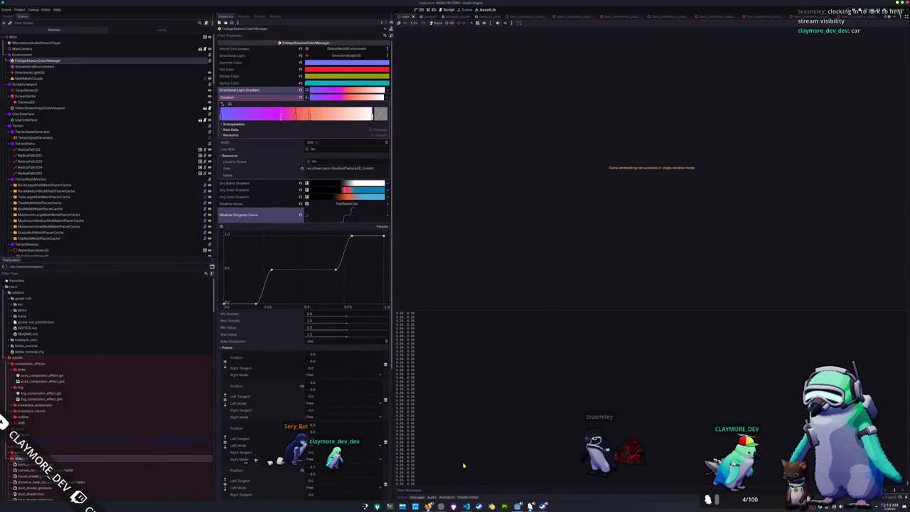
pyautogui.hotkey('alt', 'Tab')
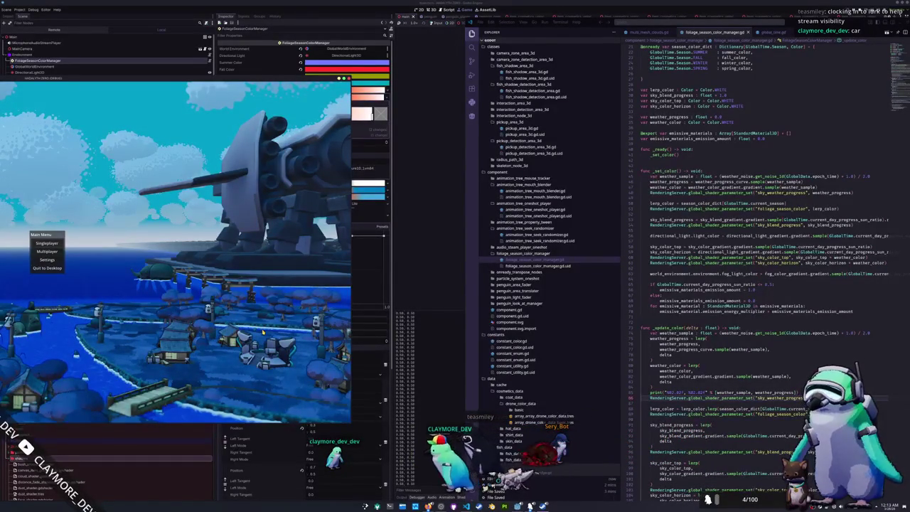
pyautogui.press('F8')
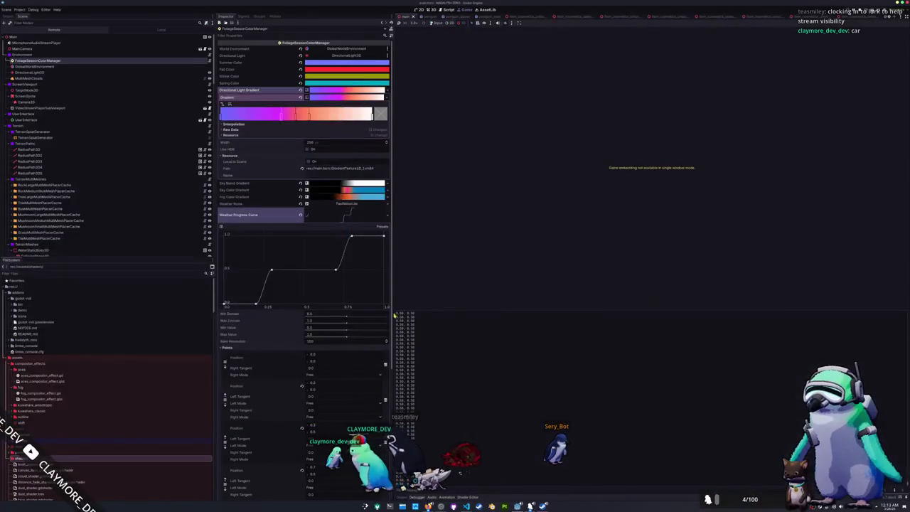
# Keep Weather Noise type at Simplex Smooth and drag its frequency down below 0.01
pyautogui.click(348, 204)
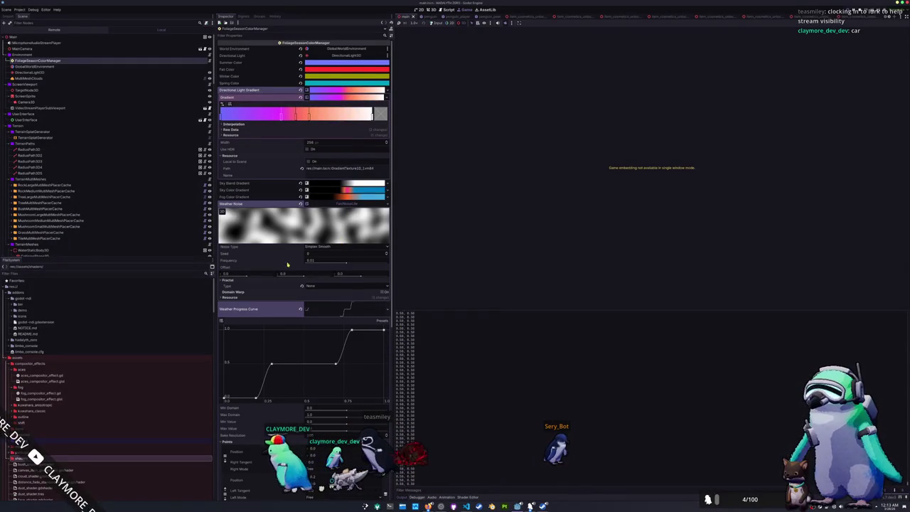
pyautogui.click(322, 248)
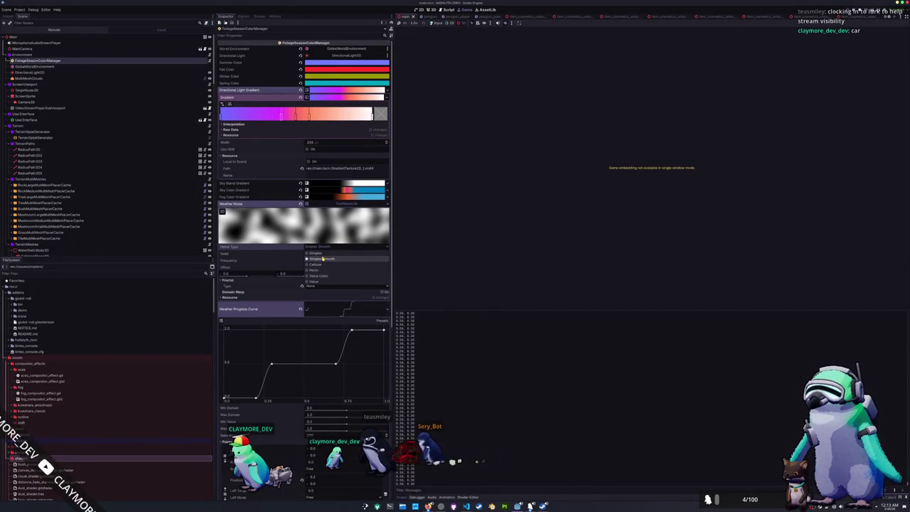
pyautogui.click(320, 253)
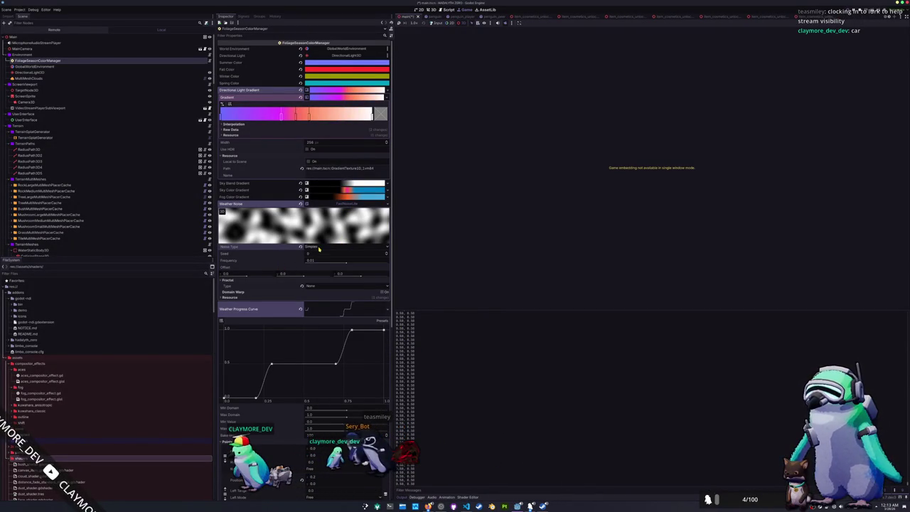
pyautogui.click(319, 248)
pyautogui.click(313, 260)
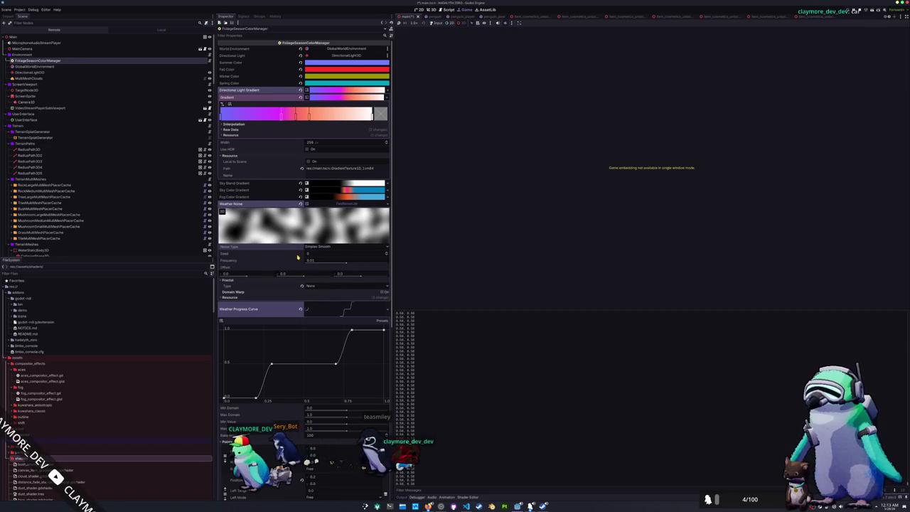
pyautogui.moveTo(346, 264)
pyautogui.mouseDown()
pyautogui.moveTo(321, 264)
pyautogui.moveTo(362, 266)
pyautogui.moveTo(331, 263)
pyautogui.moveTo(343, 261)
pyautogui.mouseUp()
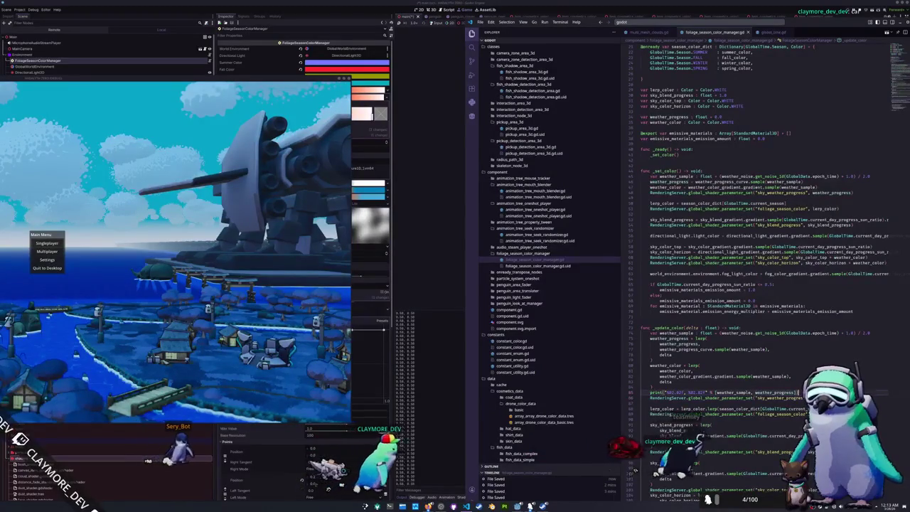
# Multiply epoch_time by 0.05 in the weather_sample noise call
pyautogui.click(707, 338)
pyautogui.doubleClick(825, 333)
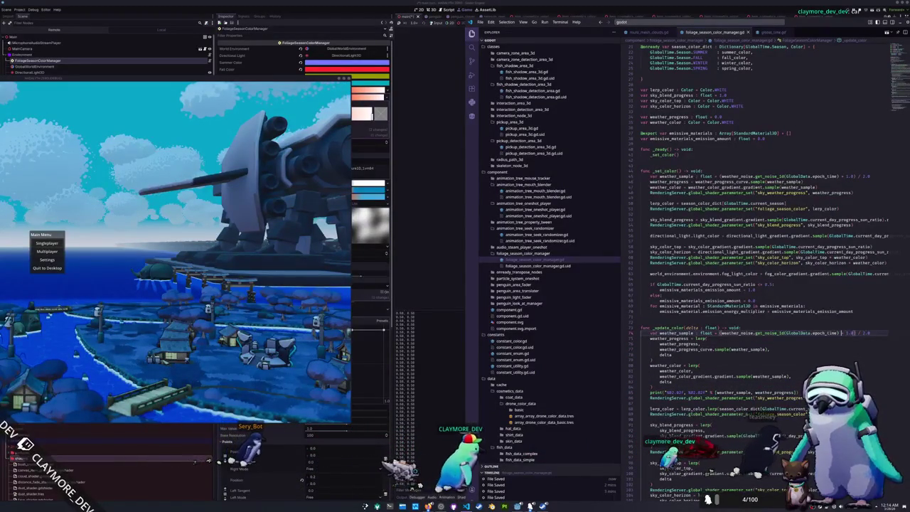
pyautogui.click(839, 332)
pyautogui.write('* 0')
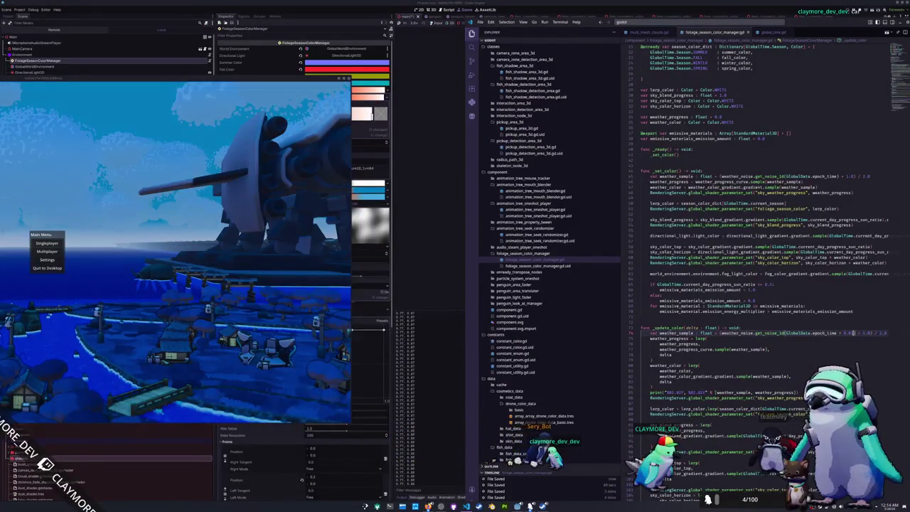
pyautogui.write('5')
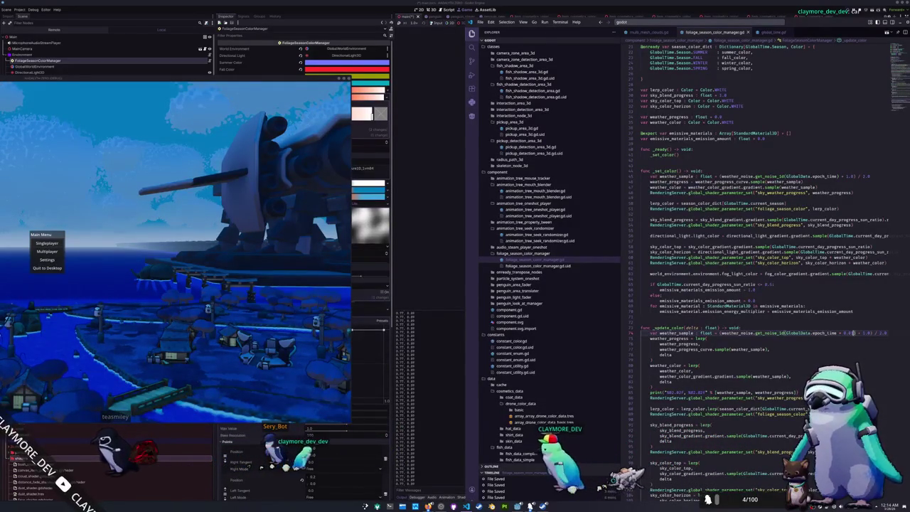
# Cut the epoch_time multiplier back out and highlight every use of weather_progress
pyautogui.moveTo(854, 333); pyautogui.dragTo(720, 333)
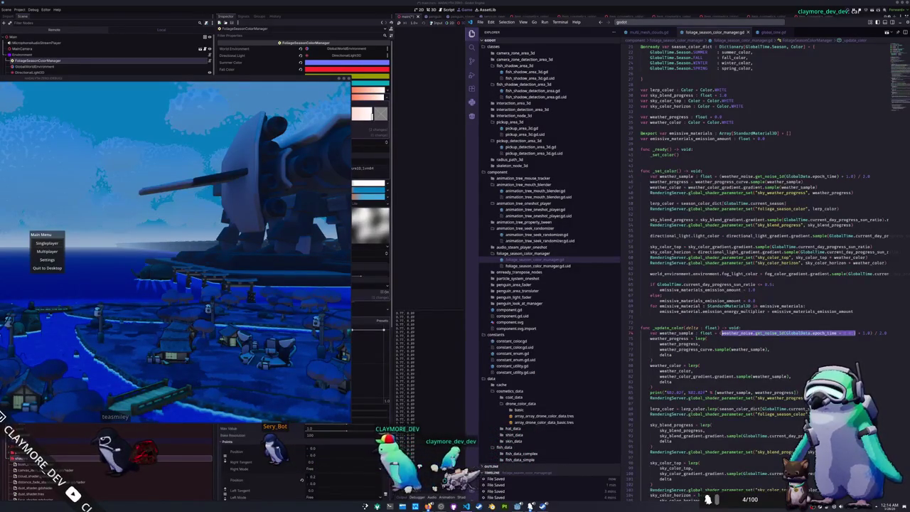
pyautogui.doubleClick(848, 333)
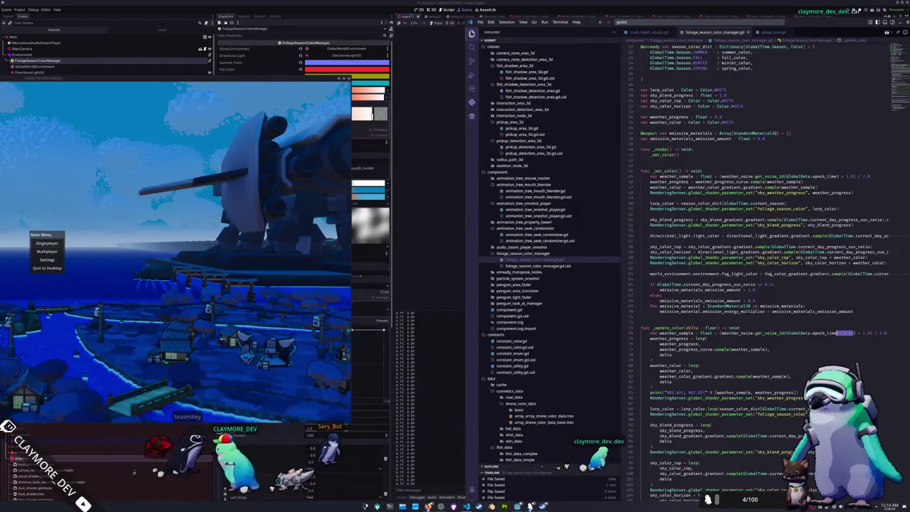
pyautogui.click(838, 333)
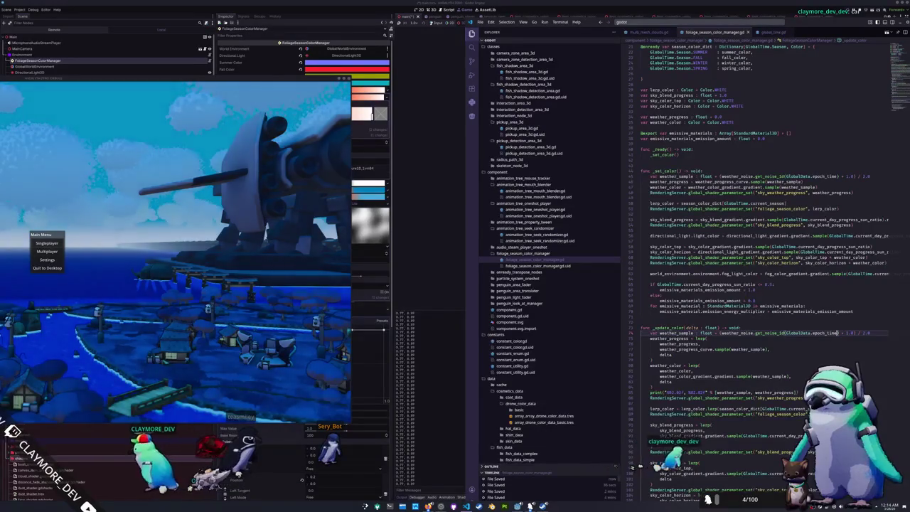
pyautogui.hotkey('ctrl', 'x')
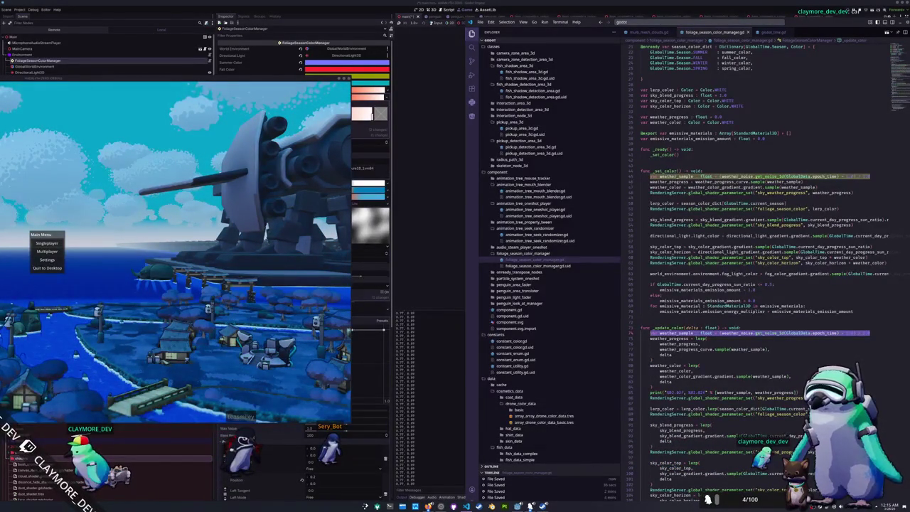
pyautogui.click(650, 388)
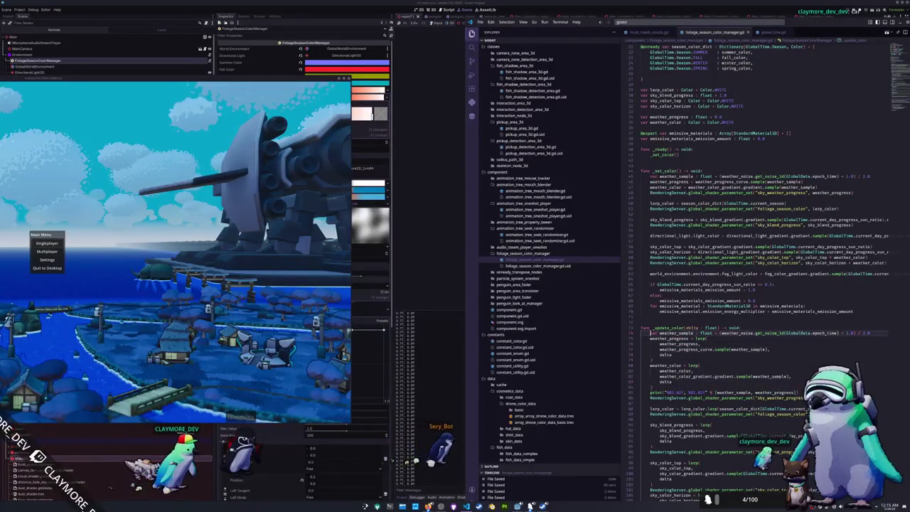
pyautogui.doubleClick(668, 338)
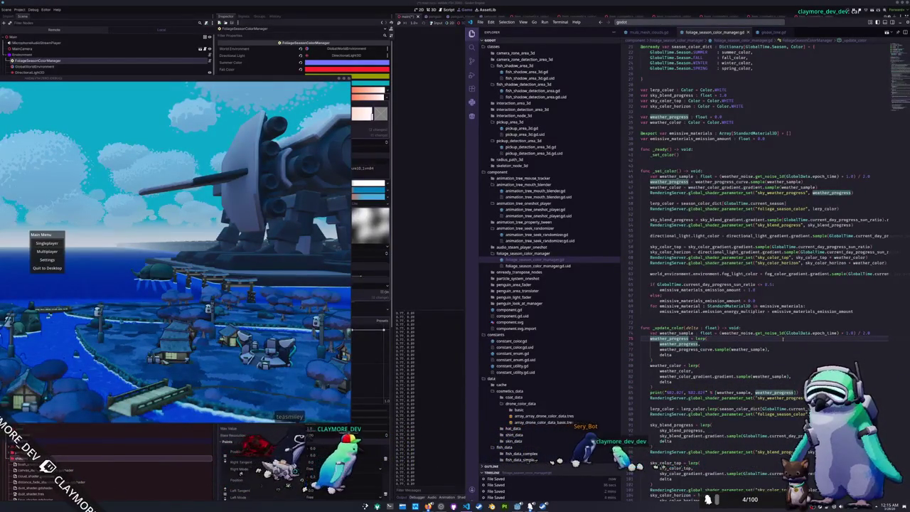
pyautogui.moveTo(757, 333)
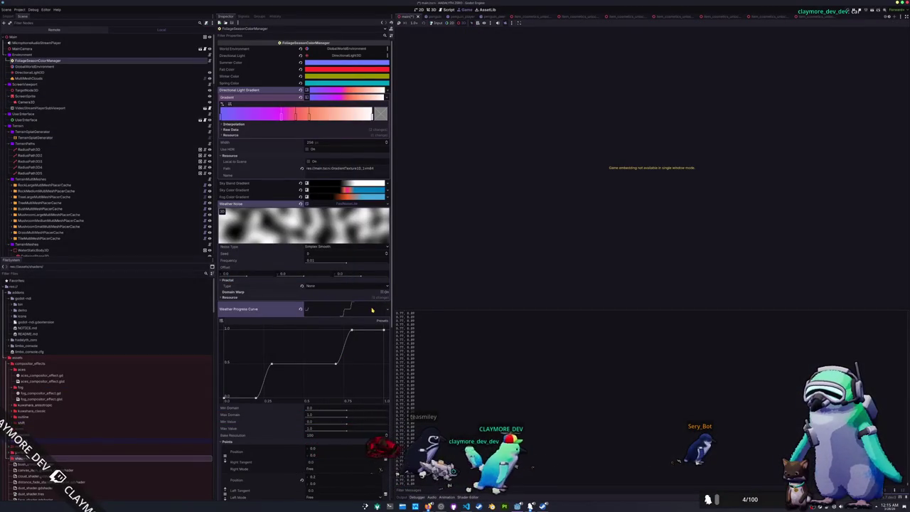
# Collapse the Weather Progress Curve and Weather Color Gradient editors in the Inspector
pyautogui.click(354, 307)
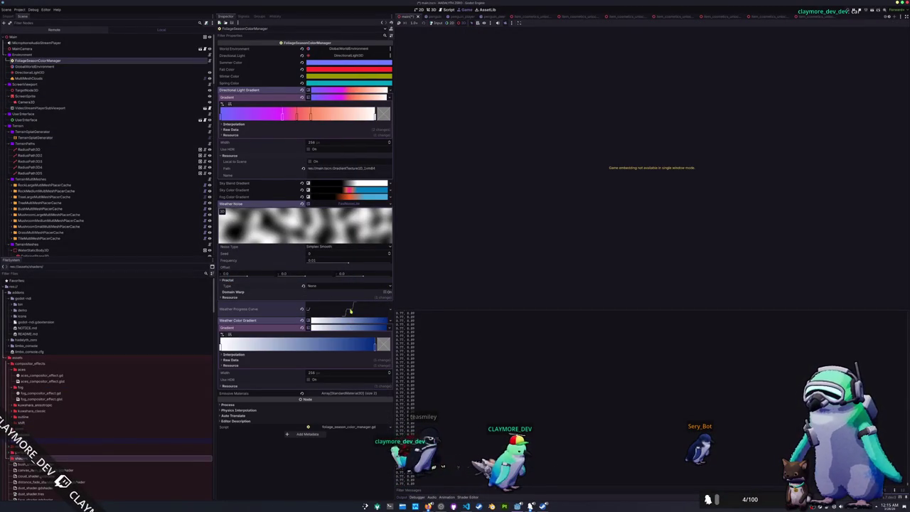
pyautogui.click(350, 311)
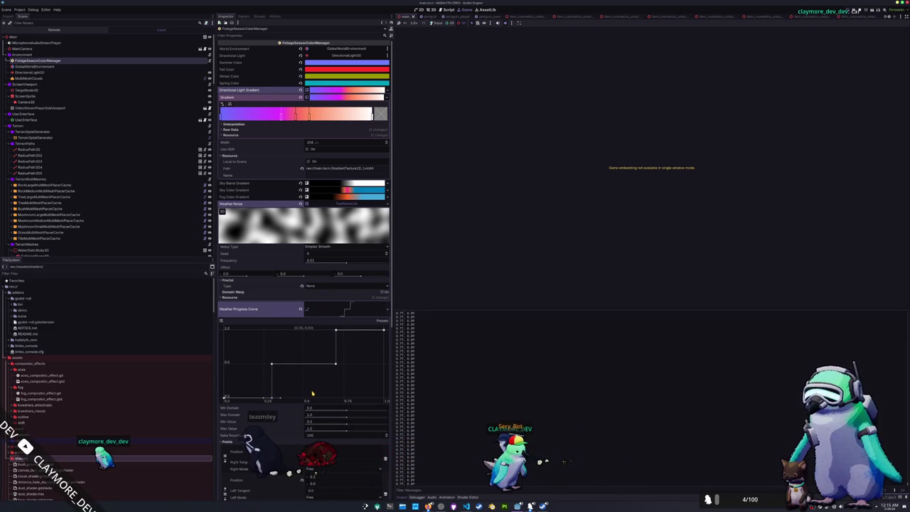
pyautogui.click(352, 313)
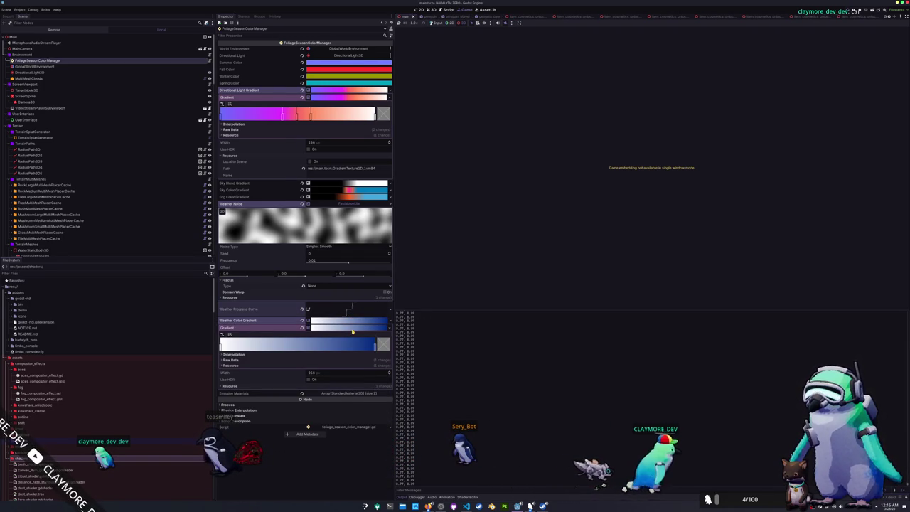
pyautogui.click(352, 328)
pyautogui.click(349, 321)
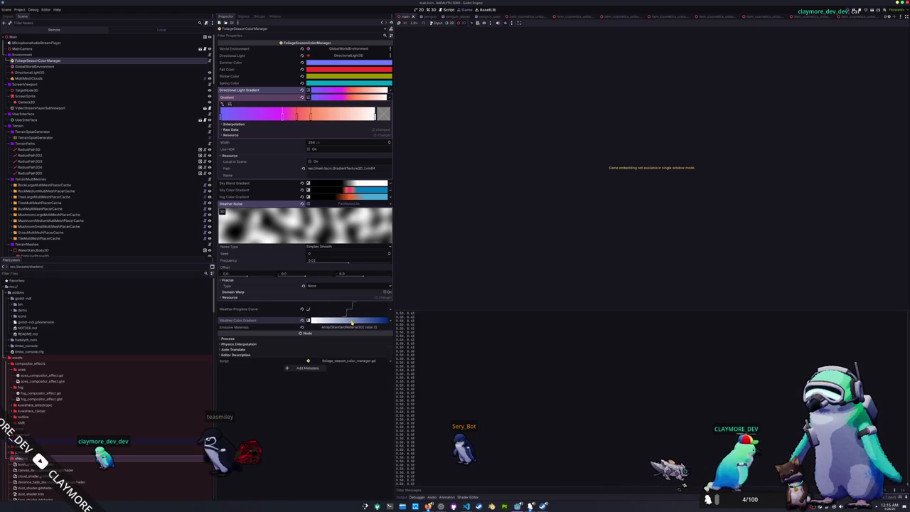
# Sample the color gradient with weather_progress instead of weather_sample in the script
pyautogui.hotkey('alt', 'Tab')
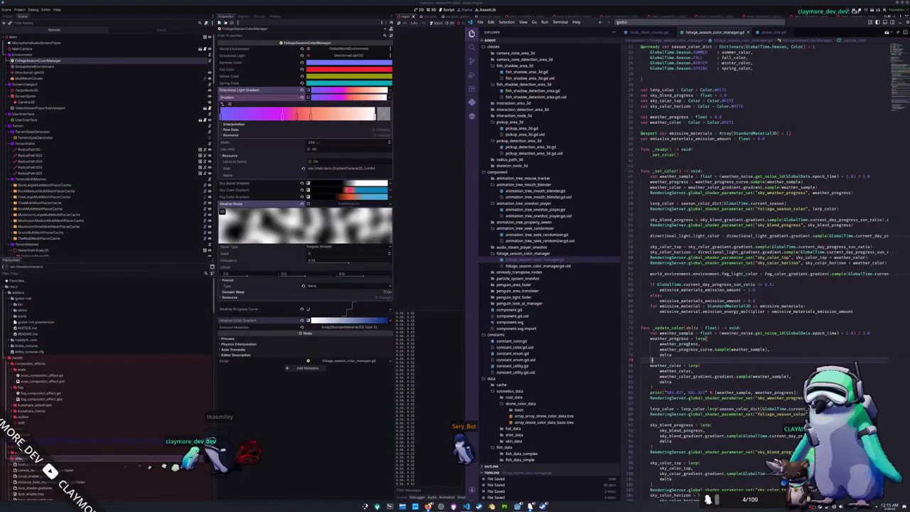
pyautogui.doubleClick(677, 339)
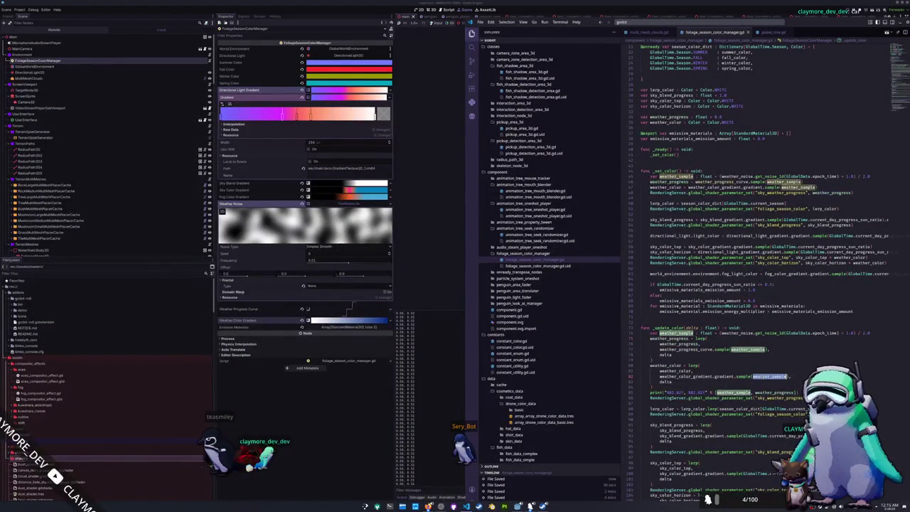
pyautogui.doubleClick(772, 187)
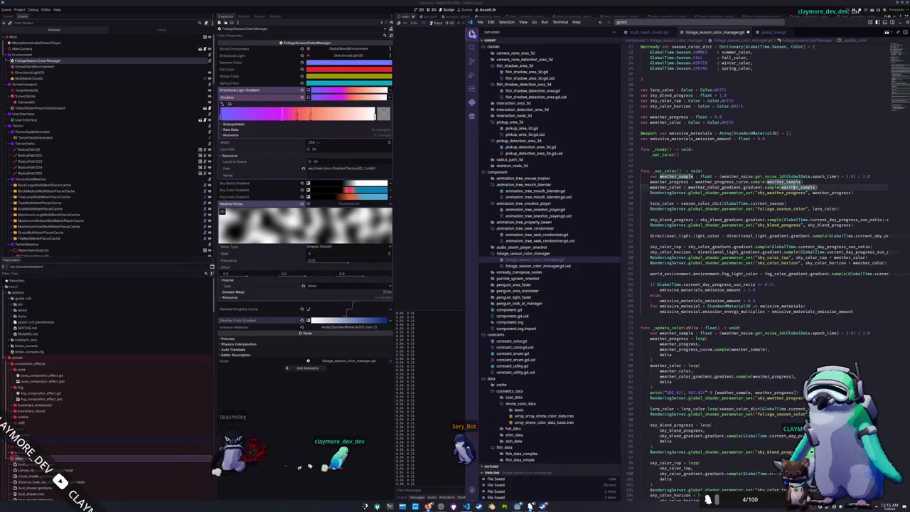
pyautogui.hotkey('ctrl', 'v')
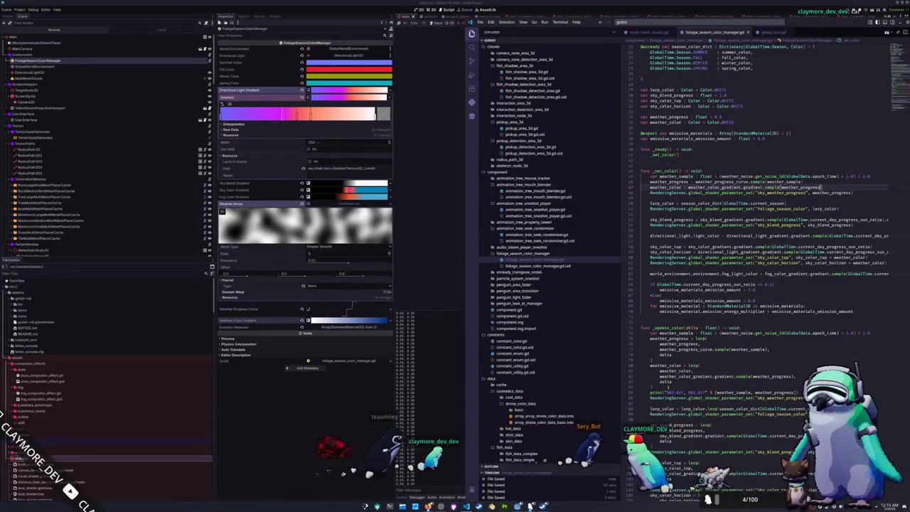
pyautogui.click(651, 388)
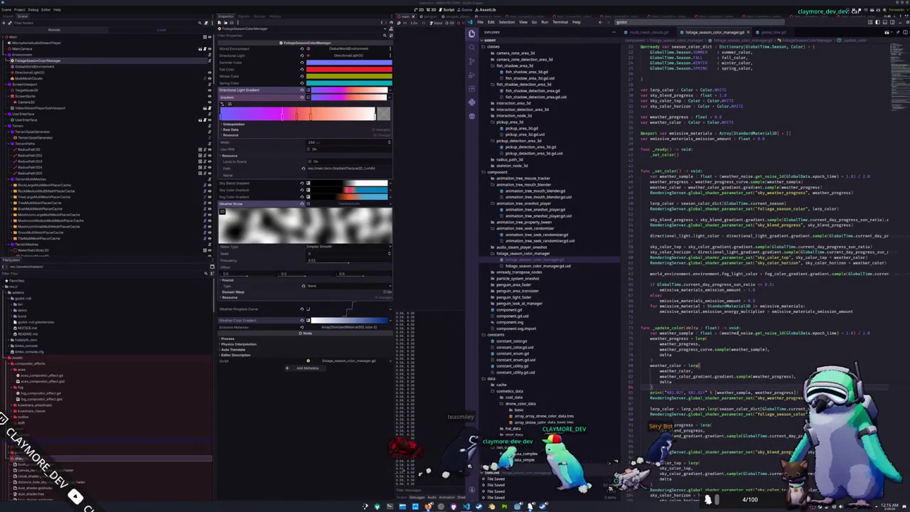
pyautogui.doubleClick(737, 333)
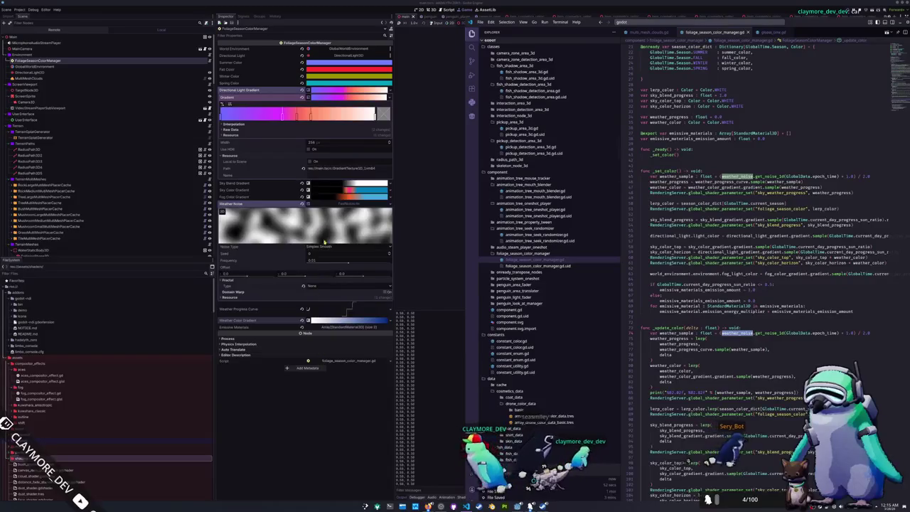
# Try Weather Noise frequencies 0.008 and 0.012 and FBM fractal, then restore None and 0.01
pyautogui.click(340, 265)
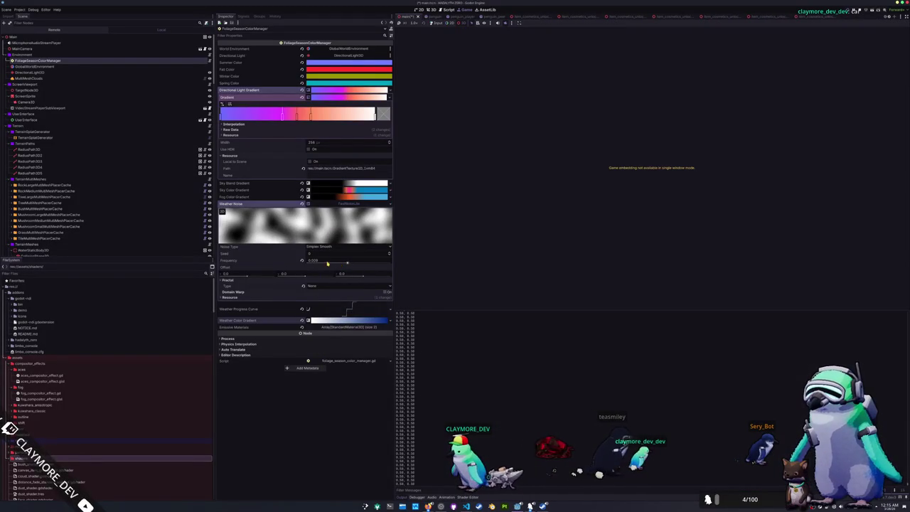
pyautogui.moveTo(335, 263)
pyautogui.mouseDown()
pyautogui.moveTo(384, 263)
pyautogui.moveTo(327, 262)
pyautogui.moveTo(352, 264)
pyautogui.mouseUp()
pyautogui.click(304, 286)
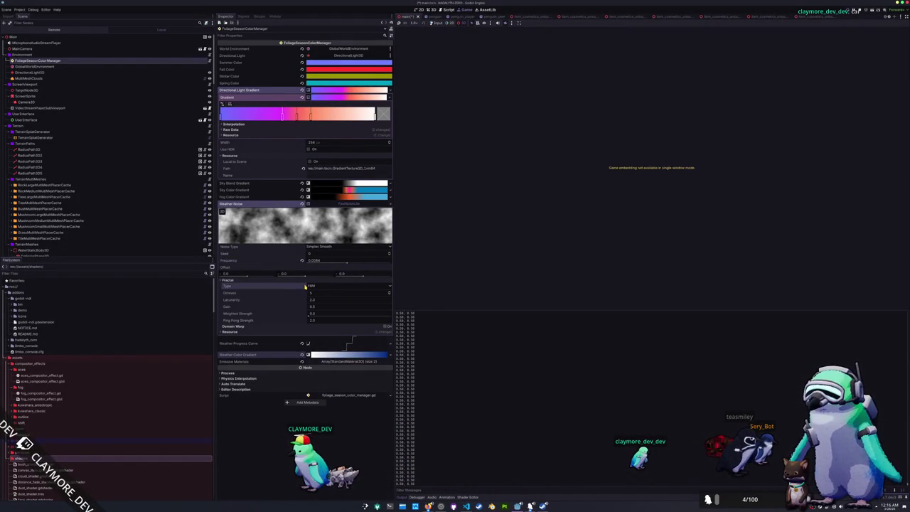
pyautogui.click(318, 291)
pyautogui.click(303, 261)
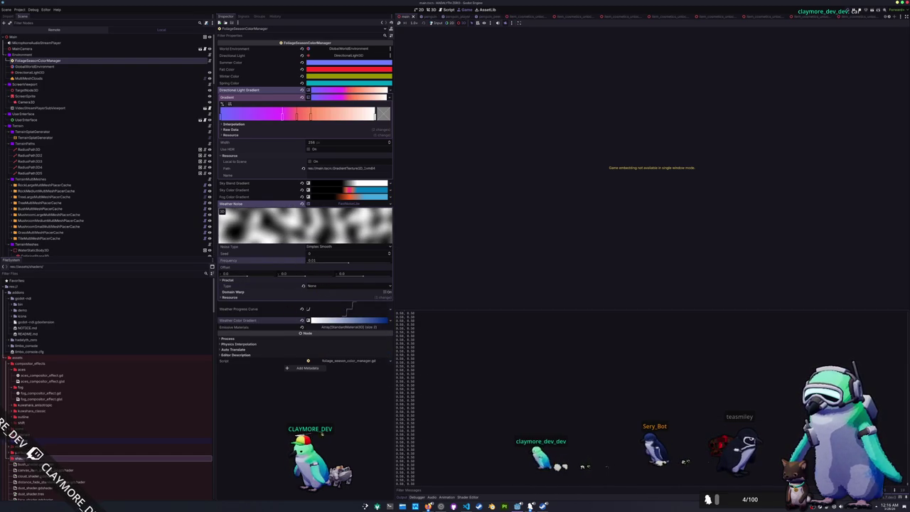
pyautogui.click(466, 506)
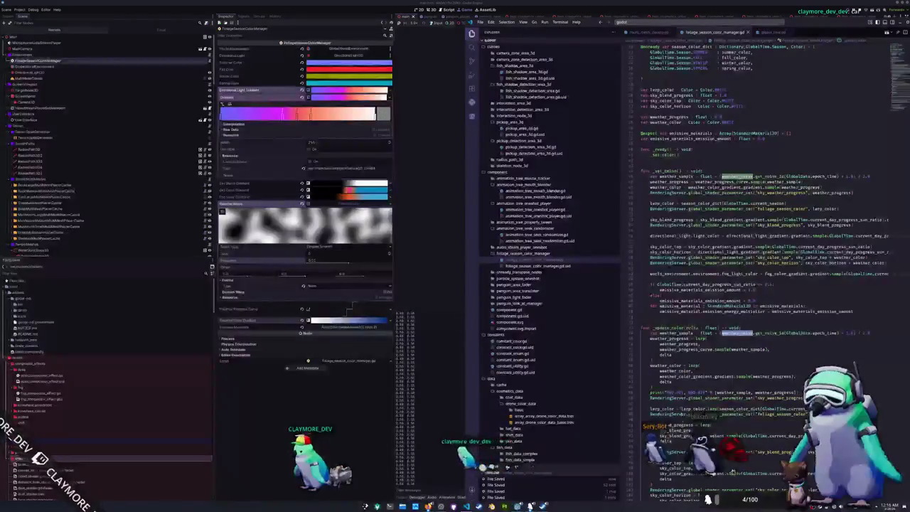
# Inspect the get_noise_1d call and select the weather_sample noise expression on line 74
pyautogui.doubleClick(777, 332)
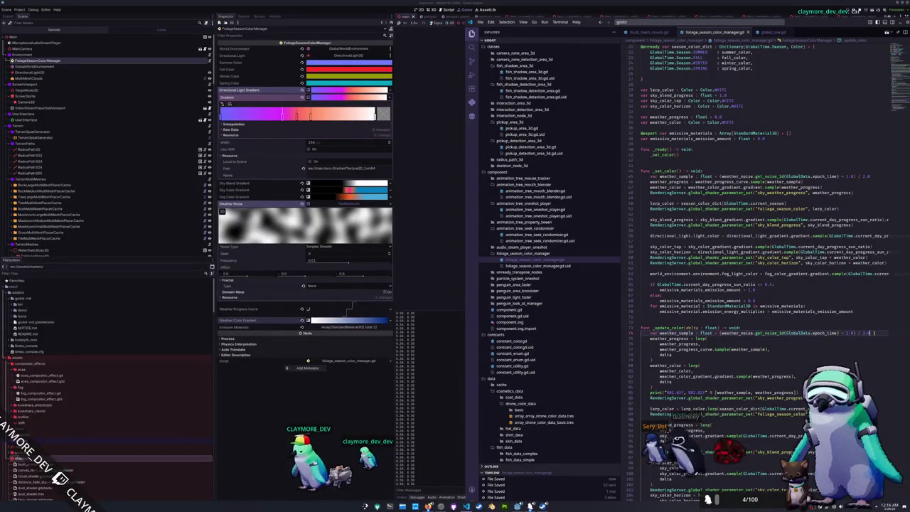
pyautogui.click(866, 347)
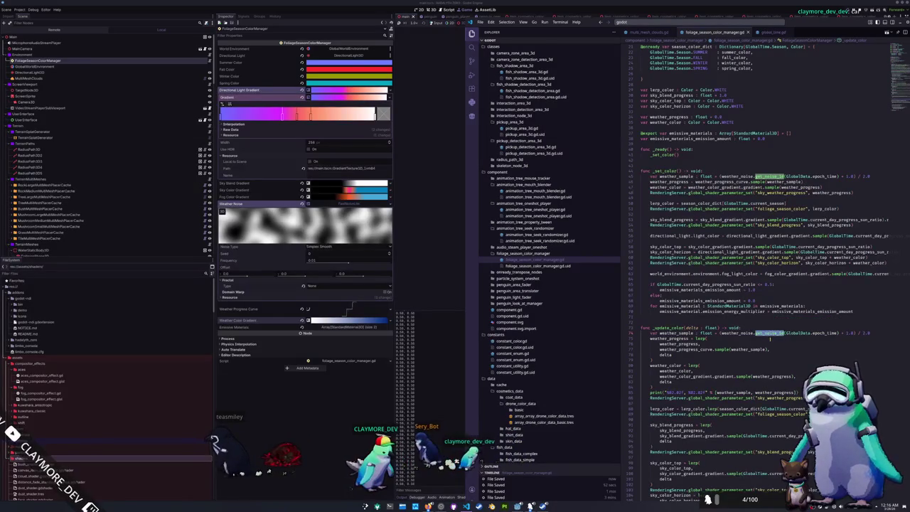
pyautogui.click(726, 338)
pyautogui.moveTo(721, 333); pyautogui.dragTo(872, 332)
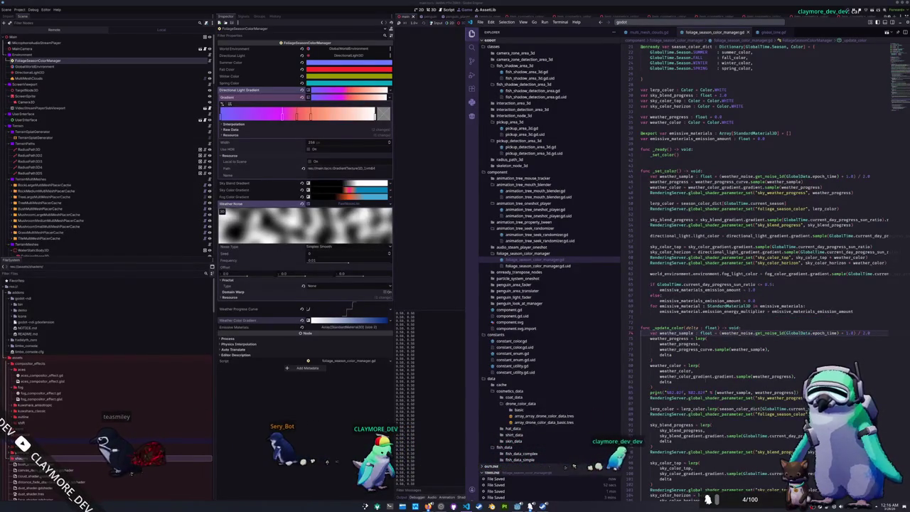
pyautogui.hotkey('alt', 'Tab')
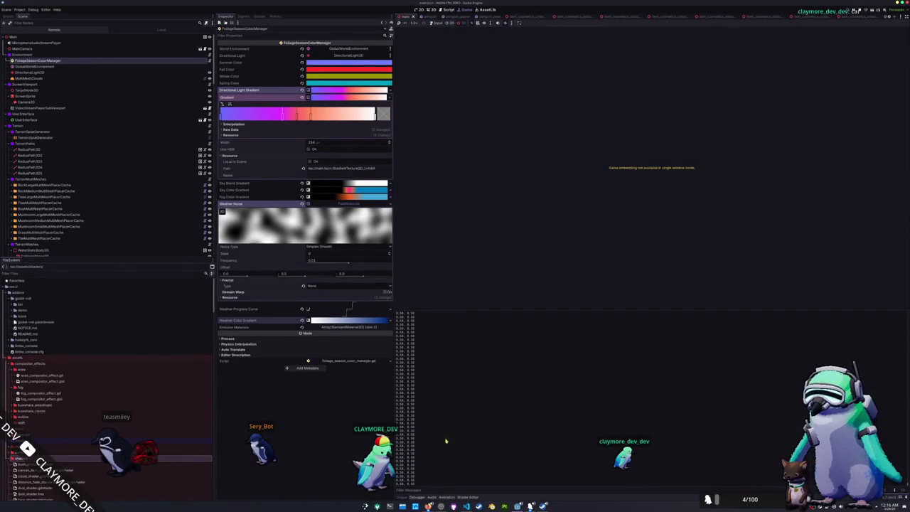
# Test-run the game with the window moved to the top-left, then close it
pyautogui.press('F8')
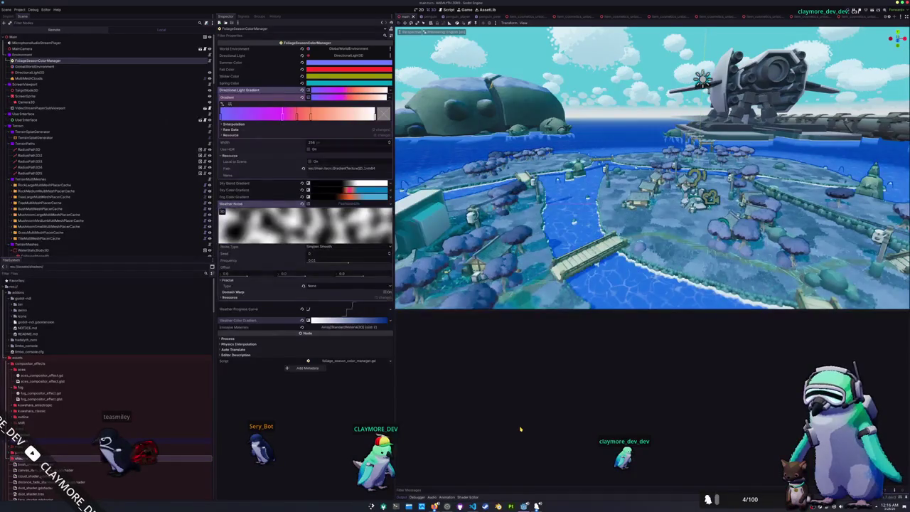
pyautogui.press('F5')
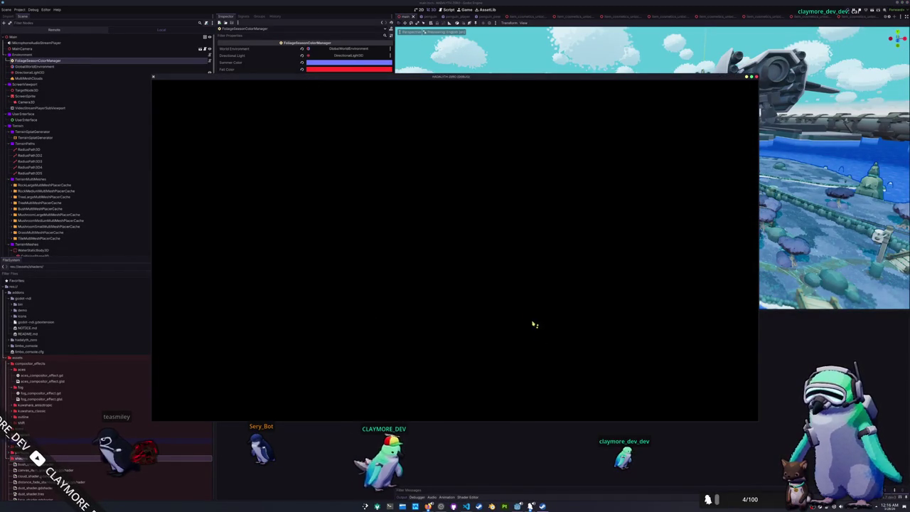
pyautogui.moveTo(459, 80)
pyautogui.mouseDown()
pyautogui.moveTo(609, 68)
pyautogui.moveTo(378, 38)
pyautogui.moveTo(321, 20)
pyautogui.mouseUp()
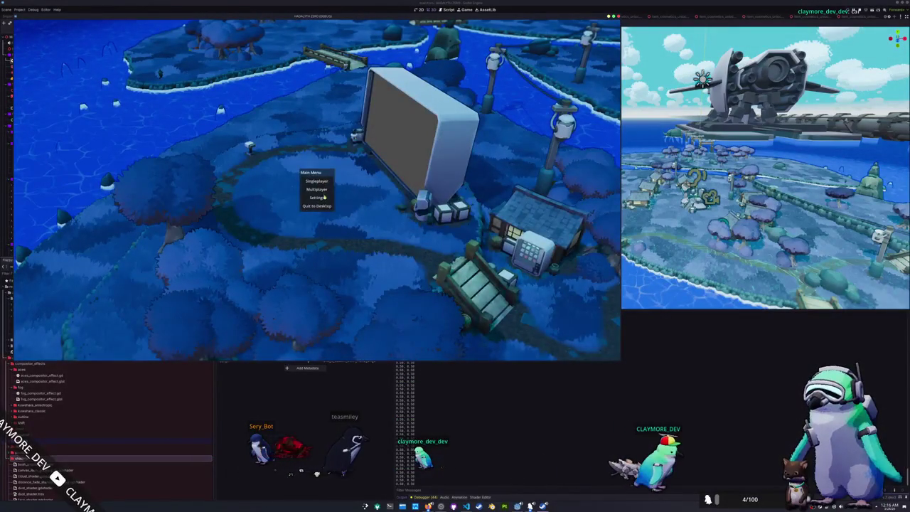
pyautogui.click(479, 490)
# Change sky_shader's ground colour from vec3(0.2) to vec3(0.1), rerun, and check the Output log
pyautogui.click(428, 350)
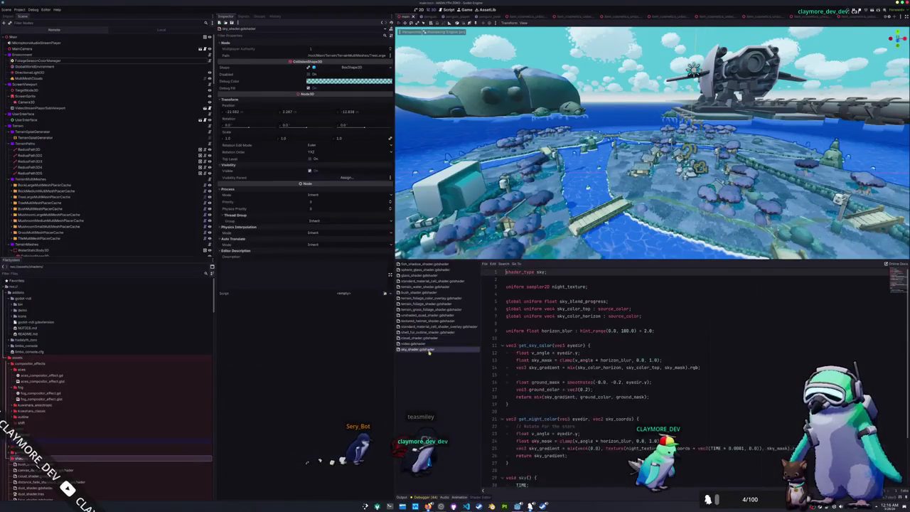
pyautogui.click(584, 390)
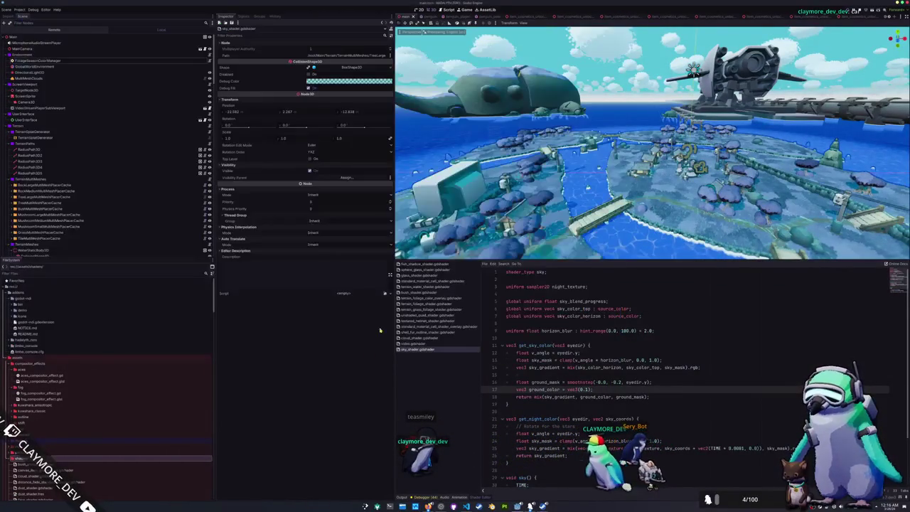
pyautogui.click(467, 10)
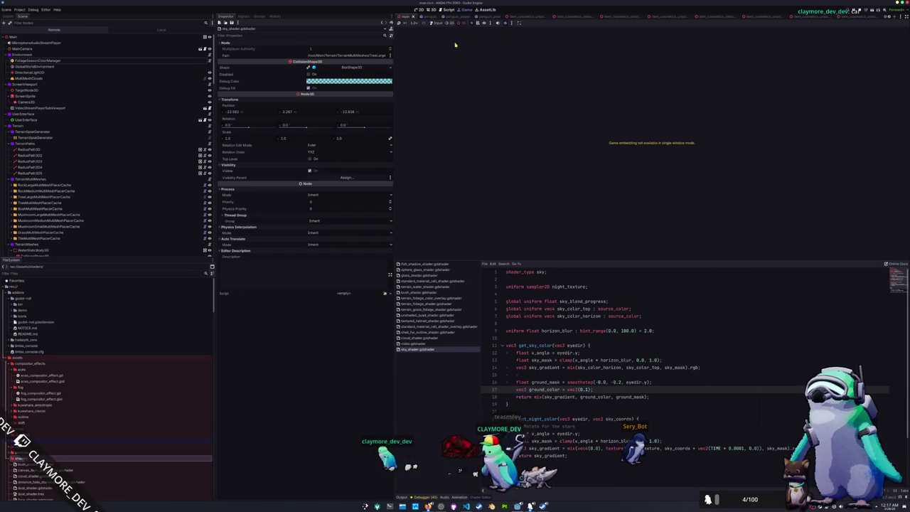
pyautogui.press('F5')
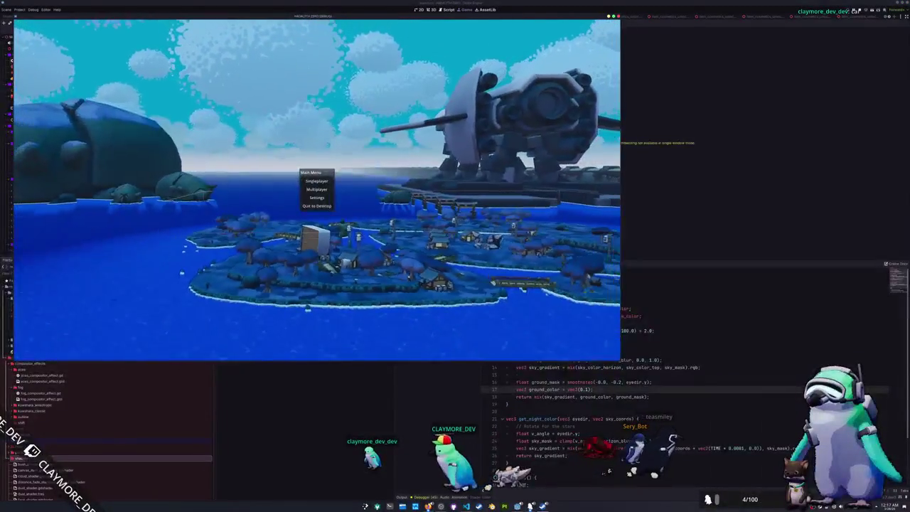
pyautogui.press('F8')
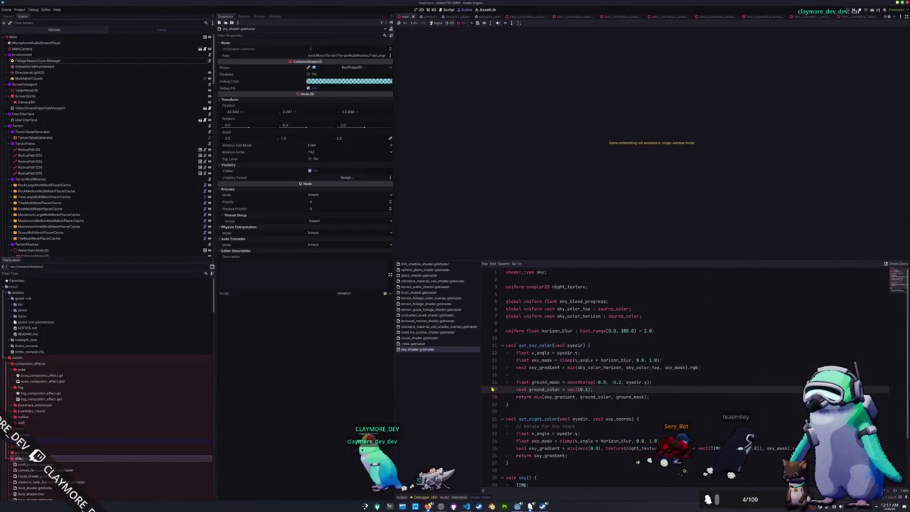
pyautogui.click(400, 497)
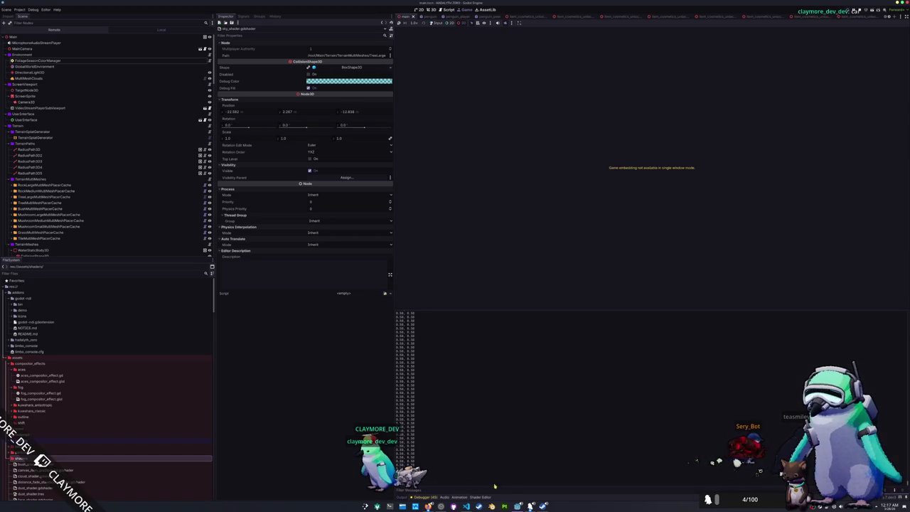
pyautogui.hotkey('alt', 'Tab')
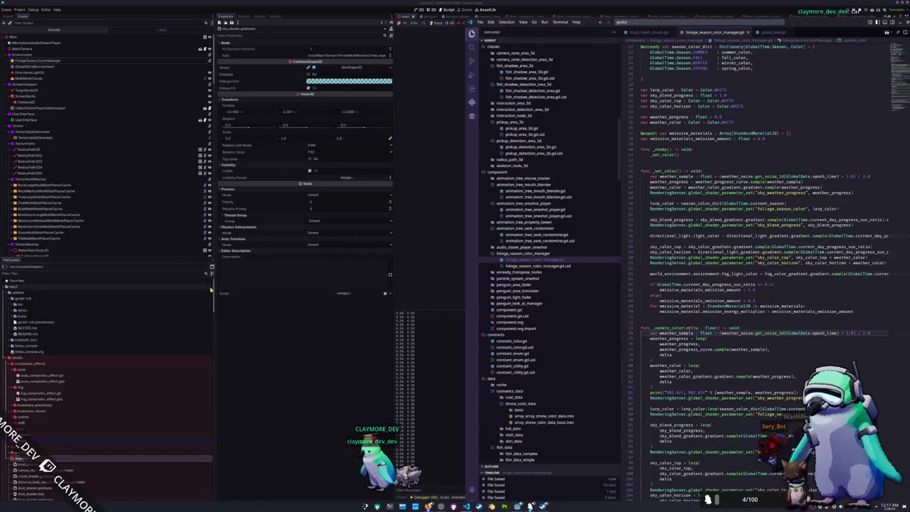
# Select FoliageSeasonColorManager under Environment in the Remote tree and expand its Weather Noise
pyautogui.hotkey('alt', 'Tab')
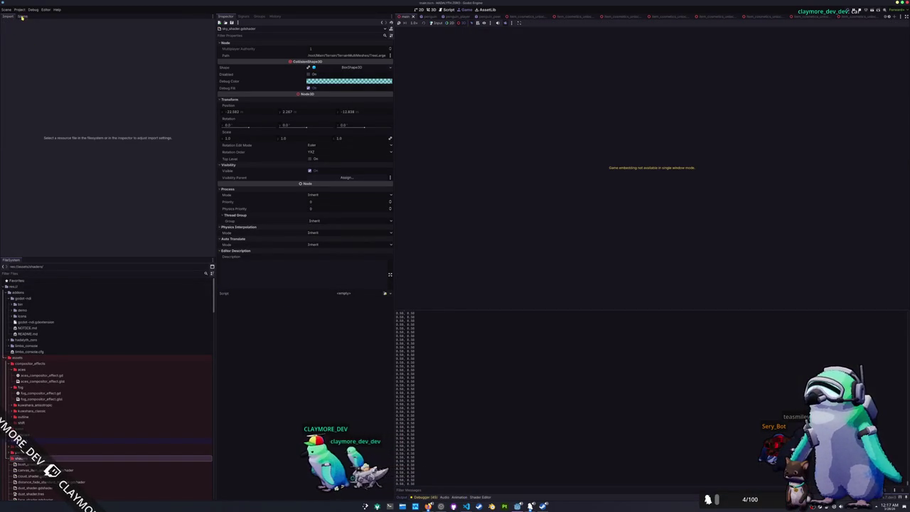
pyautogui.click(22, 17)
pyautogui.moveTo(22, 17); pyautogui.dragTo(9, 17)
pyautogui.click(16, 19)
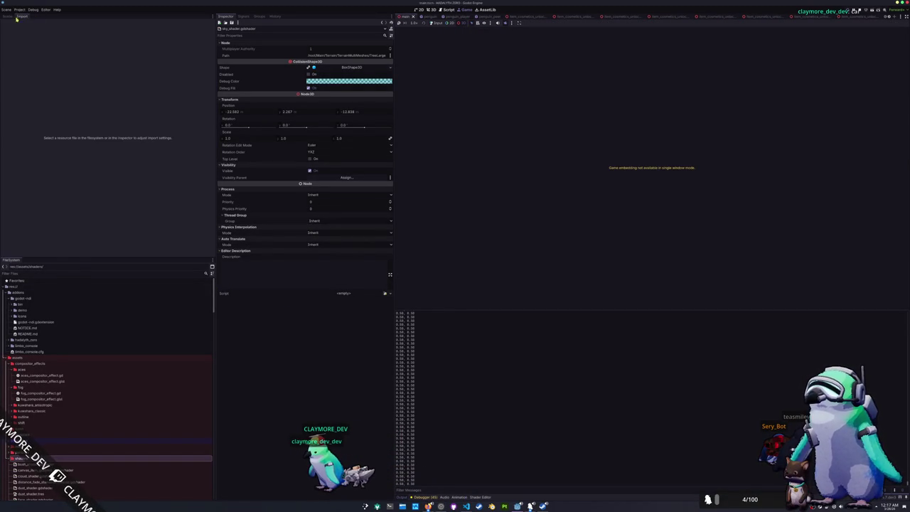
pyautogui.click(7, 16)
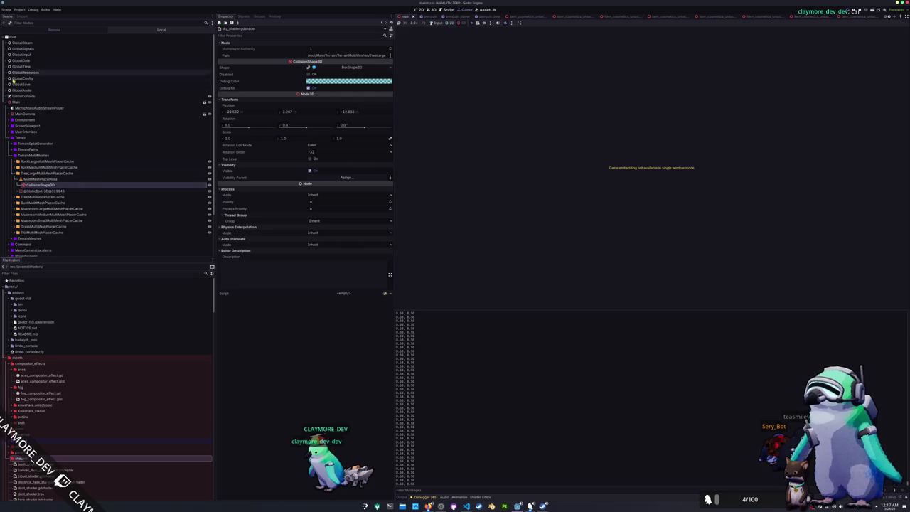
pyautogui.click(9, 120)
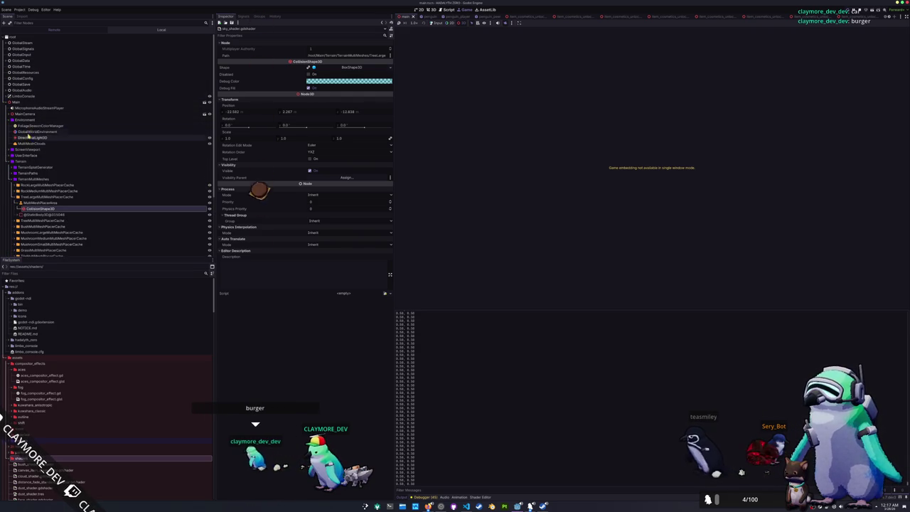
pyautogui.click(29, 126)
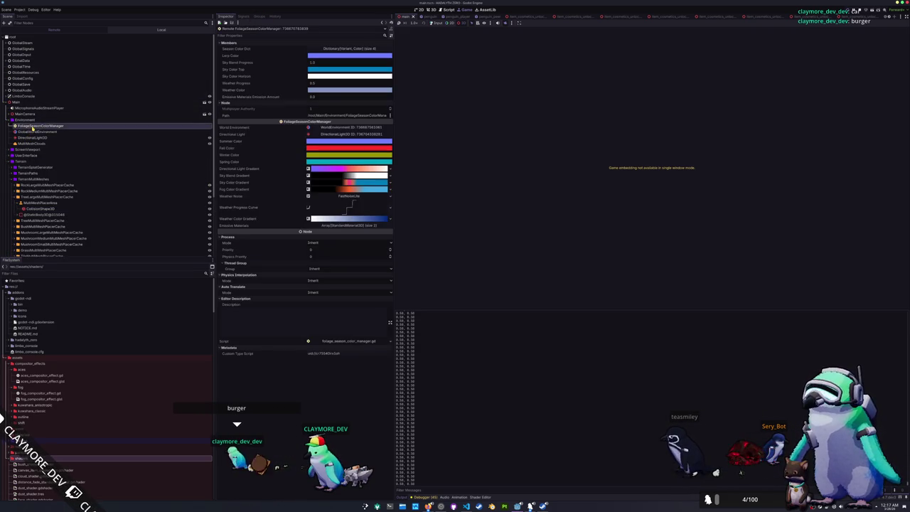
pyautogui.click(338, 198)
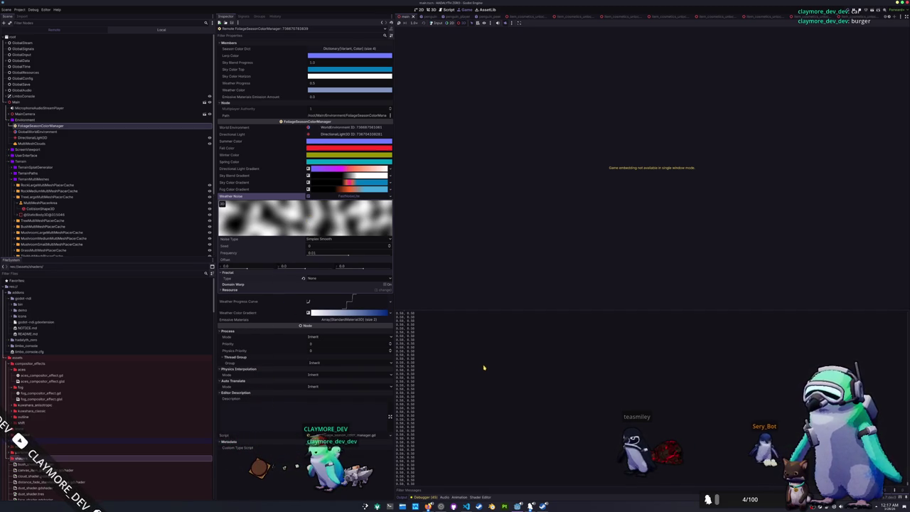
pyautogui.hotkey('alt', 'Tab')
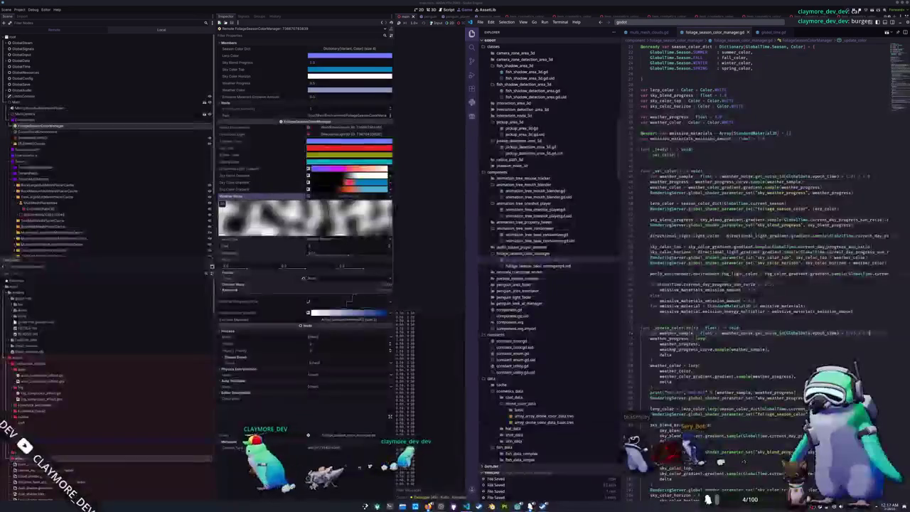
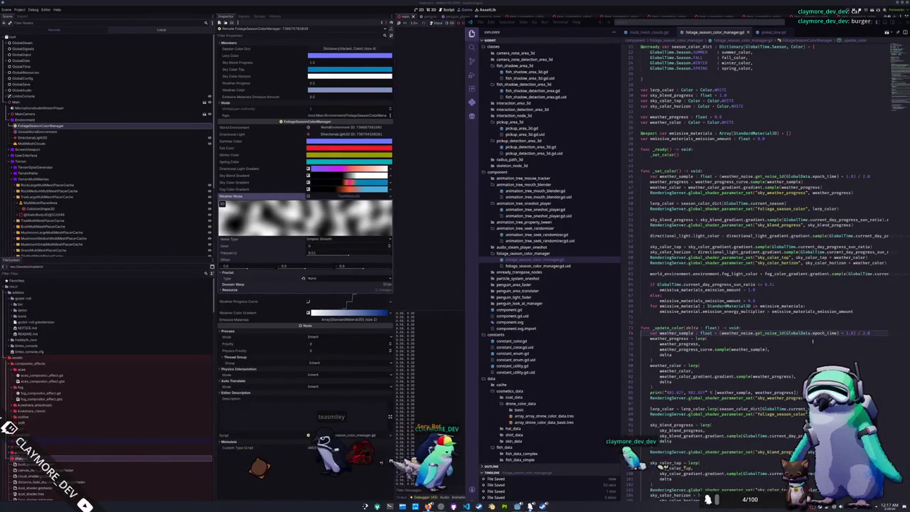
# Delete the trailing scaling after epoch_time on line 75 so weather noise samples epoch_time * 0.01
pyautogui.click(720, 333)
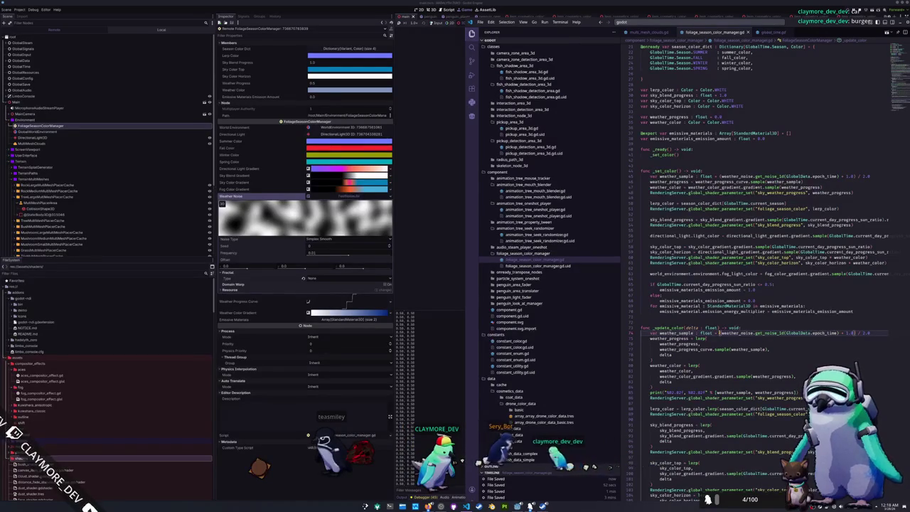
pyautogui.press('Right')
pyautogui.hotkey('shift', 'End')
pyautogui.press('Delete')
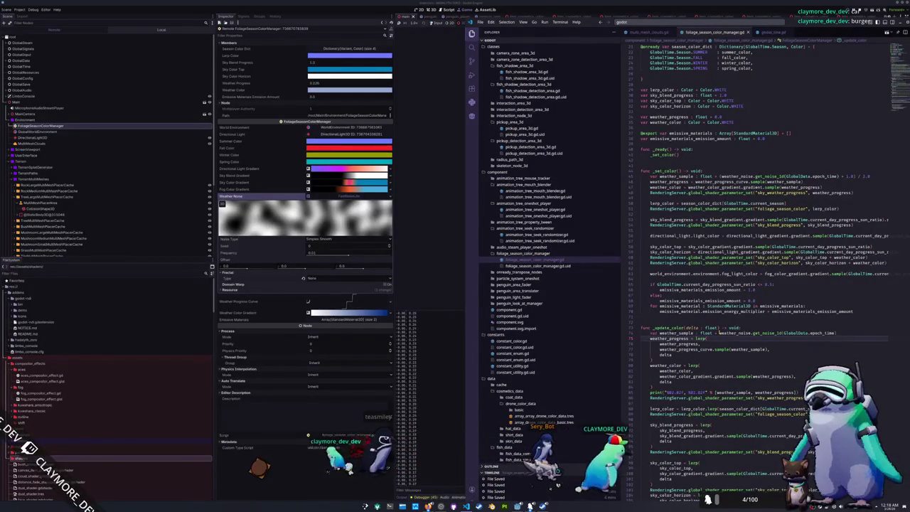
pyautogui.keyDown('shift'); pyautogui.click(721, 332); pyautogui.keyUp('shift')
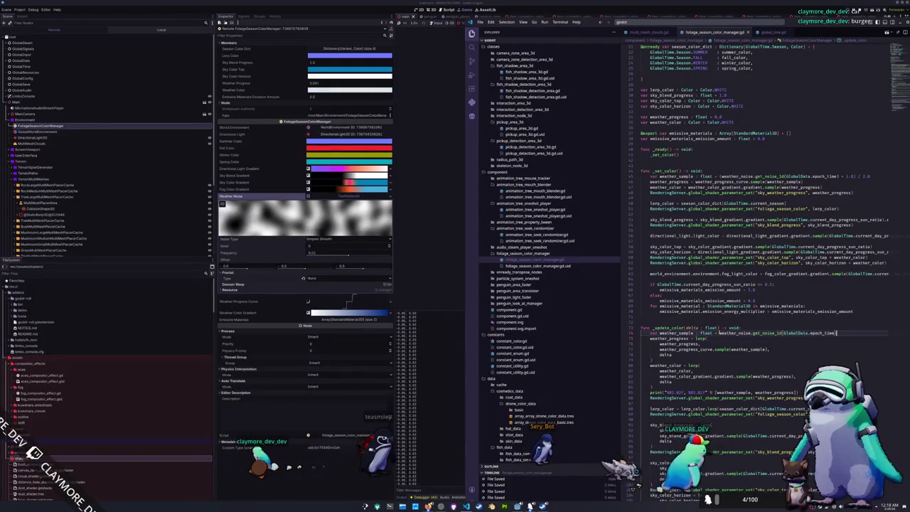
pyautogui.keyDown('shift'); pyautogui.click(719, 332); pyautogui.keyUp('shift')
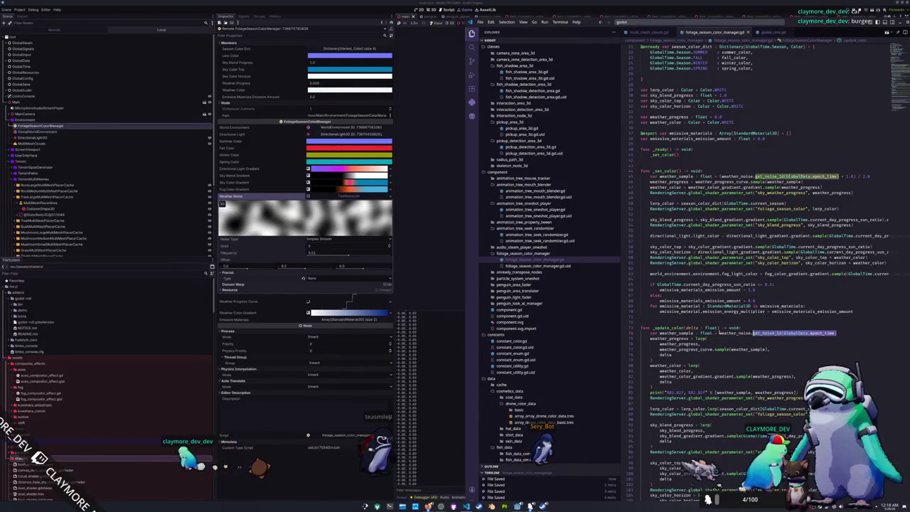
pyautogui.press('Right')
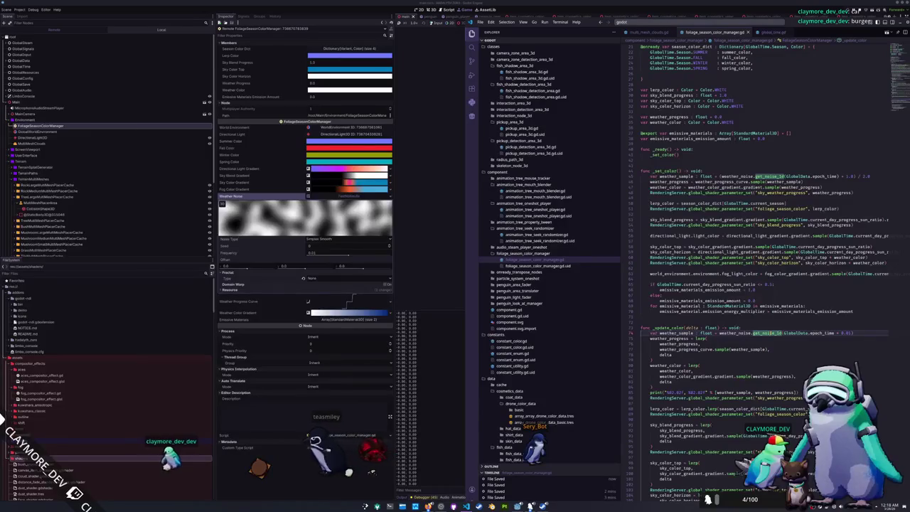
pyautogui.hotkey('alt', 'Tab')
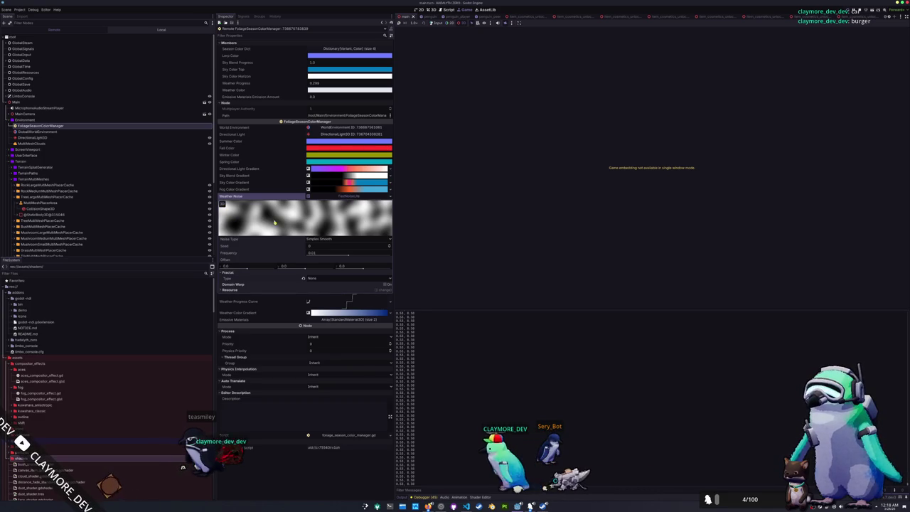
# Try Simplex as the weather noise type, then set it back to Simplex Smooth
pyautogui.click(314, 239)
pyautogui.click(316, 245)
pyautogui.click(318, 239)
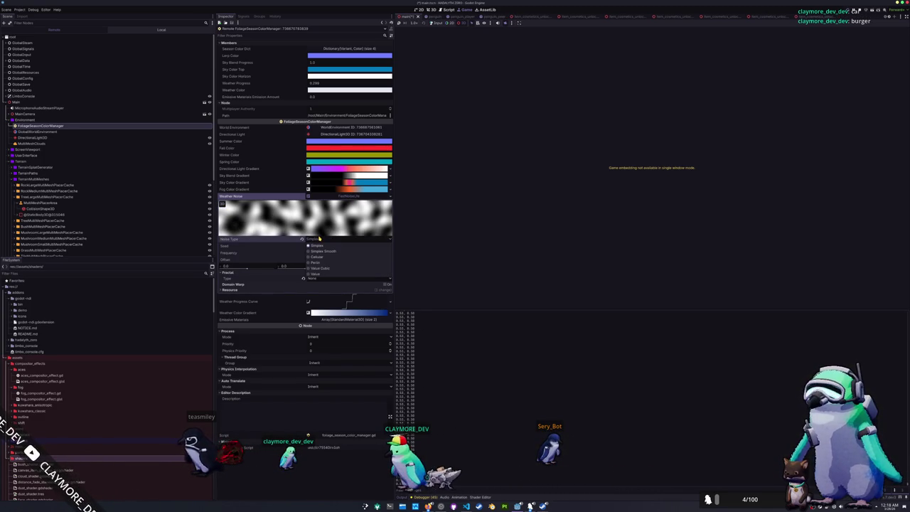
pyautogui.click(321, 252)
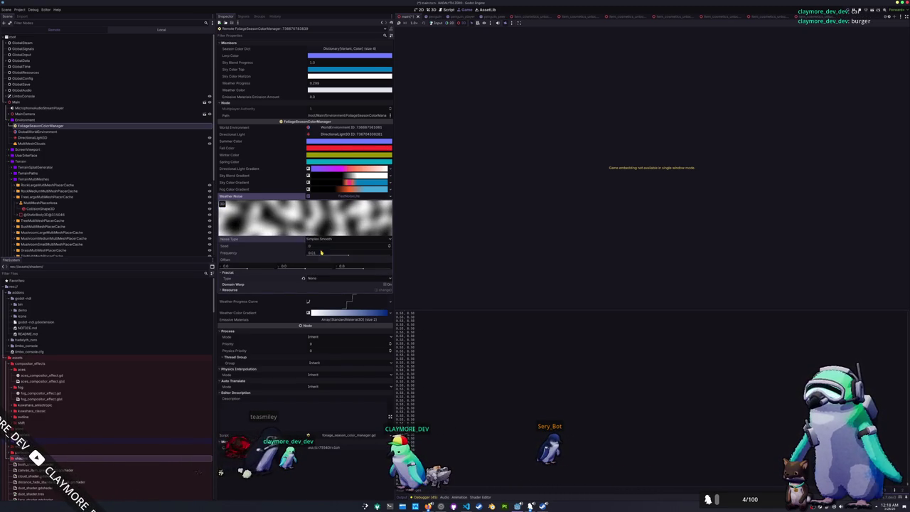
# Jump to the epoch_time definition in global_time.gd with F12
pyautogui.hotkey('alt', 'Tab')
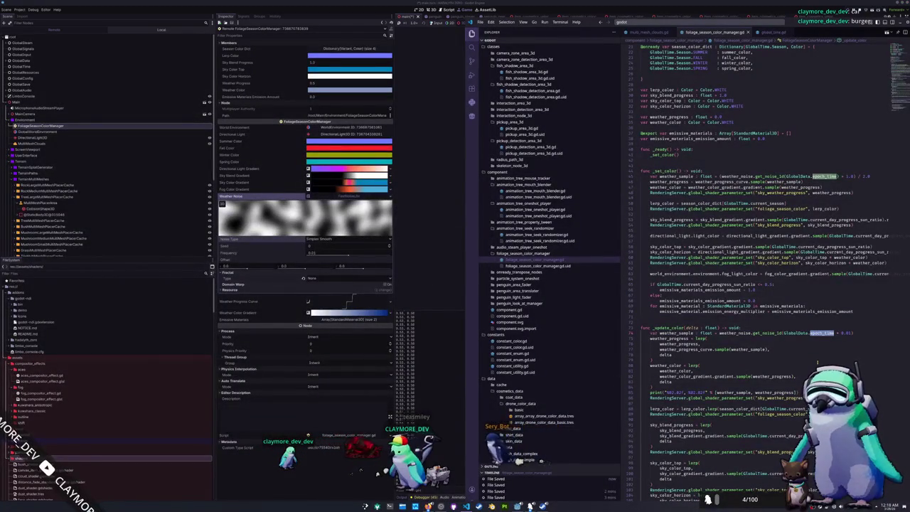
pyautogui.doubleClick(816, 333)
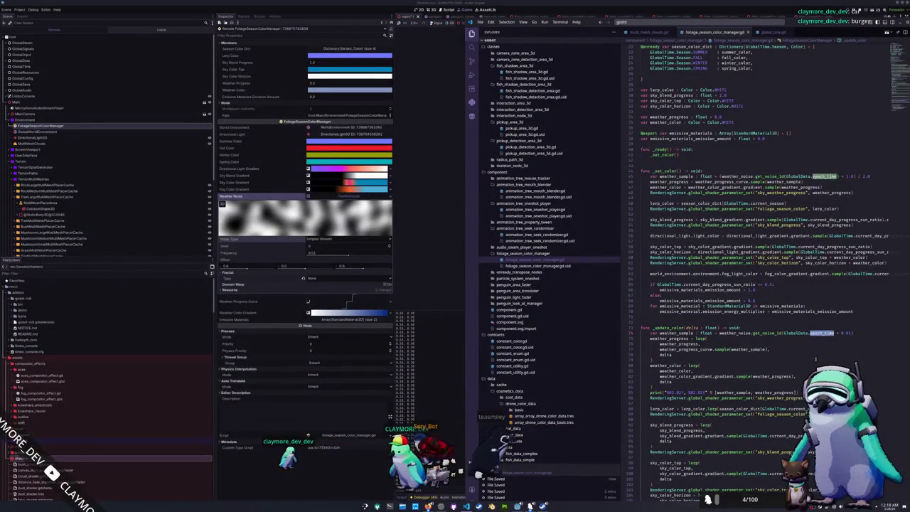
pyautogui.press('F12')
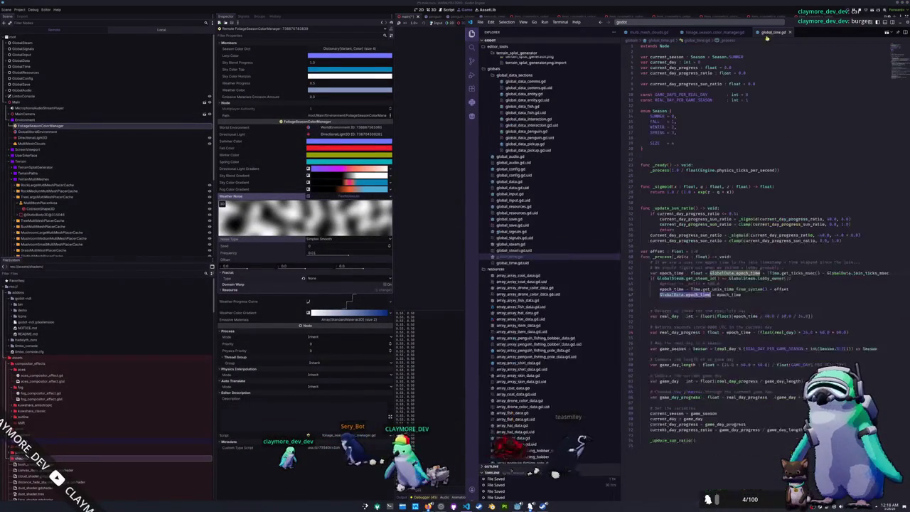
# Remove the '- offset' subtraction from the epoch_time assignment on line 46
pyautogui.click(740, 295)
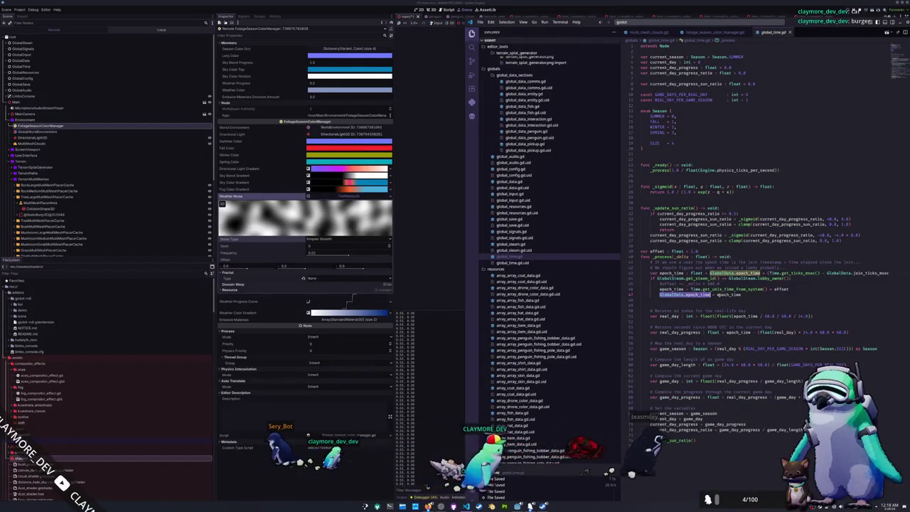
pyautogui.hotkey('shift', 'Home')
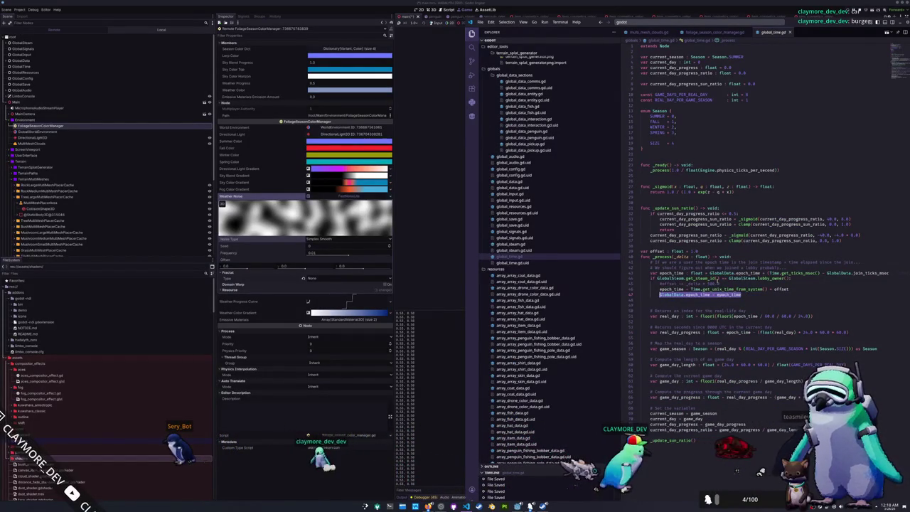
pyautogui.moveTo(722, 278); pyautogui.dragTo(785, 278)
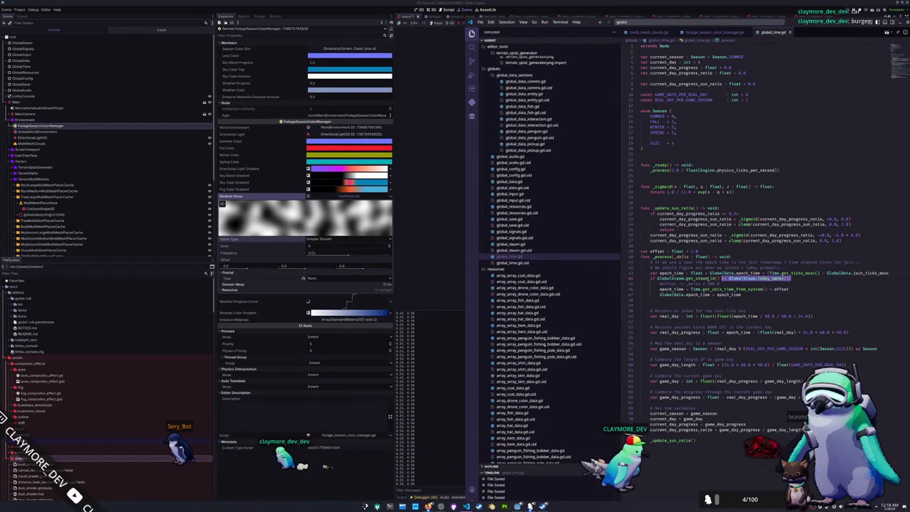
pyautogui.click(652, 283)
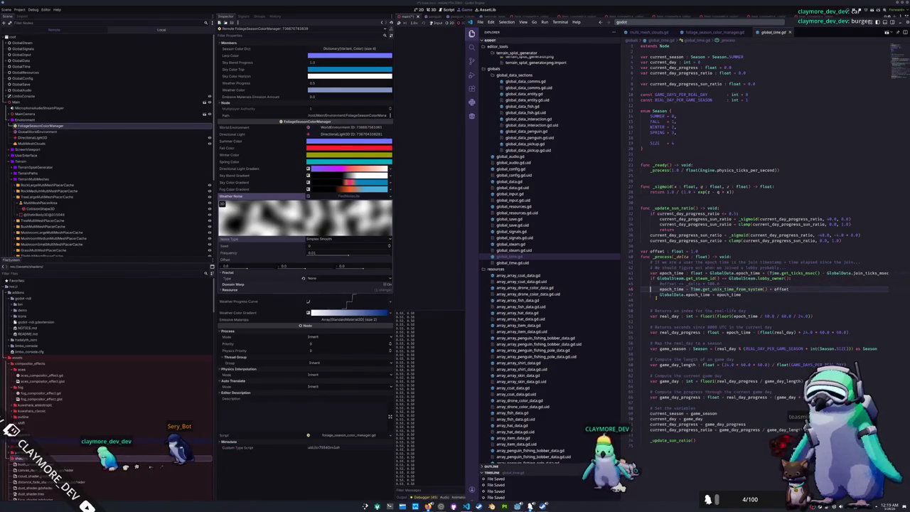
pyautogui.click(770, 288)
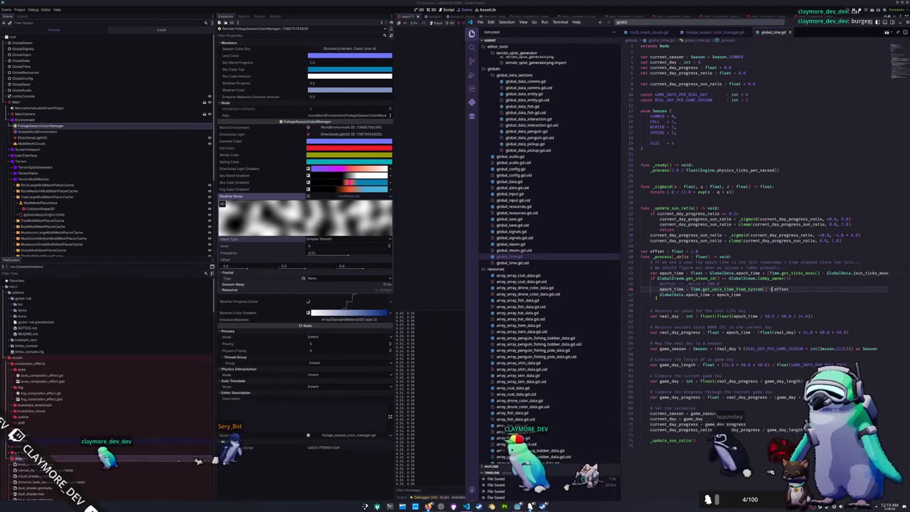
pyautogui.write('#')
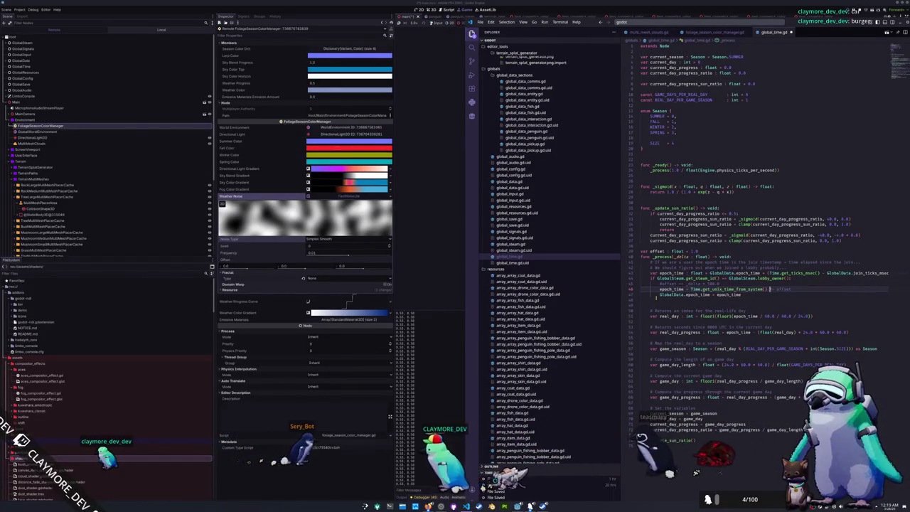
pyautogui.hotkey('shift', 'End')
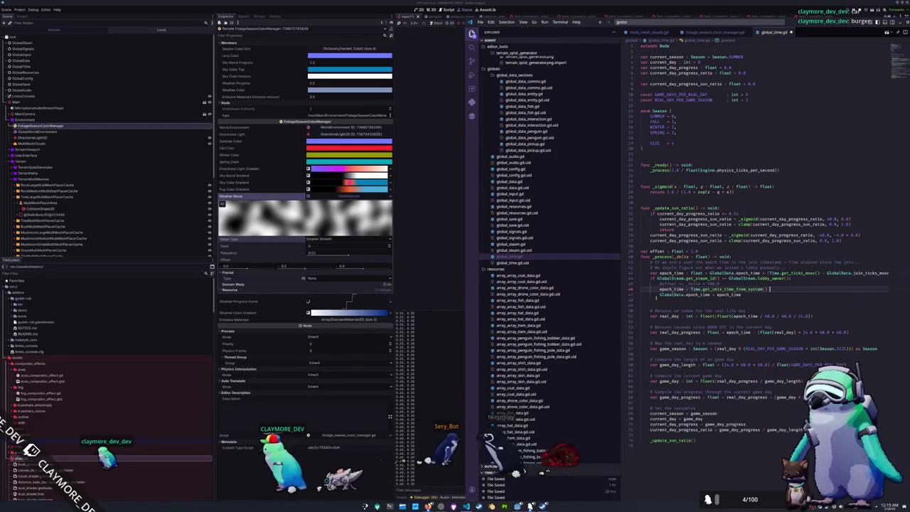
pyautogui.press('BackSpace')
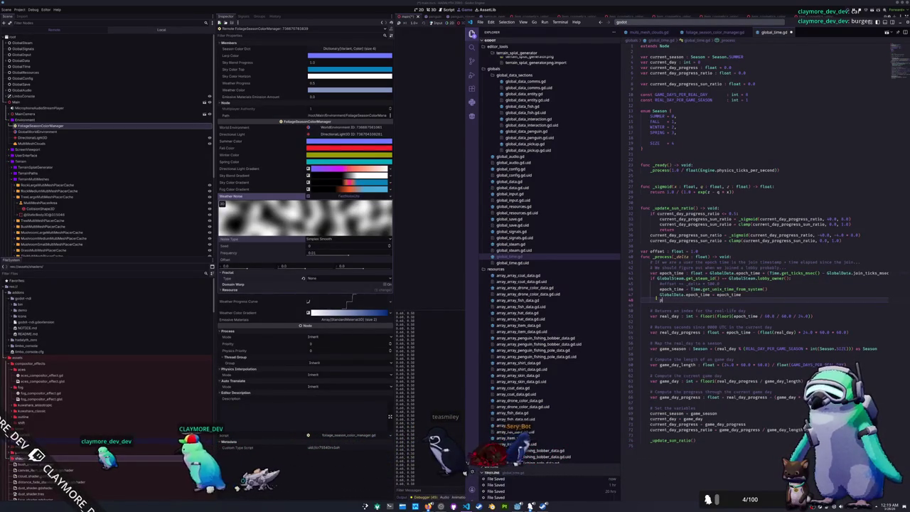
# Add a temporary print(epoch_time), check the game's output, then delete the debug line
pyautogui.write('print(epoch_time')
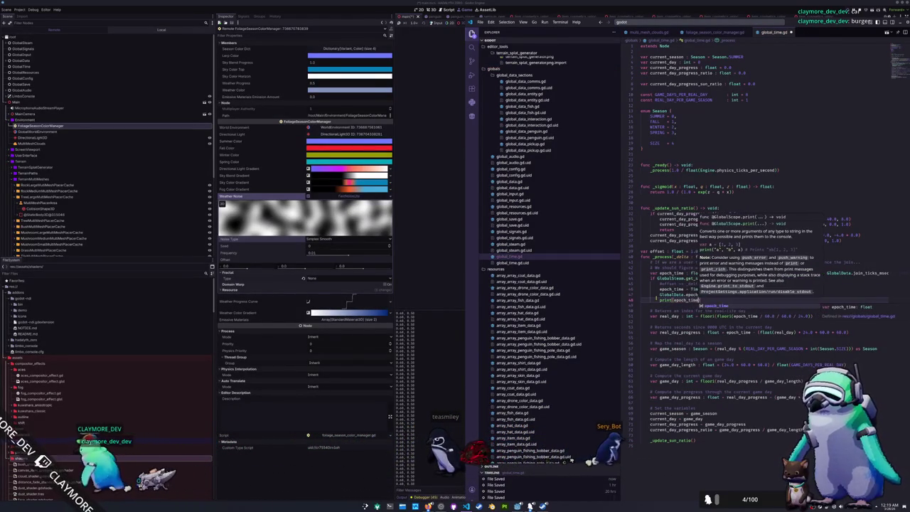
pyautogui.press('Return')
pyautogui.press('Down')
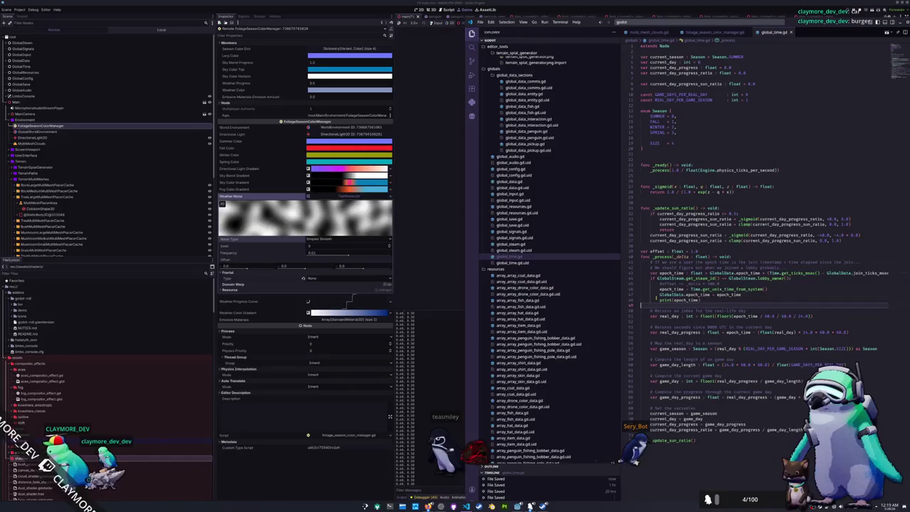
pyautogui.hotkey('alt', 'Tab')
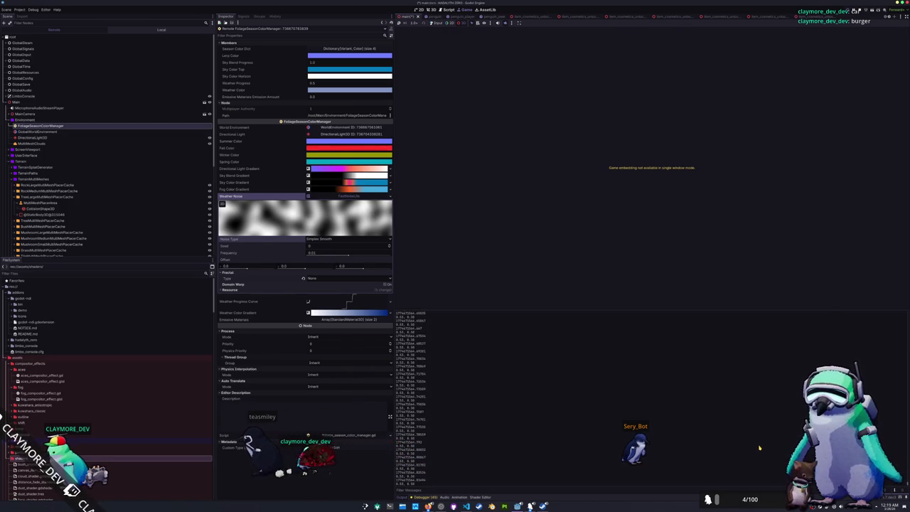
pyautogui.hotkey('alt', 'Tab')
pyautogui.press('Up')
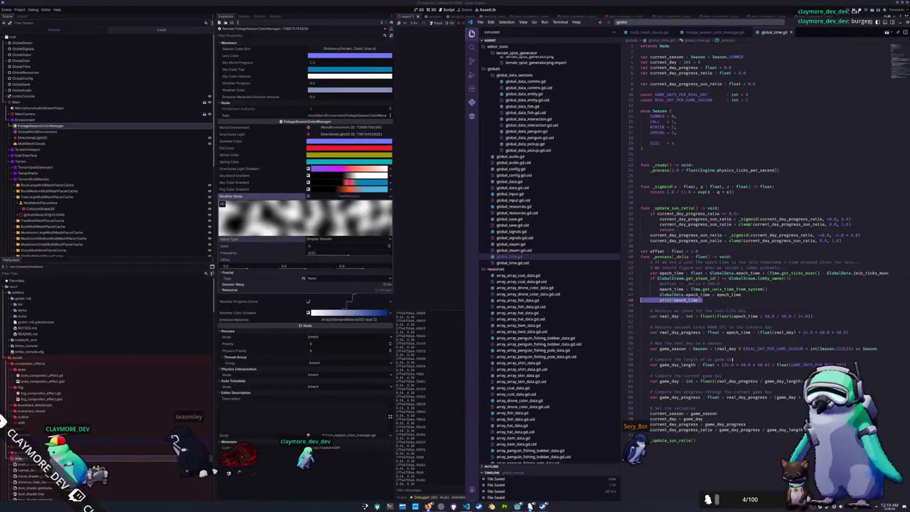
pyautogui.hotkey('ctrl', 'shift', 'k')
pyautogui.press('Up')
pyautogui.hotkey('ctrl', 'shift', 'k')
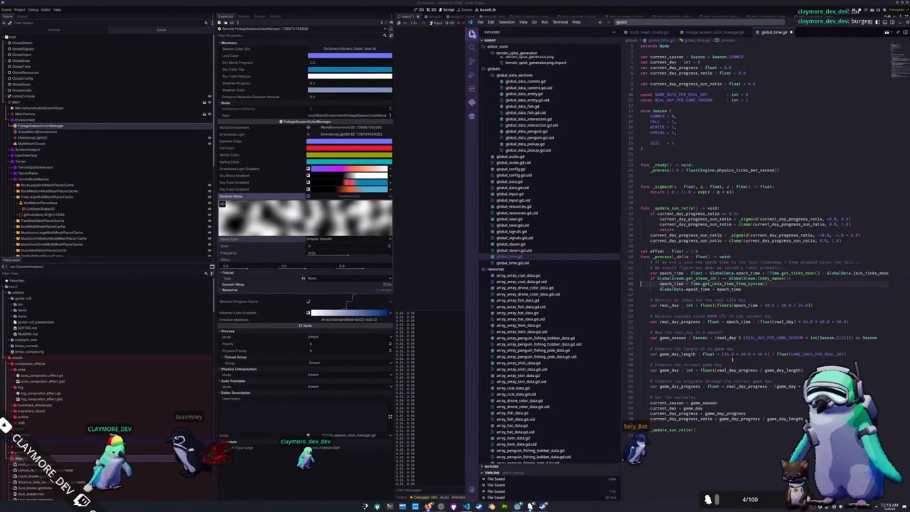
pyautogui.hotkey('alt', 'Tab')
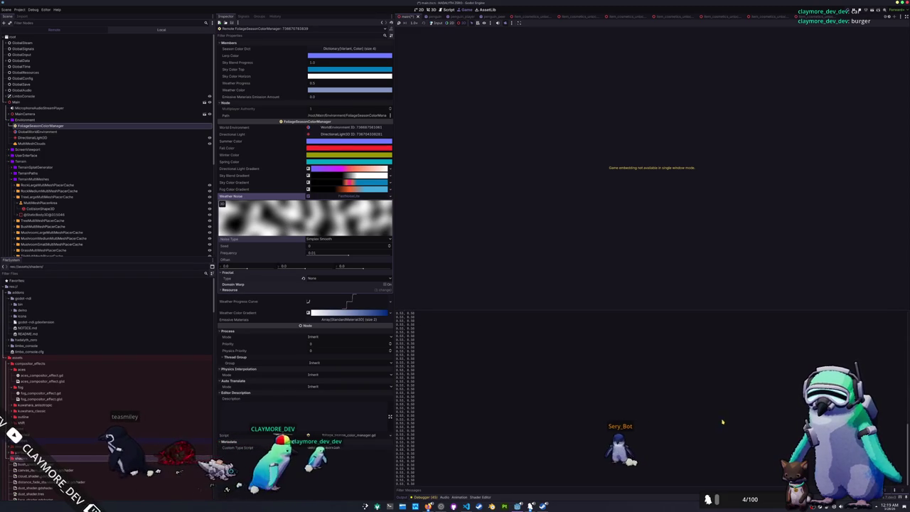
pyautogui.hotkey('alt', 'Tab')
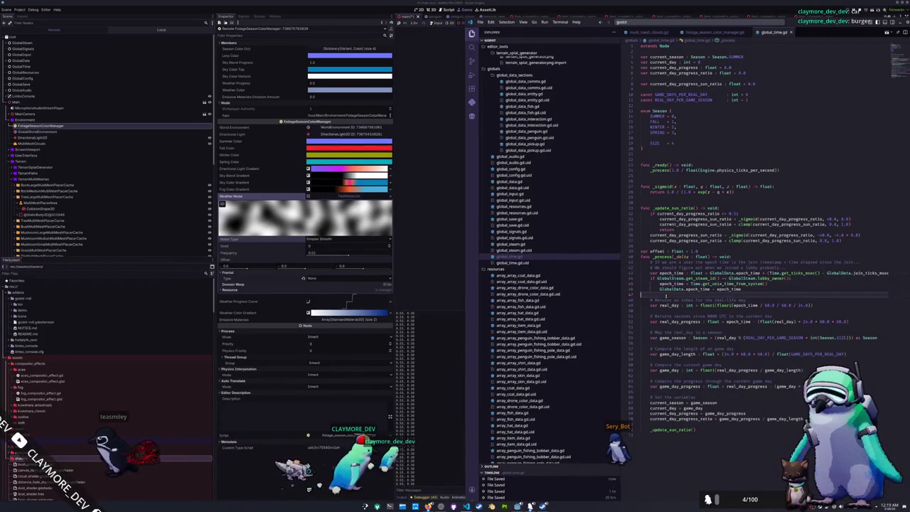
# Delete the unused offset variable and go back to foliage_season_color_manager.gd
pyautogui.click(793, 285)
pyautogui.doubleClick(729, 289)
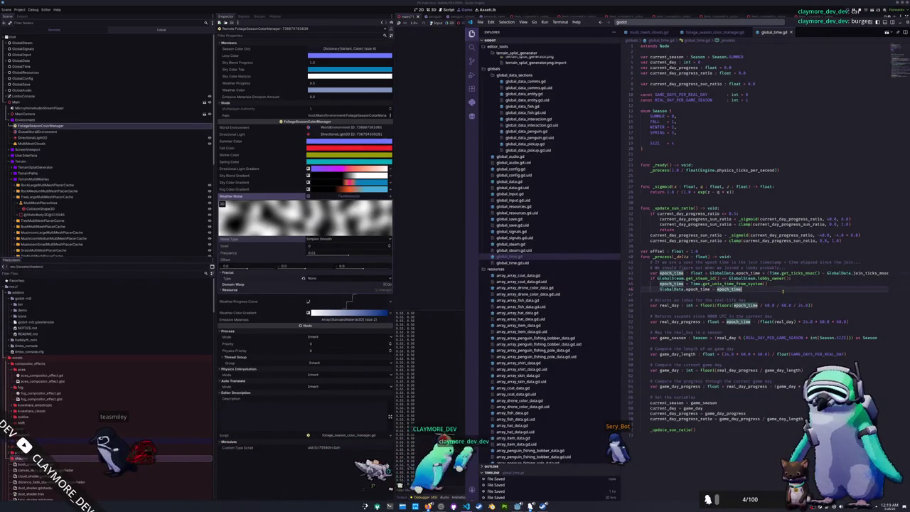
pyautogui.click(718, 250)
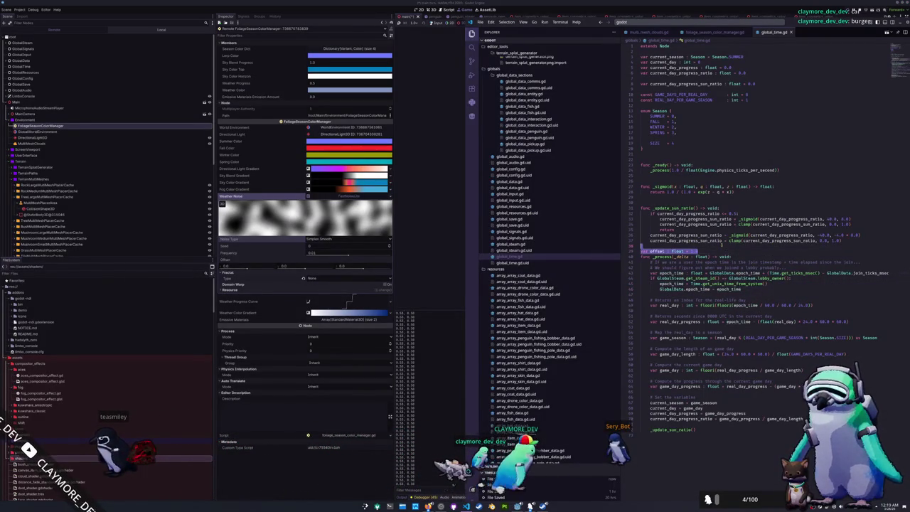
pyautogui.hotkey('ctrl', 'shift', 'k')
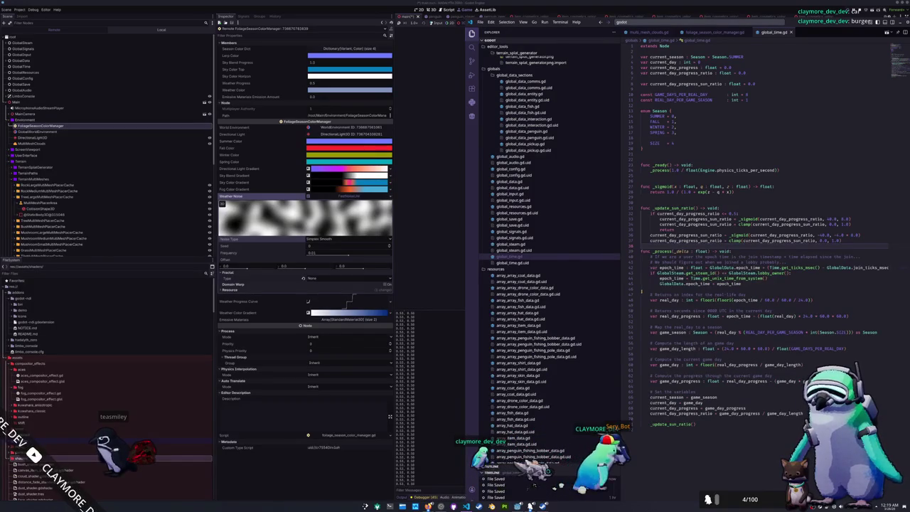
pyautogui.click(711, 33)
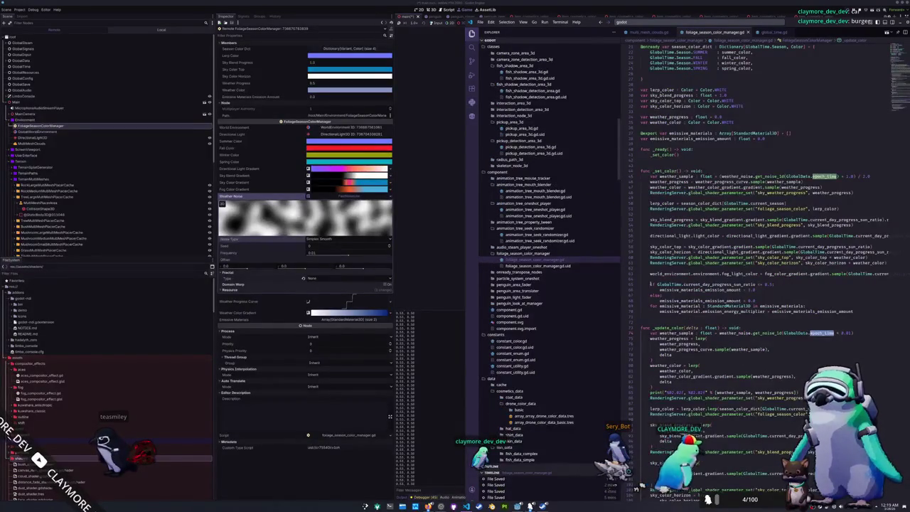
# Strip the leftover ' + 0.0' after epoch_time in get_noise_1d and relaunch the game with F5
pyautogui.scroll(-1, 795, 309)
pyautogui.click(795, 309)
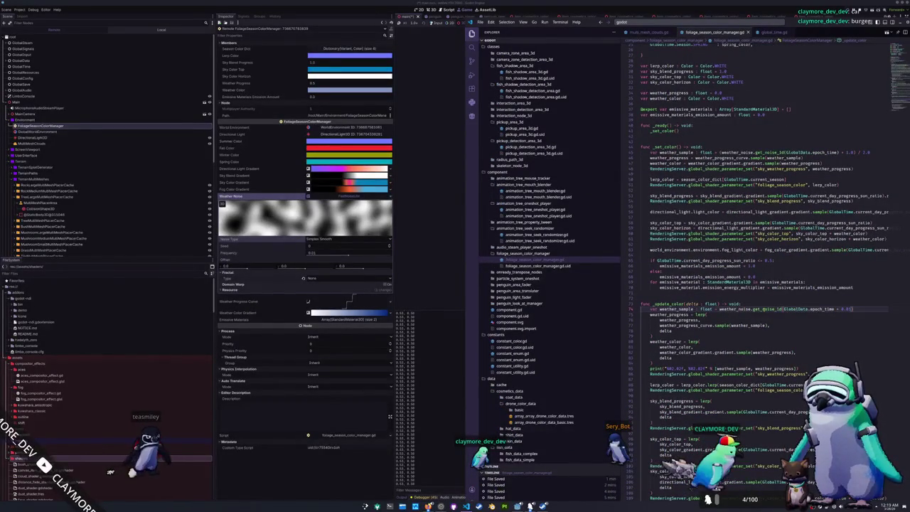
pyautogui.doubleClick(766, 309)
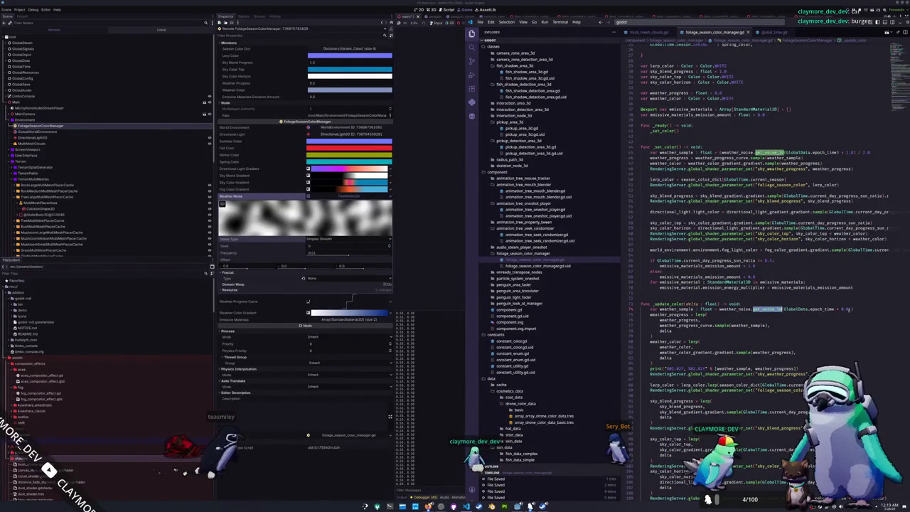
pyautogui.click(851, 308)
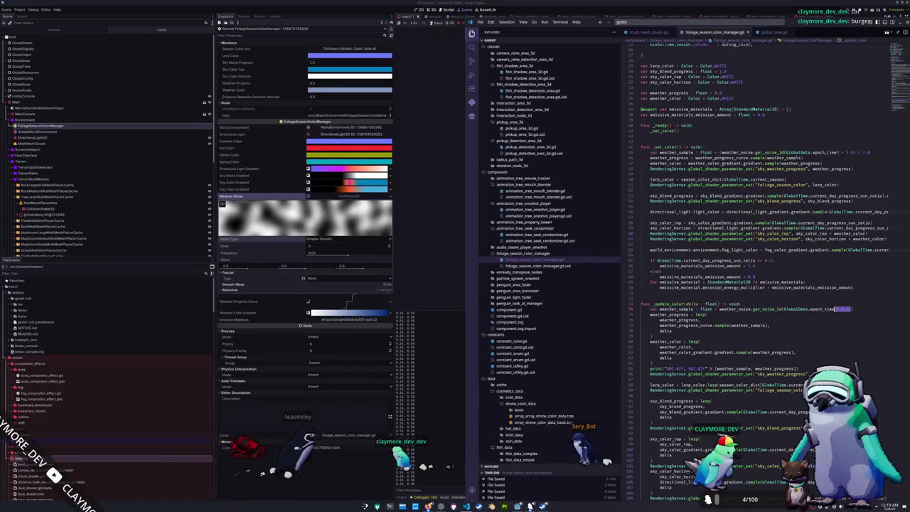
pyautogui.press('BackSpace')
pyautogui.press('BackSpace')
pyautogui.press('BackSpace')
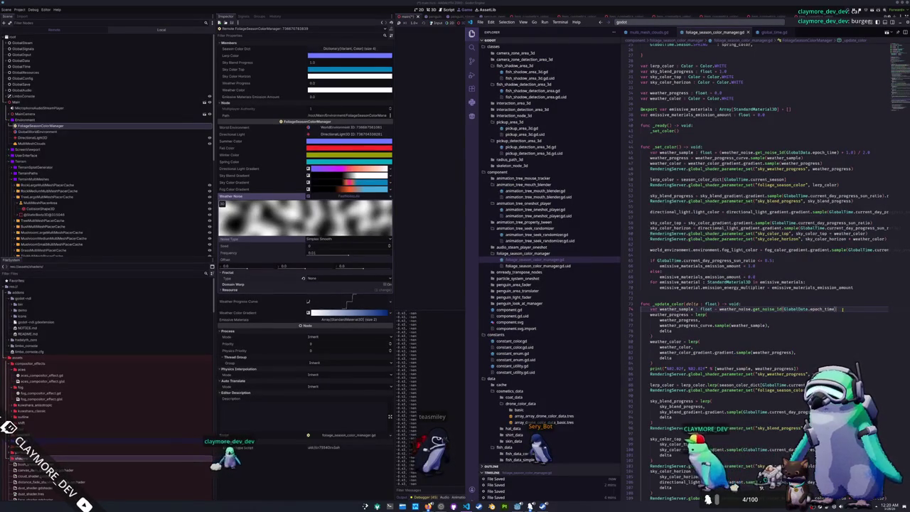
pyautogui.hotkey('ctrl', 'shift', 'Left')
pyautogui.hotkey('ctrl', 'shift', 'Left')
pyautogui.hotkey('ctrl', 'shift', 'Left')
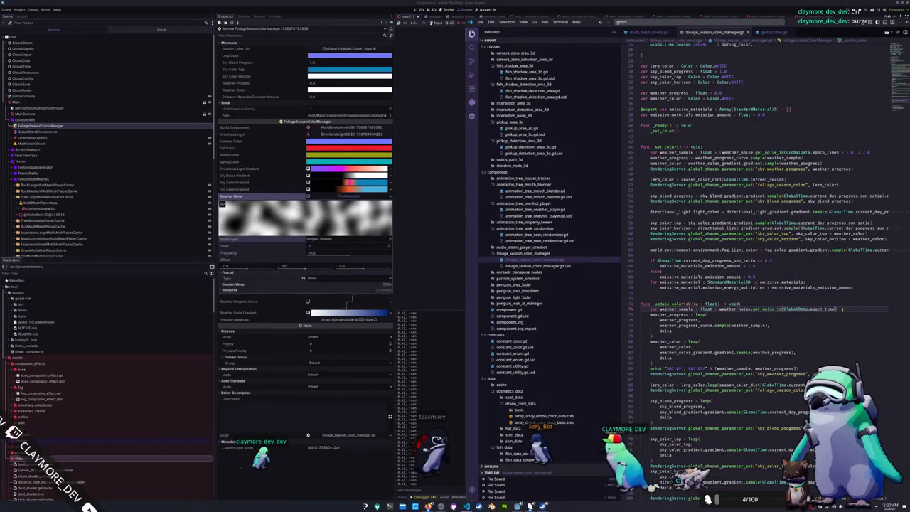
pyautogui.press('End')
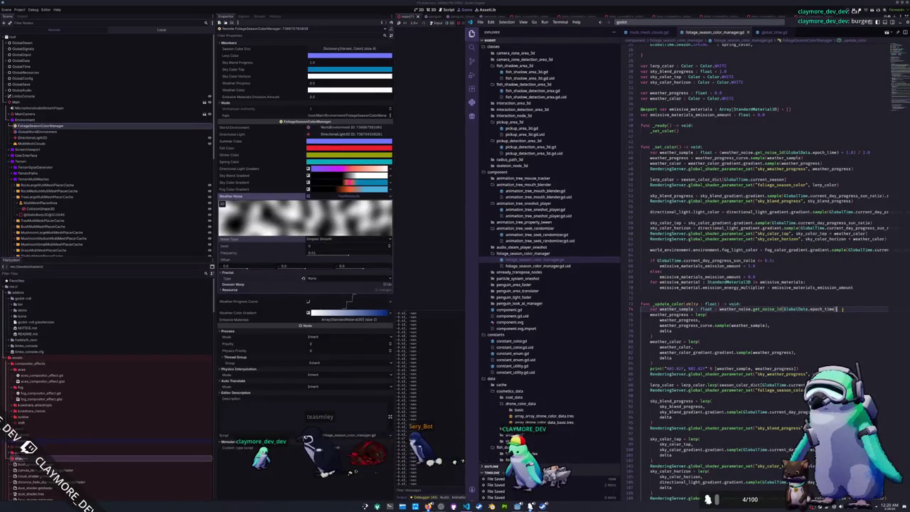
pyautogui.hotkey('alt', 'Tab')
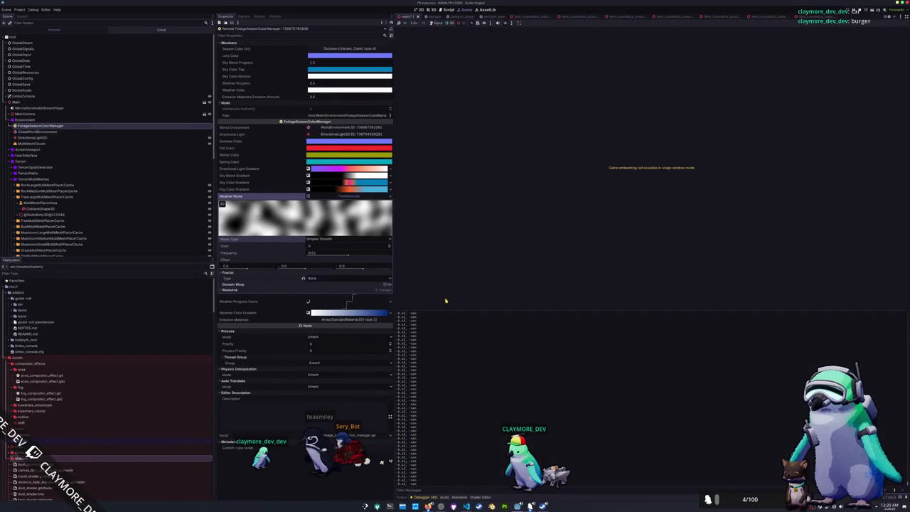
pyautogui.hotkey('ctrl', 'F2')
pyautogui.press('F5')
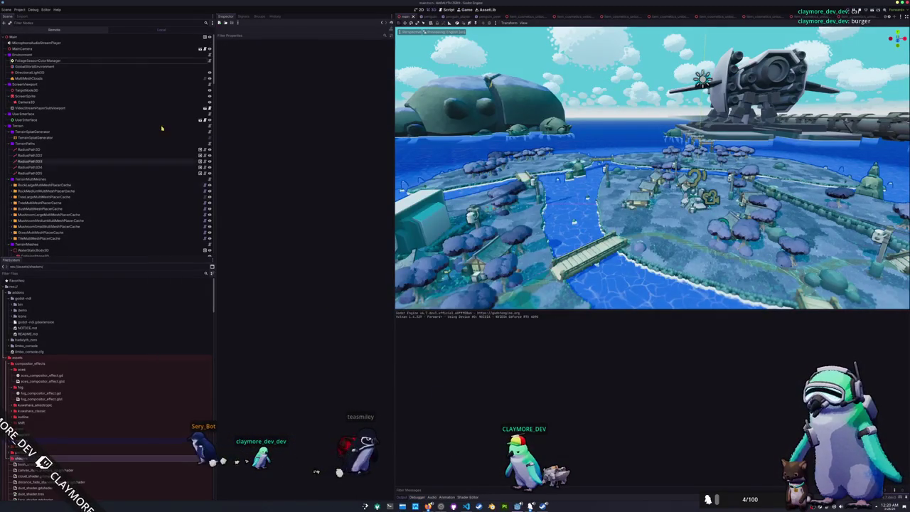
# Inspect the FoliageSeasonColorManager node in the Remote tree, then bring the script back up
pyautogui.click(82, 59)
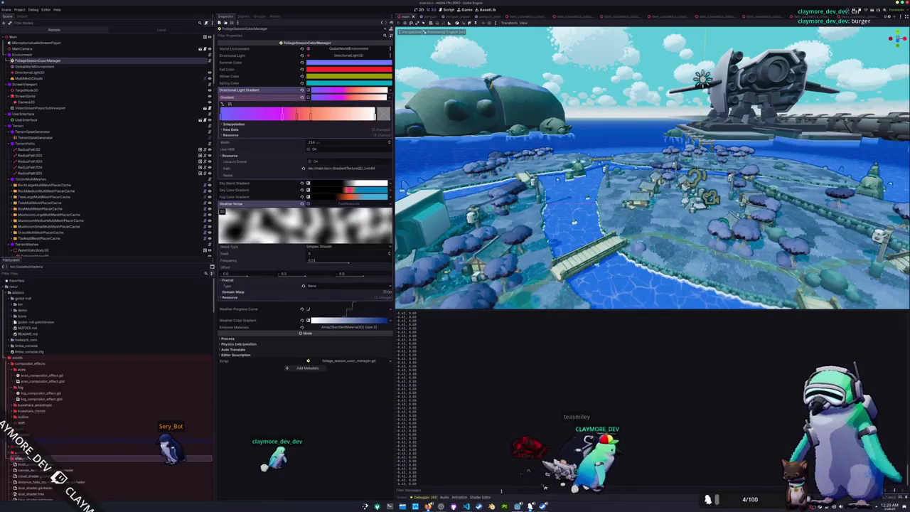
pyautogui.hotkey('alt', 'Tab')
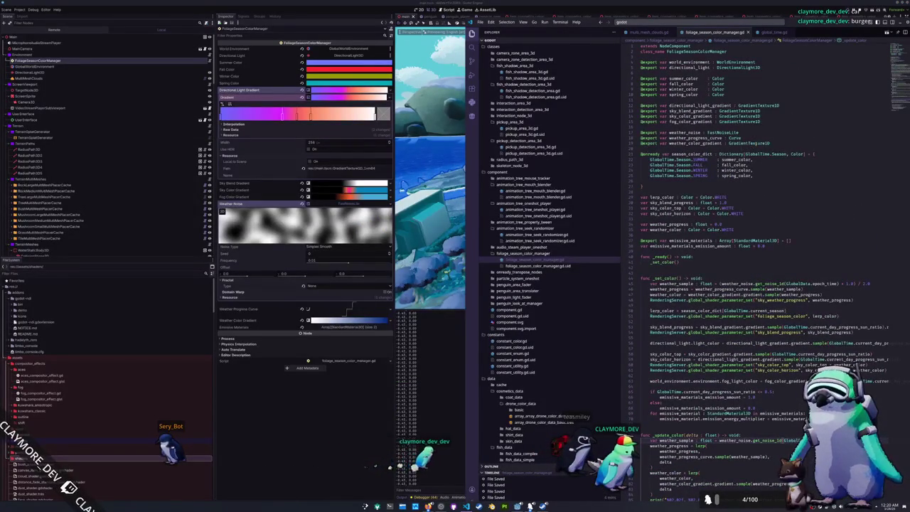
# Retype the weather_noise export as NoiseTexture2D instead of FastNoiseLite and save the script
pyautogui.doubleClick(756, 143)
pyautogui.doubleClick(733, 132)
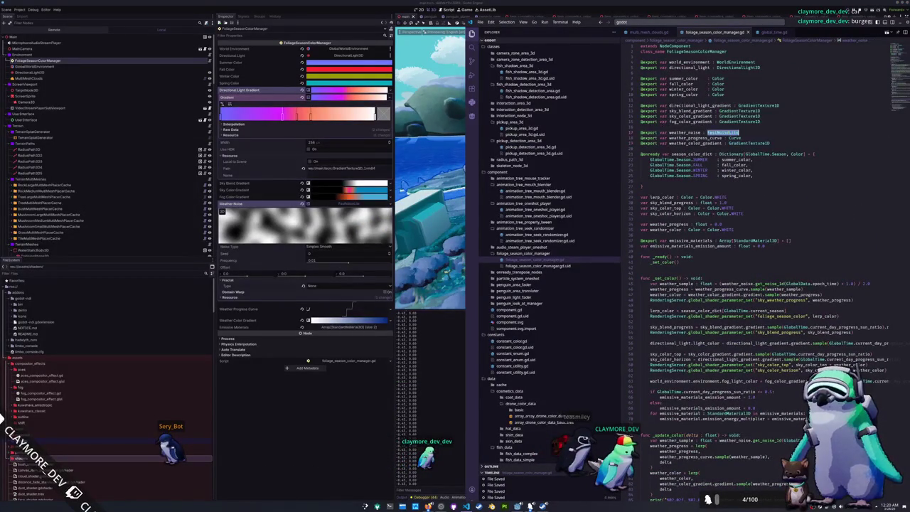
pyautogui.write('NoiseTexture2D')
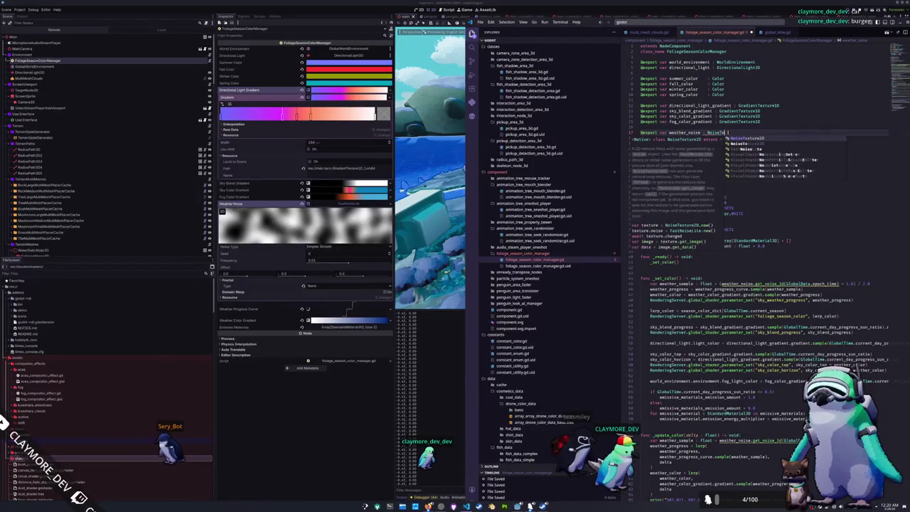
pyautogui.hotkey('ctrl', 's')
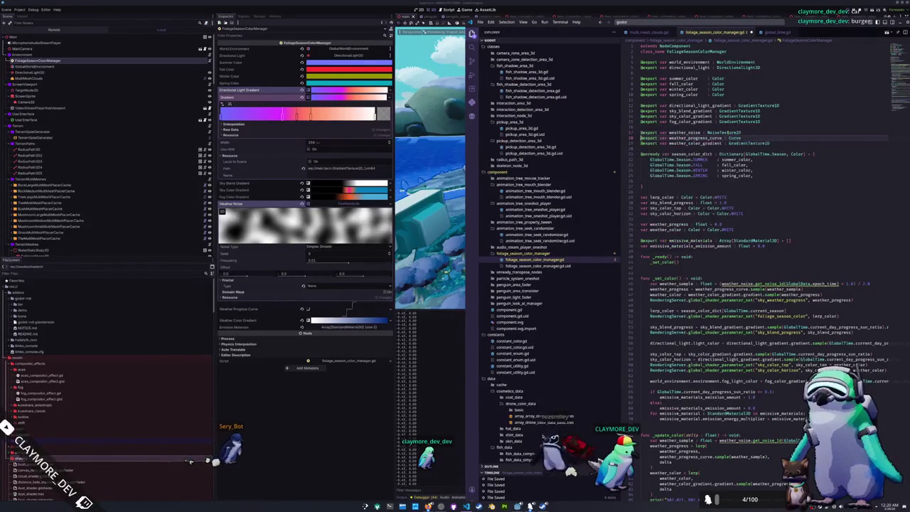
pyautogui.hotkey('alt', 'Tab')
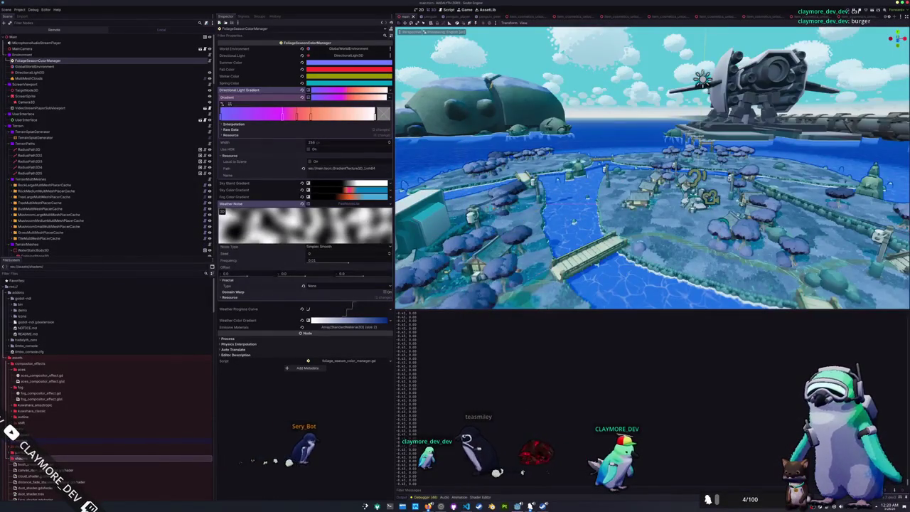
pyautogui.hotkey('alt', 'Tab')
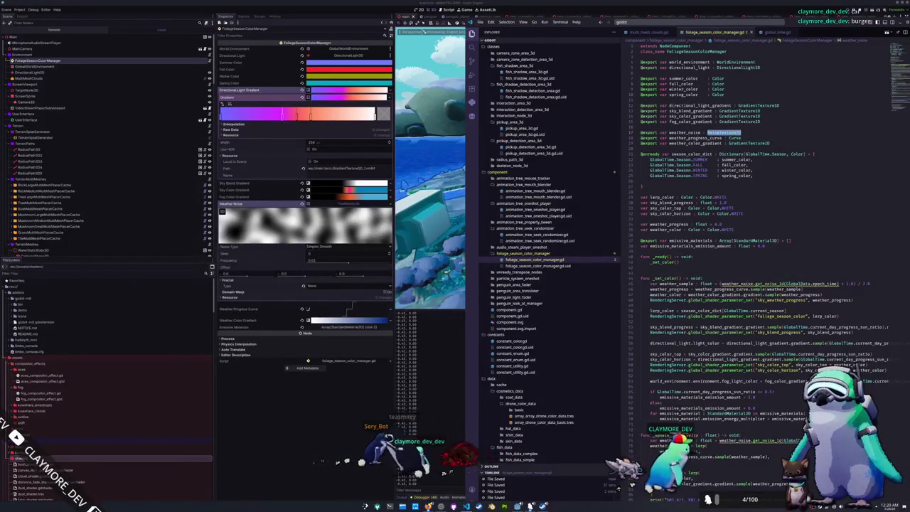
pyautogui.press('BackSpace')
pyautogui.press('BackSpace')
pyautogui.press('BackSpace')
pyautogui.write('ure2D')
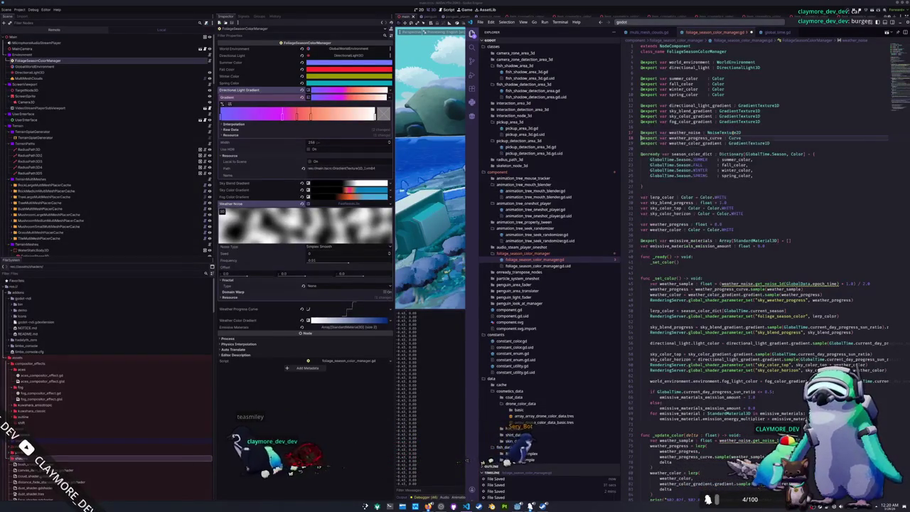
pyautogui.click(384, 204)
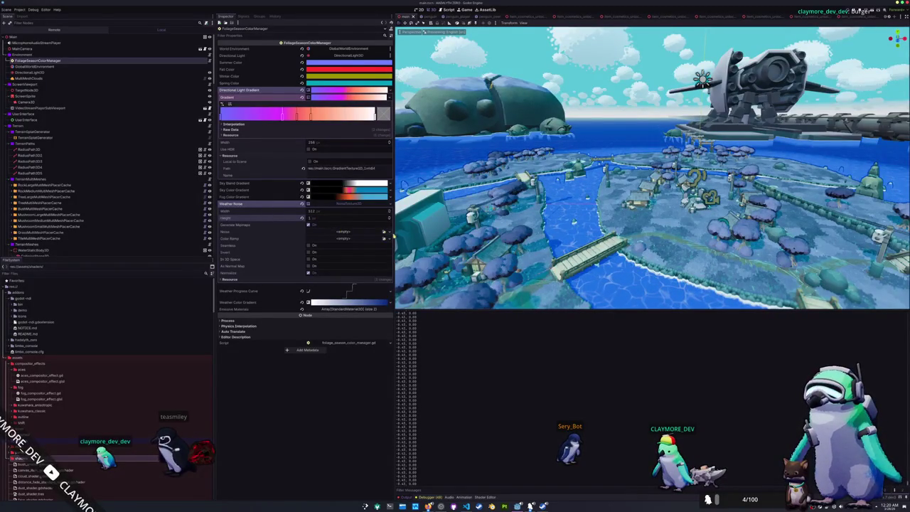
# Give the Weather Noise texture a new FastNoiseLite noise with Fractal Type None
pyautogui.click(308, 245)
pyautogui.click(308, 245)
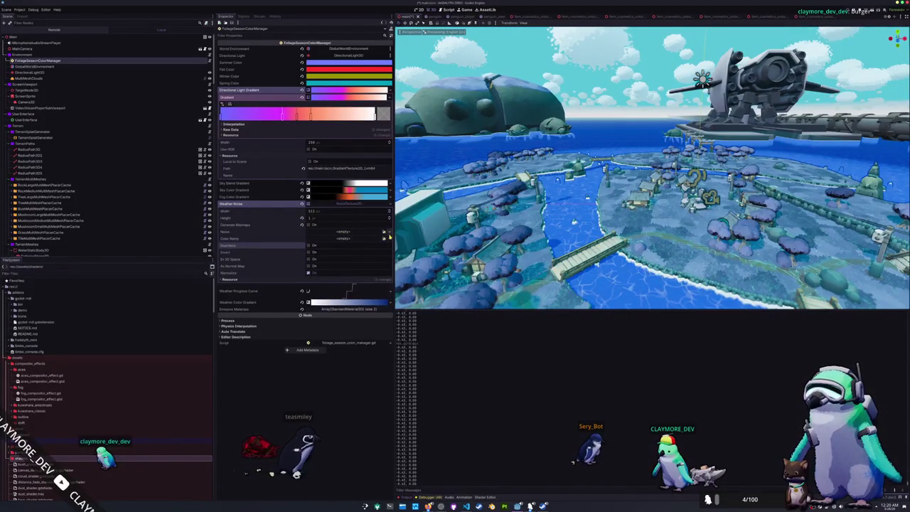
pyautogui.click(389, 234)
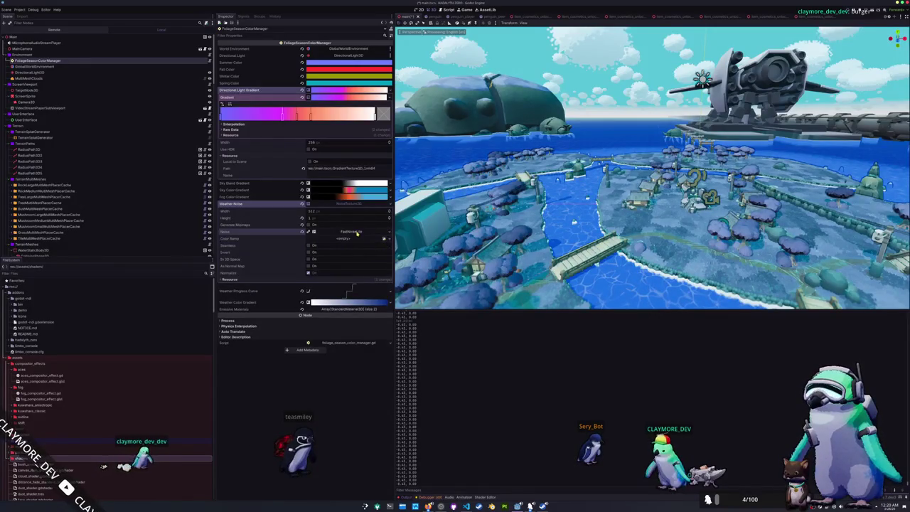
pyautogui.click(357, 234)
pyautogui.click(313, 309)
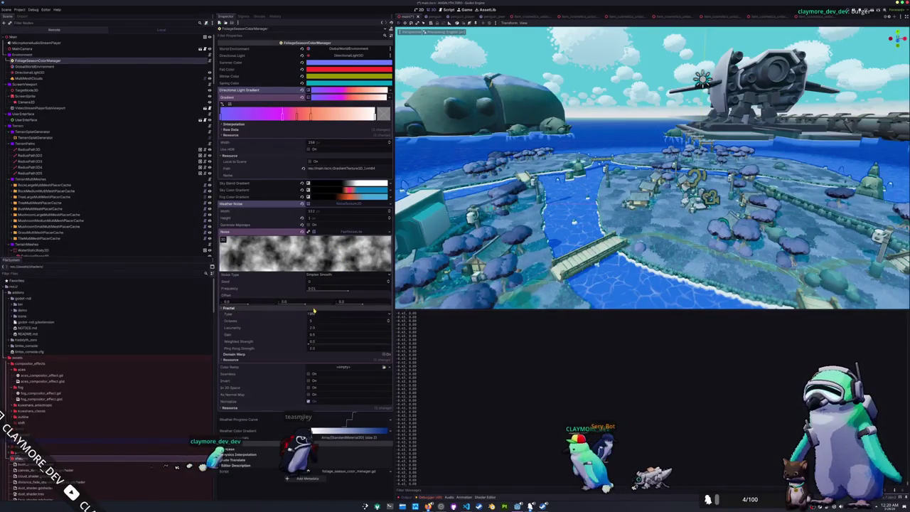
pyautogui.click(313, 314)
pyautogui.click(324, 321)
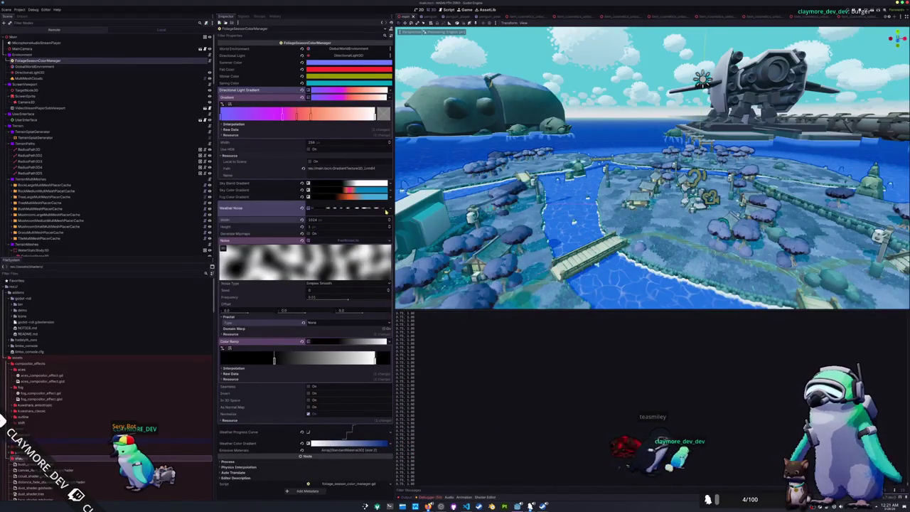
# Shift a colour ramp stop left and preview the resulting weather noise texture
pyautogui.moveTo(274, 359)
pyautogui.mouseDown()
pyautogui.moveTo(260, 362)
pyautogui.moveTo(297, 363)
pyautogui.mouseUp()
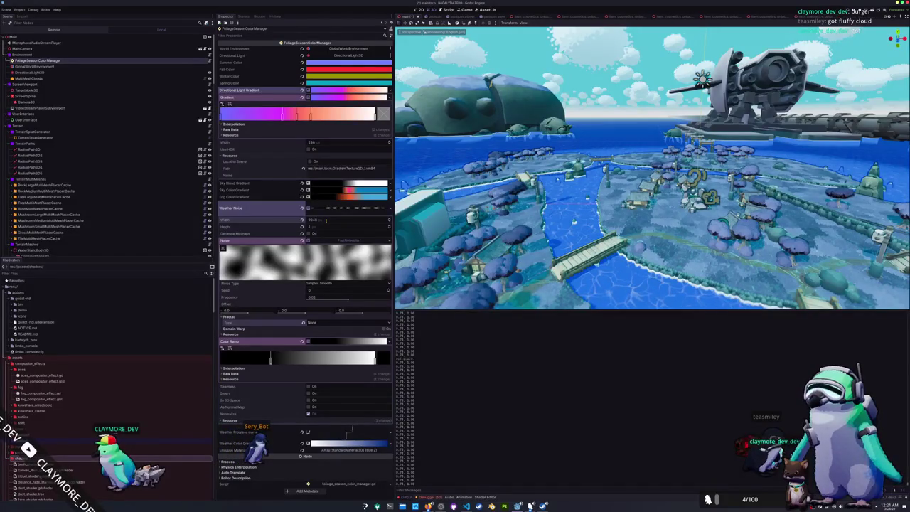
pyautogui.click(347, 207)
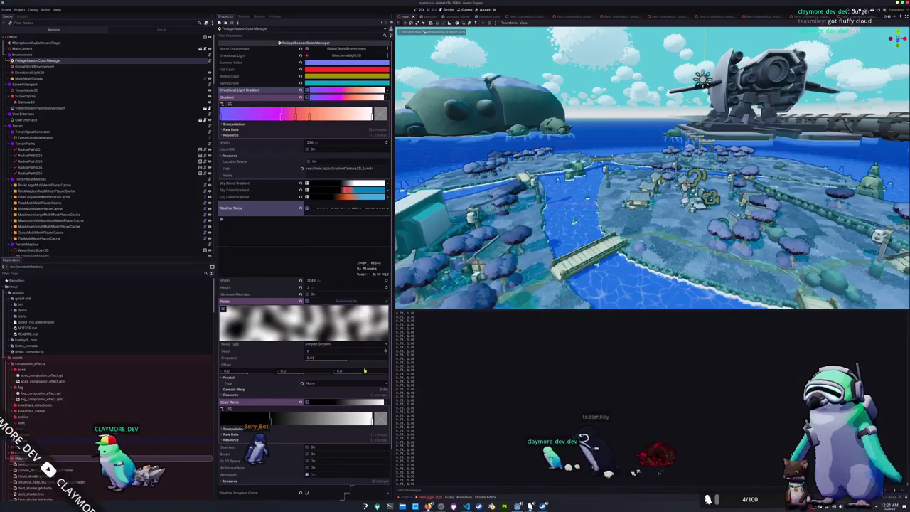
pyautogui.click(529, 505)
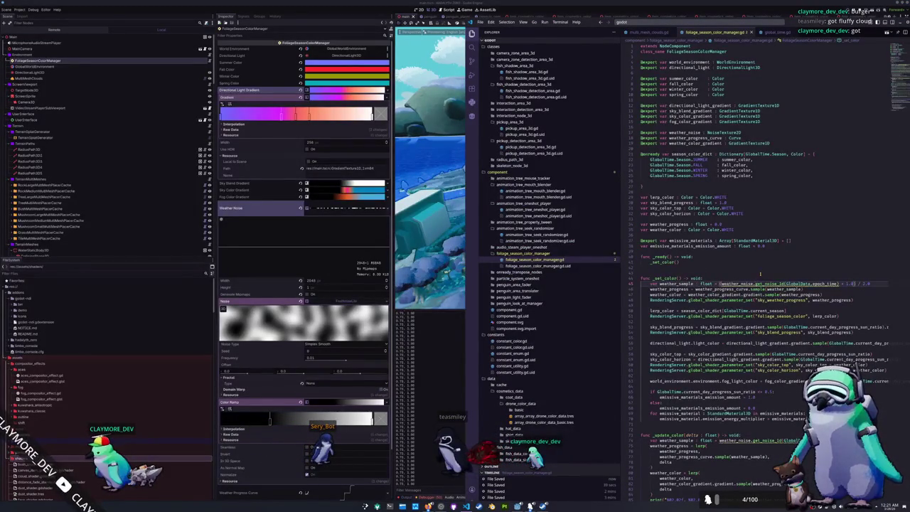
pyautogui.write('get_p')
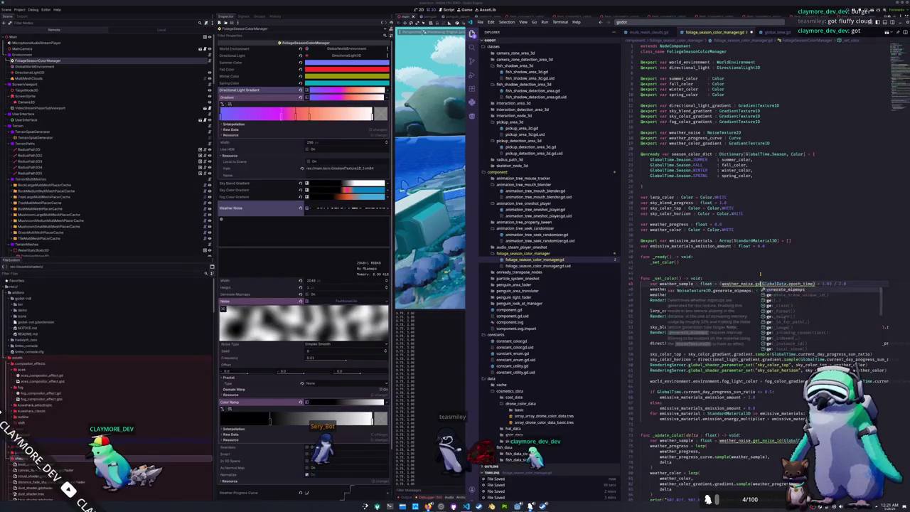
pyautogui.press('BackSpace')
pyautogui.press('BackSpace')
pyautogui.press('BackSpace')
pyautogui.hotkey('ctrl', 'space')
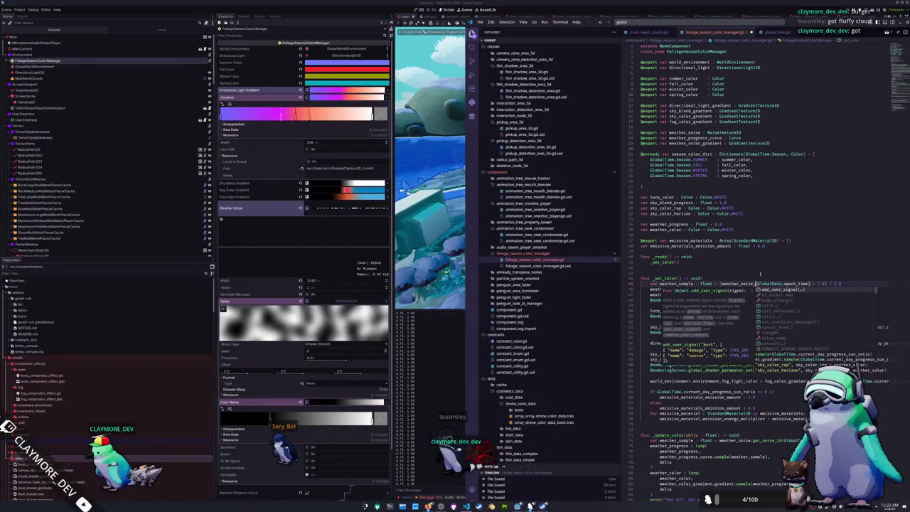
pyautogui.write('sea')
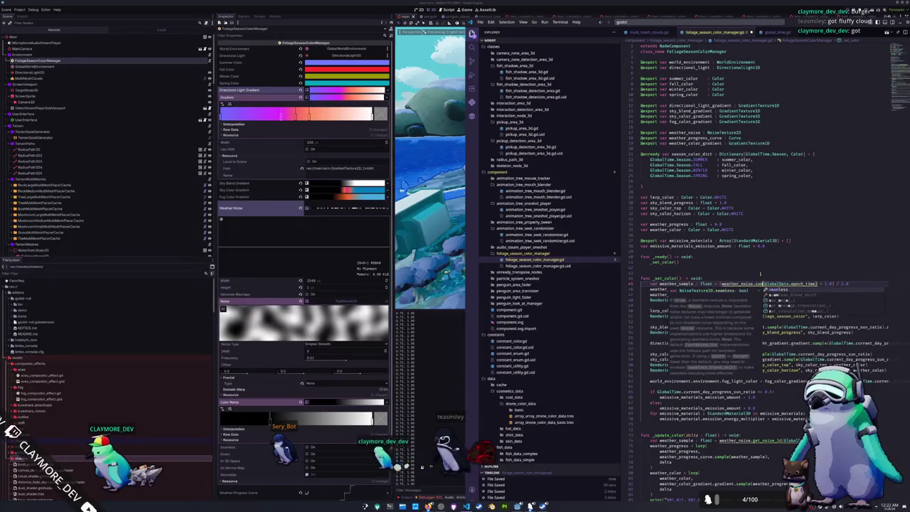
pyautogui.press('BackSpace')
pyautogui.press('BackSpace')
pyautogui.press('BackSpace')
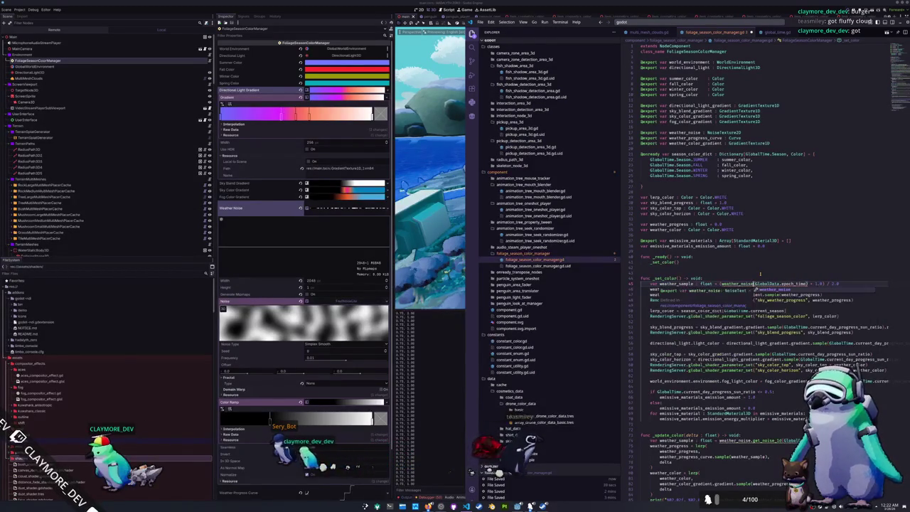
pyautogui.write('.get_')
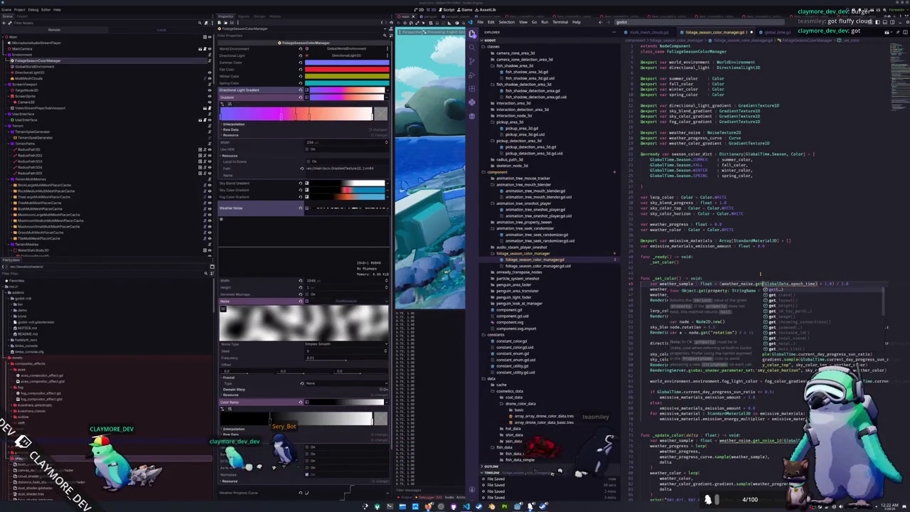
pyautogui.write('no')
pyautogui.press('BackSpace')
pyautogui.press('BackSpace')
pyautogui.press('BackSpace')
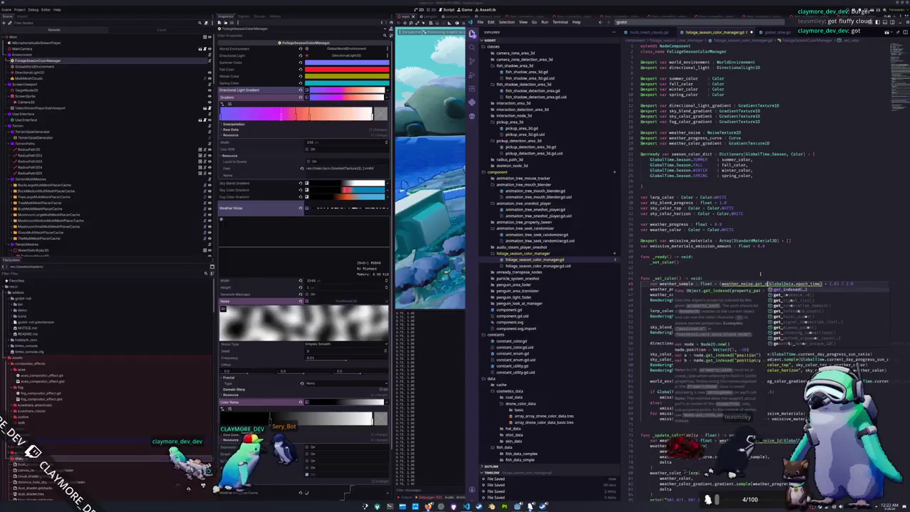
pyautogui.write('noise')
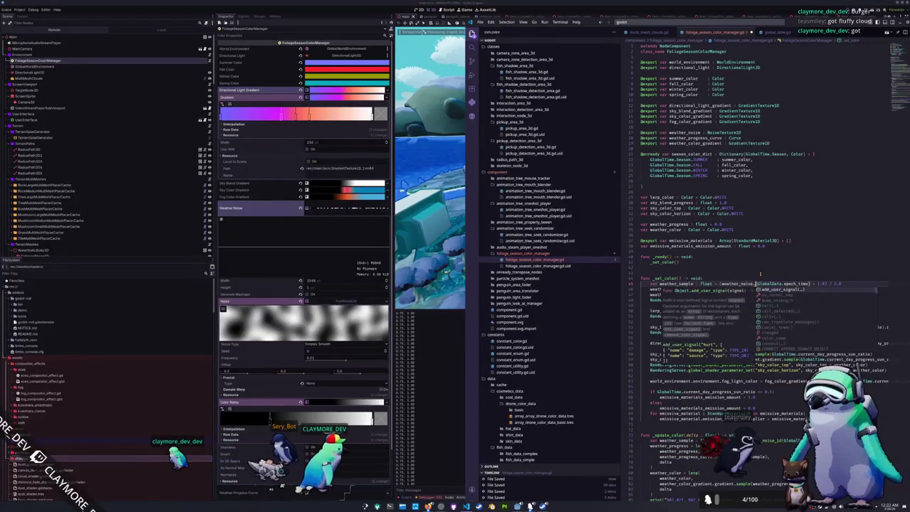
pyautogui.press('Escape')
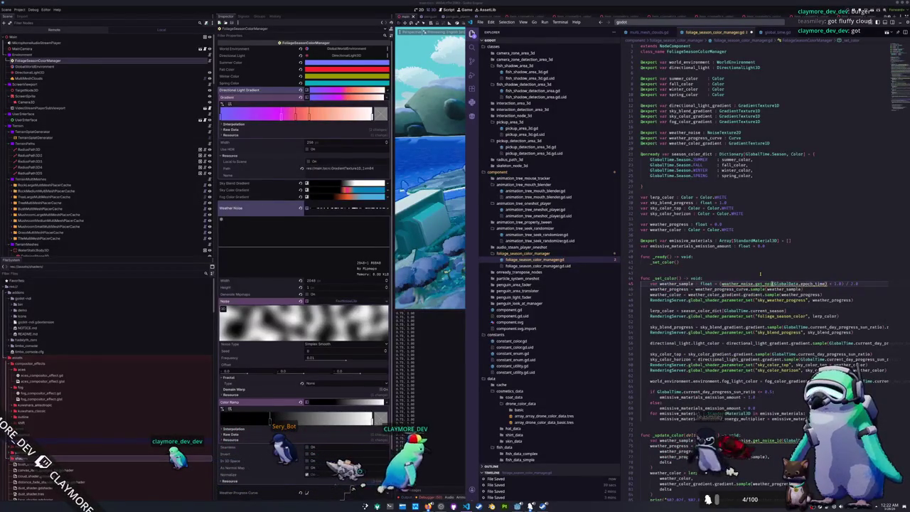
pyautogui.hotkey('ctrl', 'z')
pyautogui.hotkey('ctrl', 'z')
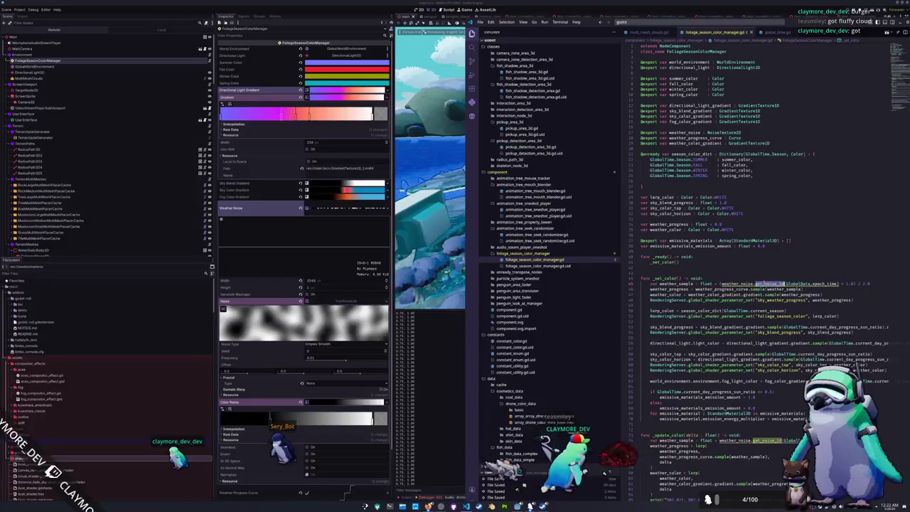
pyautogui.click(765, 284)
pyautogui.moveTo(764, 283)
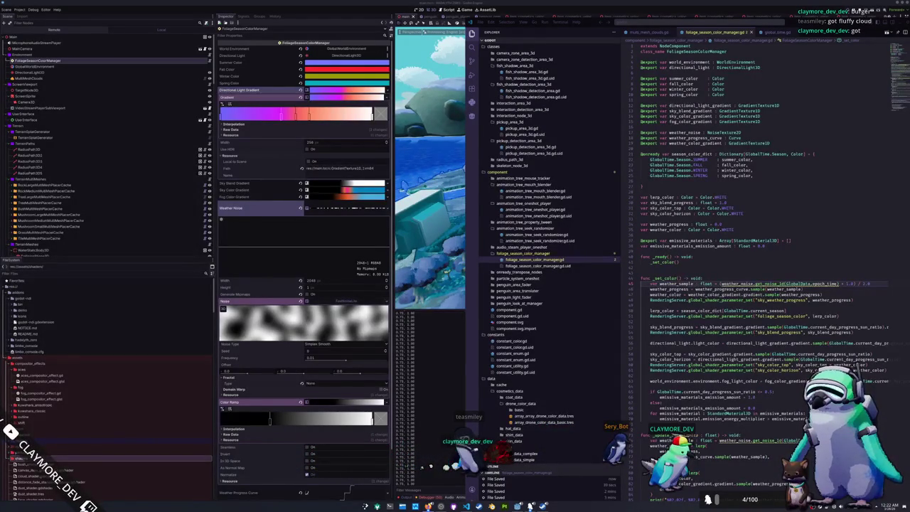
pyautogui.click(529, 506)
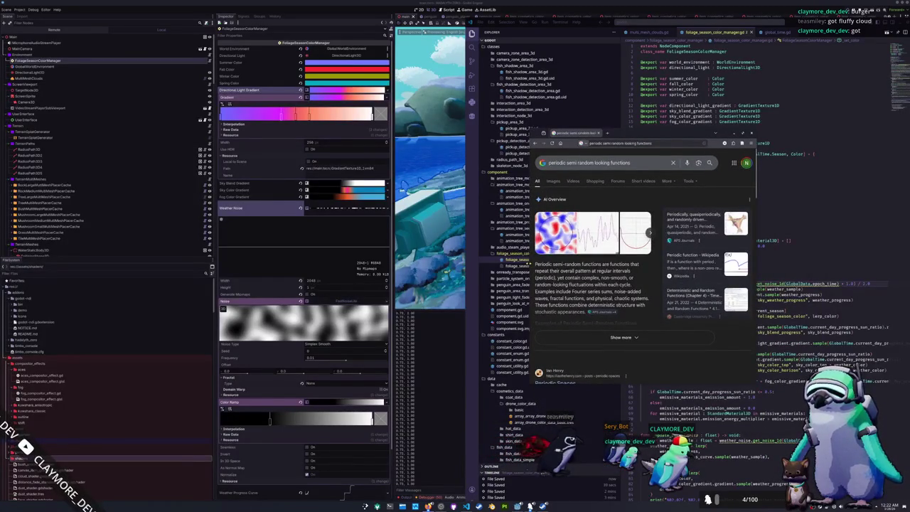
# Widen the Chrome window and preview the Periodic Random Function Generator image result
pyautogui.moveTo(532, 266); pyautogui.dragTo(357, 265)
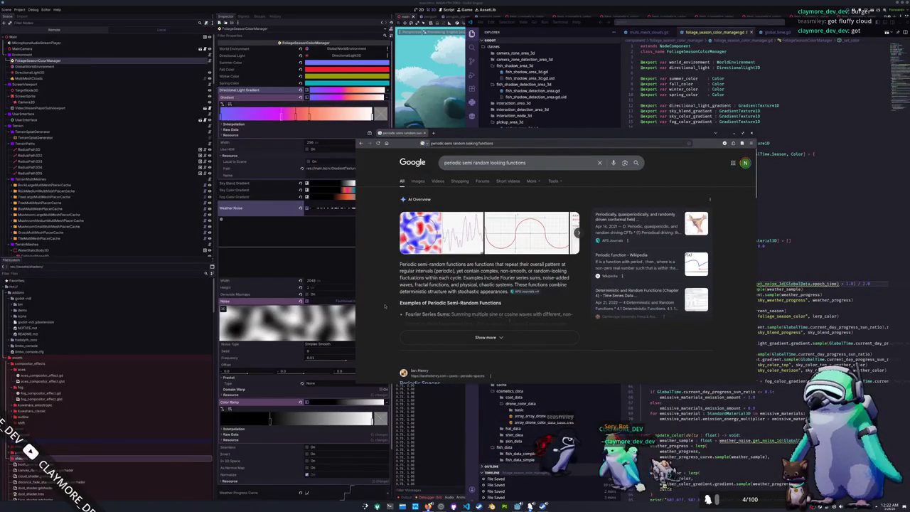
pyautogui.scroll(-1, 385, 306)
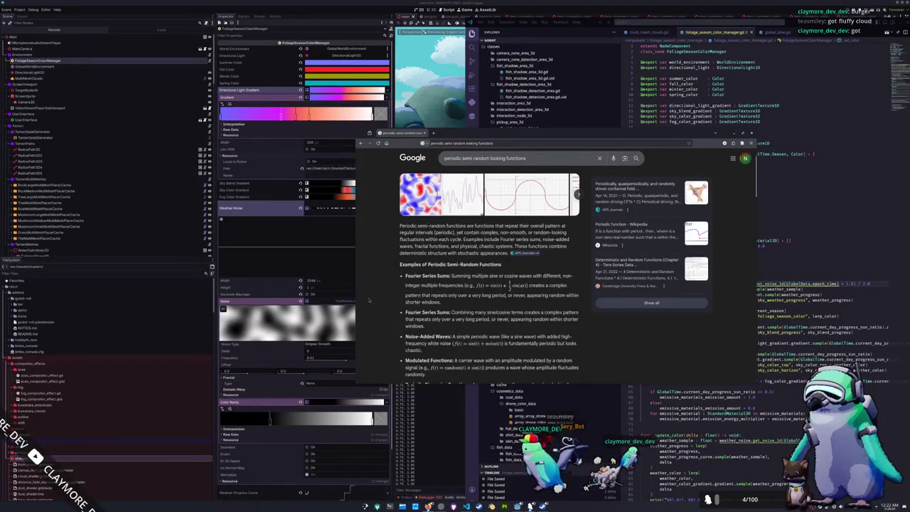
pyautogui.scroll(-2, 369, 300)
pyautogui.scroll(3, 369, 299)
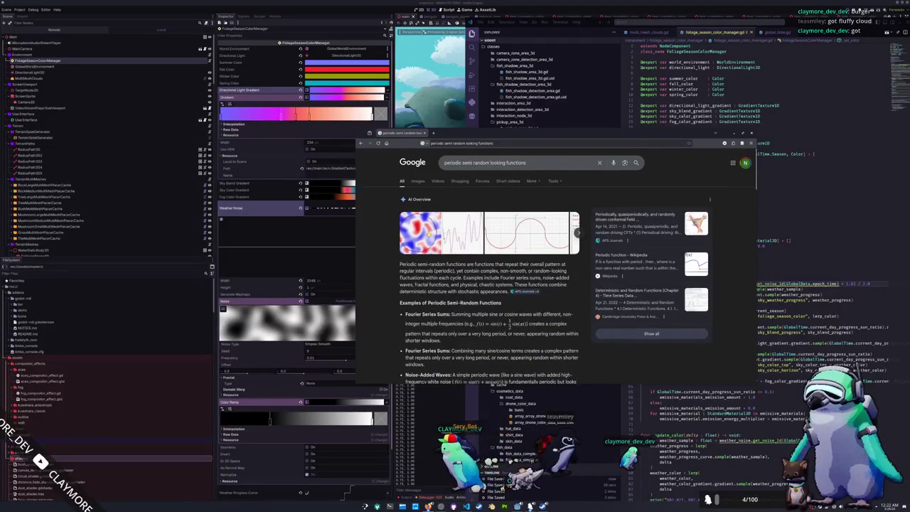
pyautogui.click(420, 232)
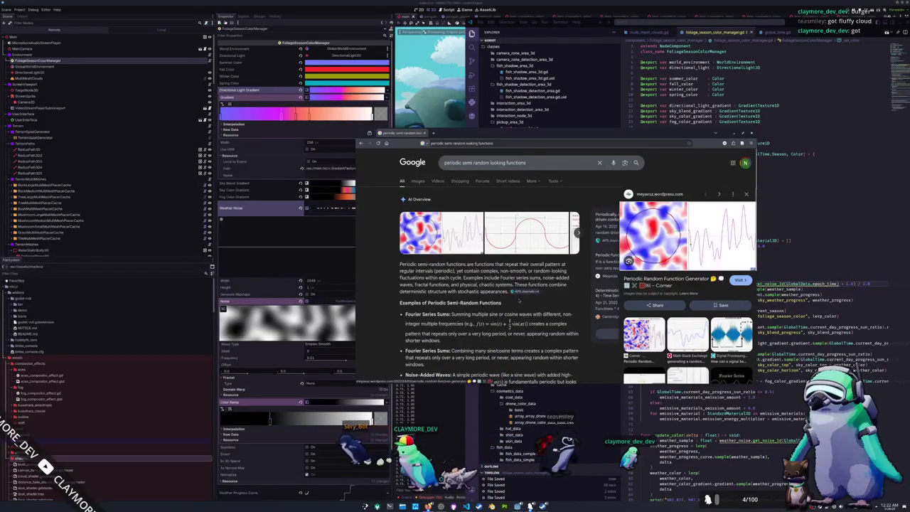
# Open the Periodic Spaces result in a new tab and switch to it
pyautogui.scroll(-3, 520, 302)
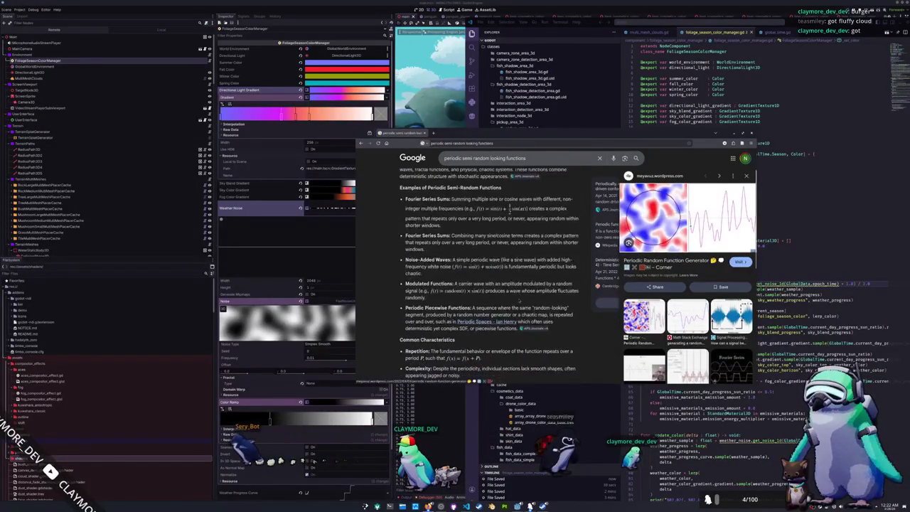
pyautogui.scroll(-4, 520, 302)
pyautogui.middleClick(664, 268)
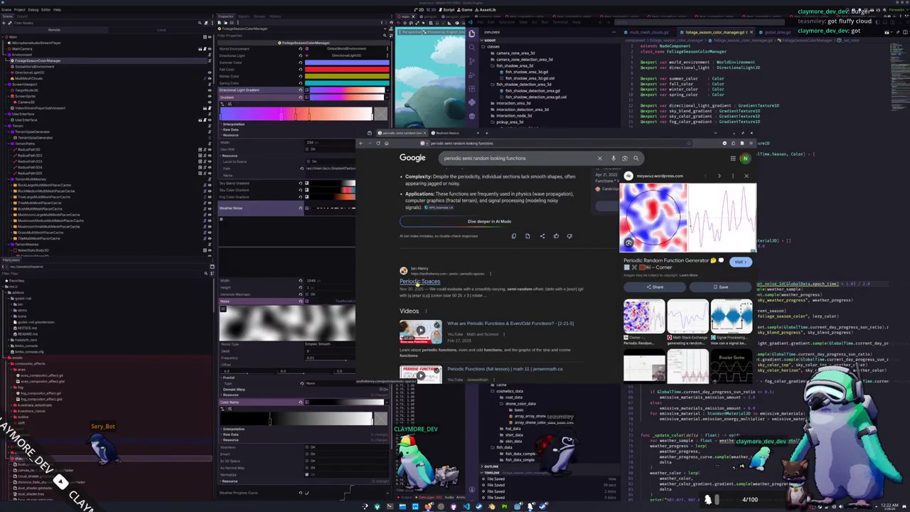
pyautogui.click(450, 133)
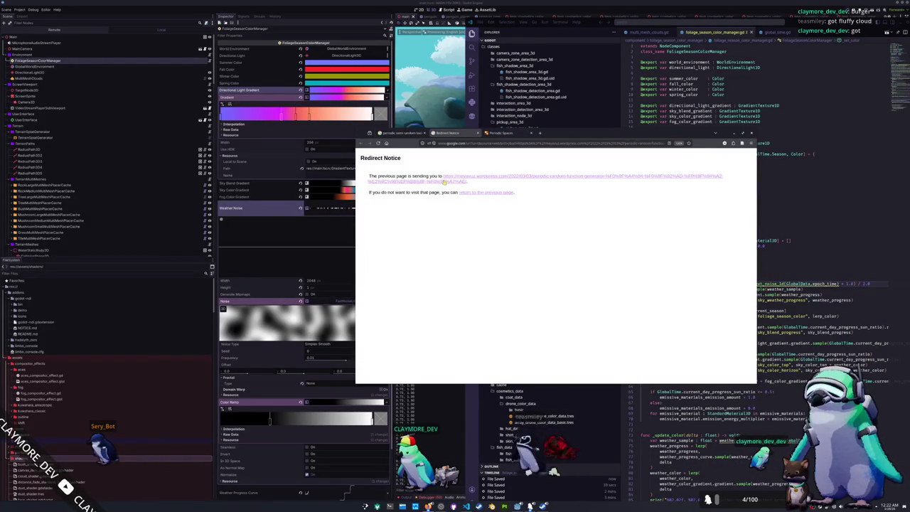
# Scroll through the Periodic Spaces article
pyautogui.click(501, 133)
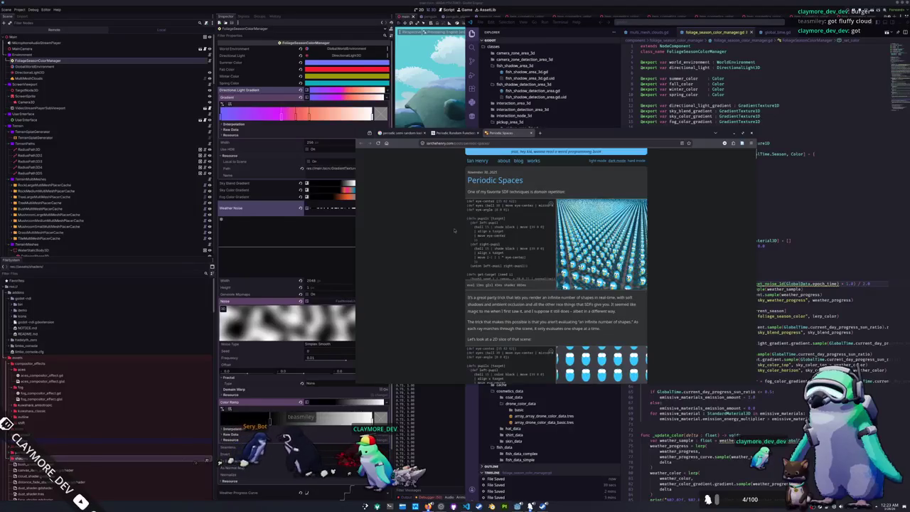
pyautogui.scroll(-2, 454, 230)
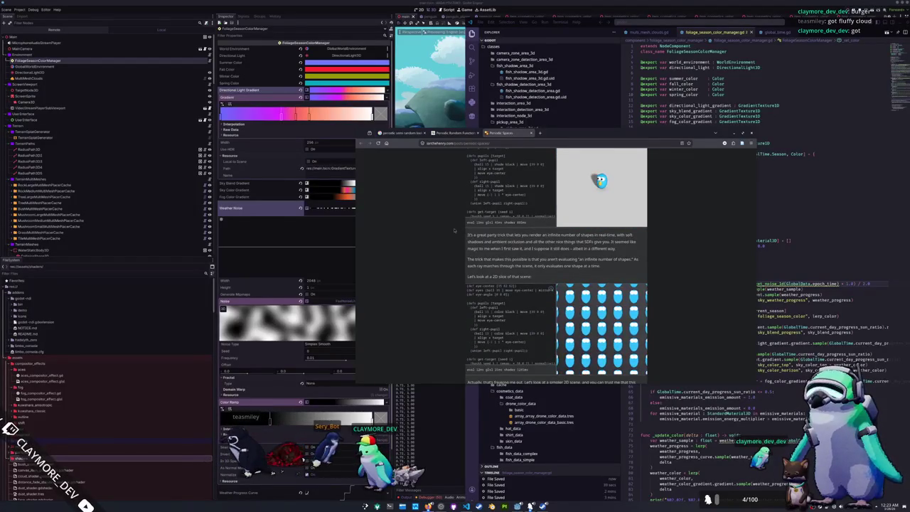
pyautogui.scroll(-1, 455, 230)
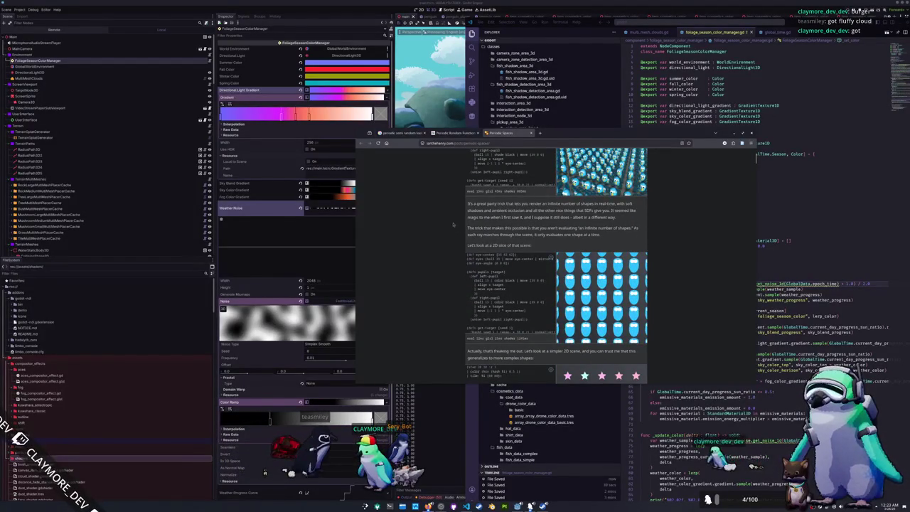
pyautogui.scroll(-7, 453, 224)
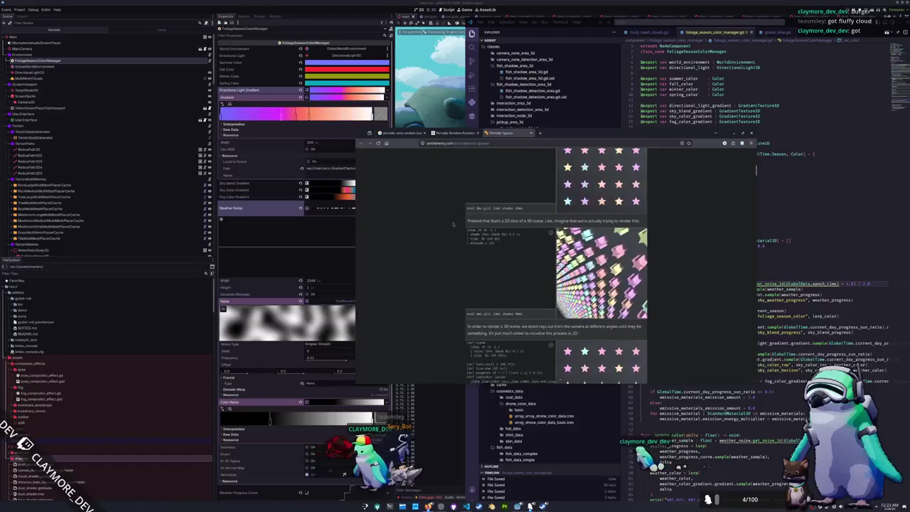
pyautogui.scroll(-10, 453, 225)
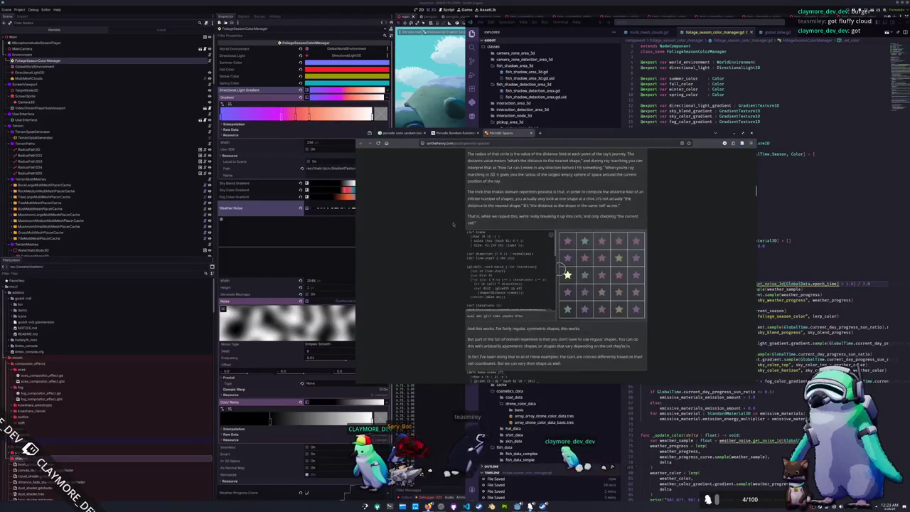
pyautogui.scroll(-1, 453, 224)
# Switch to the Periodic Random Function Generator page and browse its noise demo
pyautogui.hotkey('ctrl', 'shift', 'Tab')
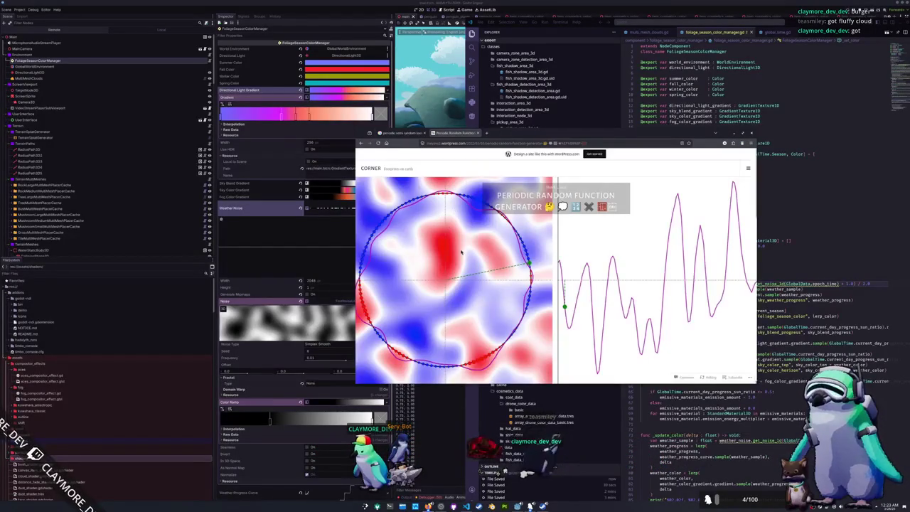
pyautogui.scroll(-10, 466, 249)
pyautogui.scroll(-2, 458, 250)
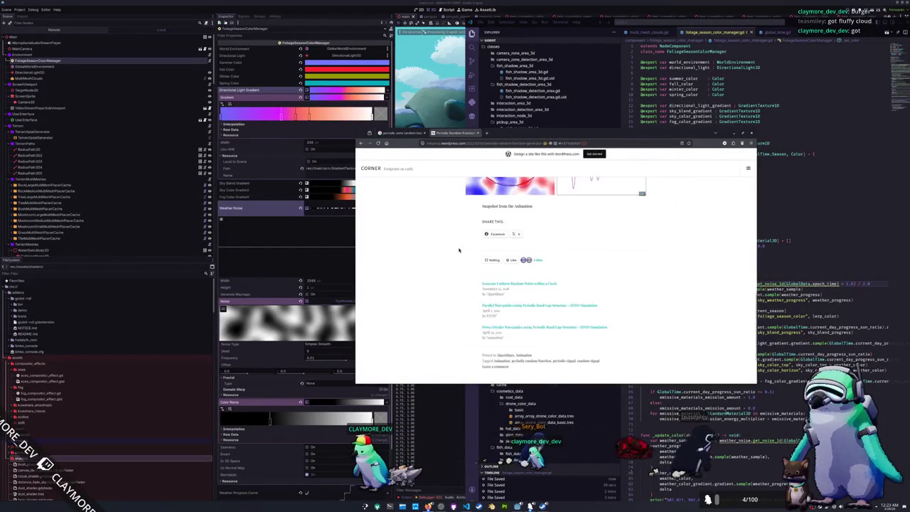
pyautogui.scroll(4, 458, 250)
pyautogui.scroll(10, 457, 250)
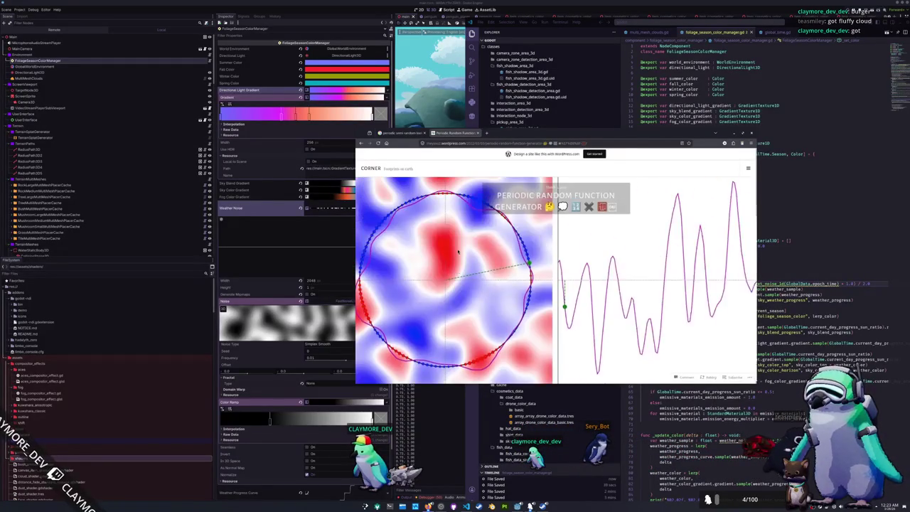
# Return to the Google results and open the Wikipedia 'Periodic function' article
pyautogui.click(399, 134)
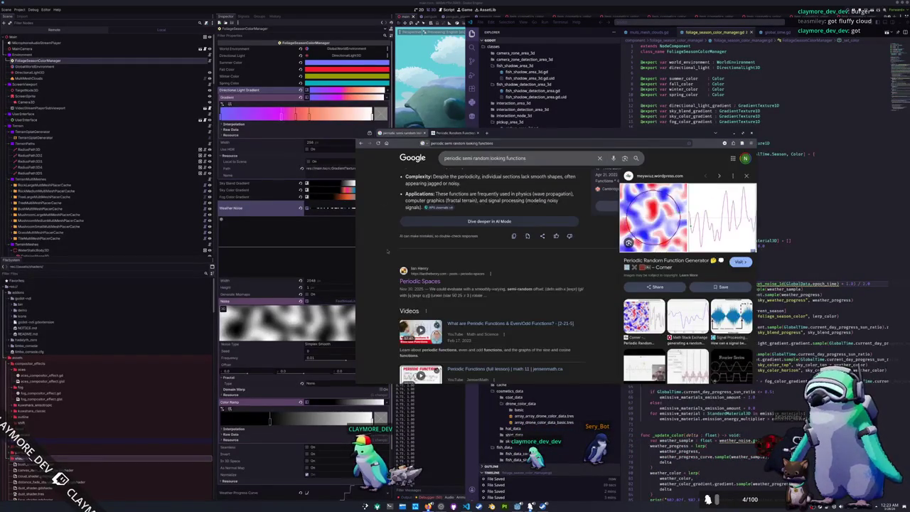
pyautogui.scroll(-5, 387, 251)
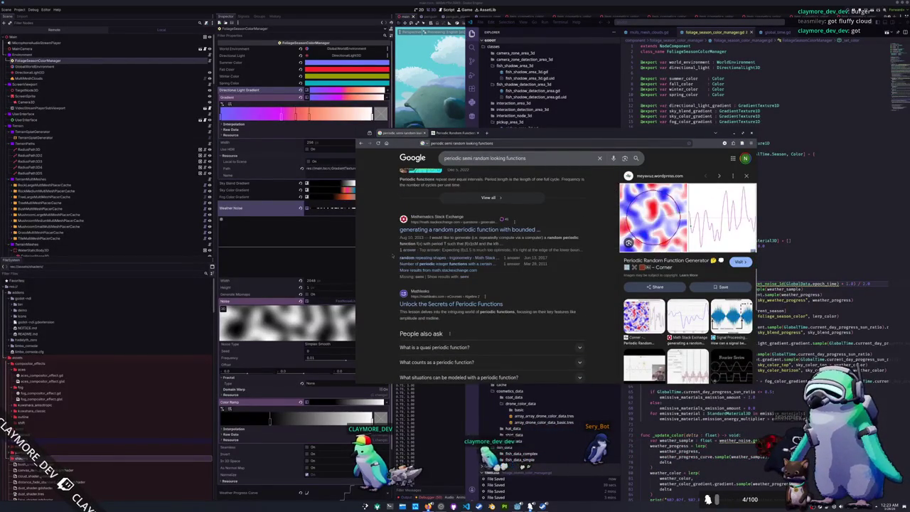
pyautogui.scroll(-3, 392, 255)
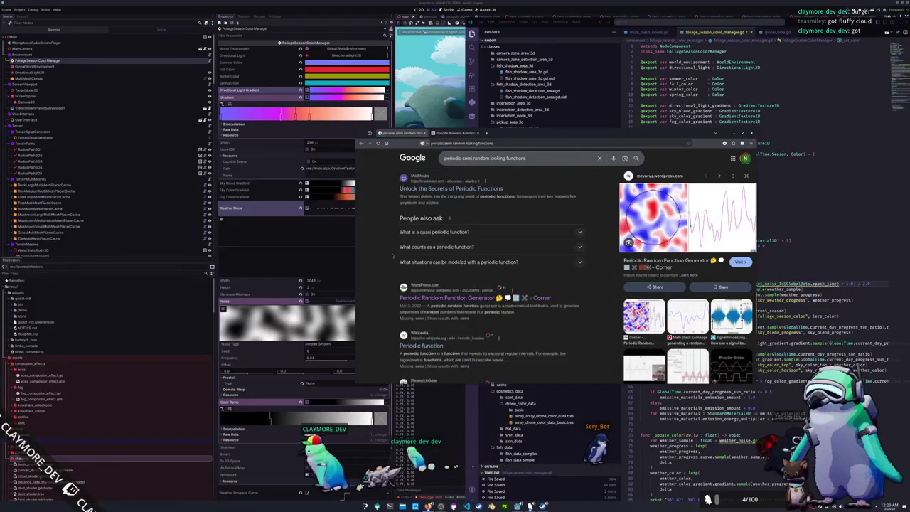
pyautogui.scroll(-2, 393, 256)
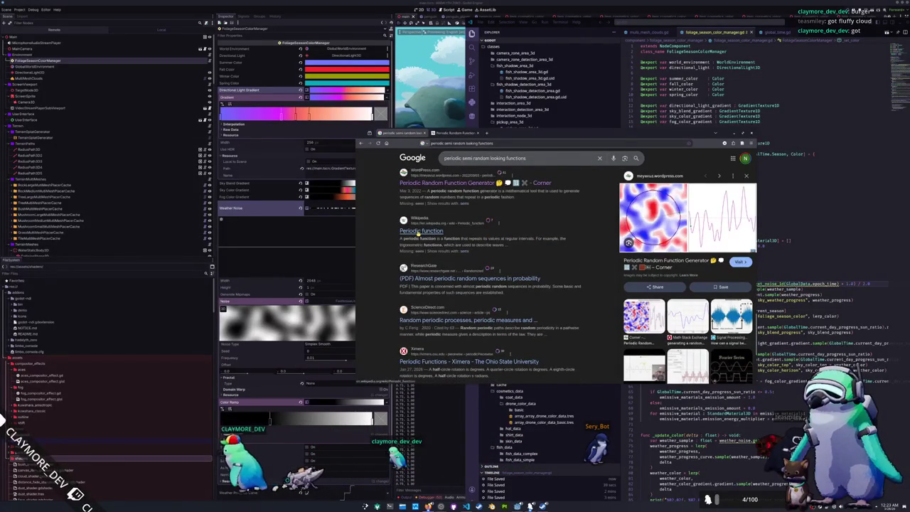
pyautogui.click(418, 232)
# Scroll the Periodic function article down to its See also list
pyautogui.scroll(-10, 431, 235)
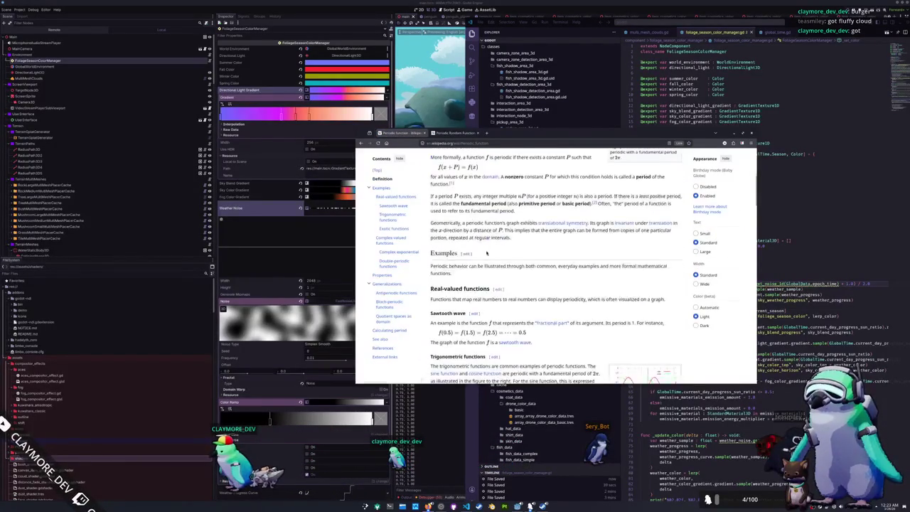
pyautogui.scroll(-15, 486, 252)
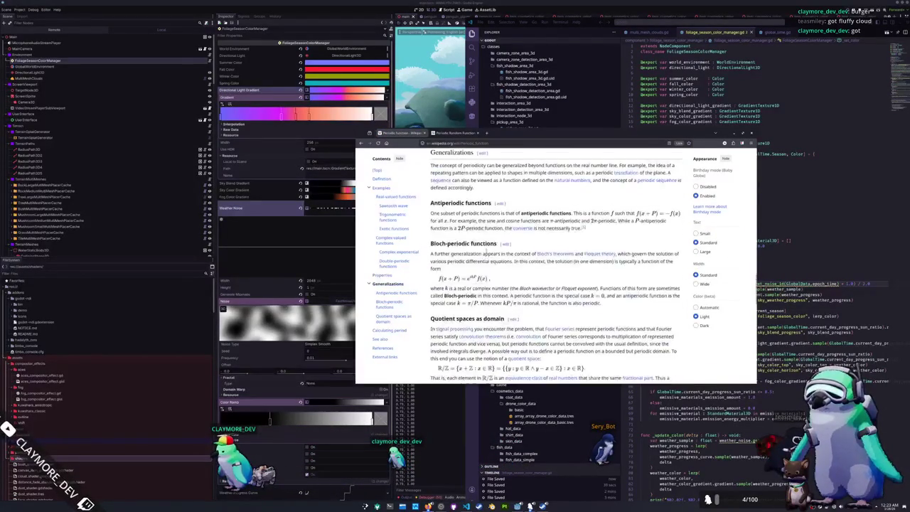
pyautogui.scroll(3, 486, 248)
pyautogui.scroll(-1, 474, 271)
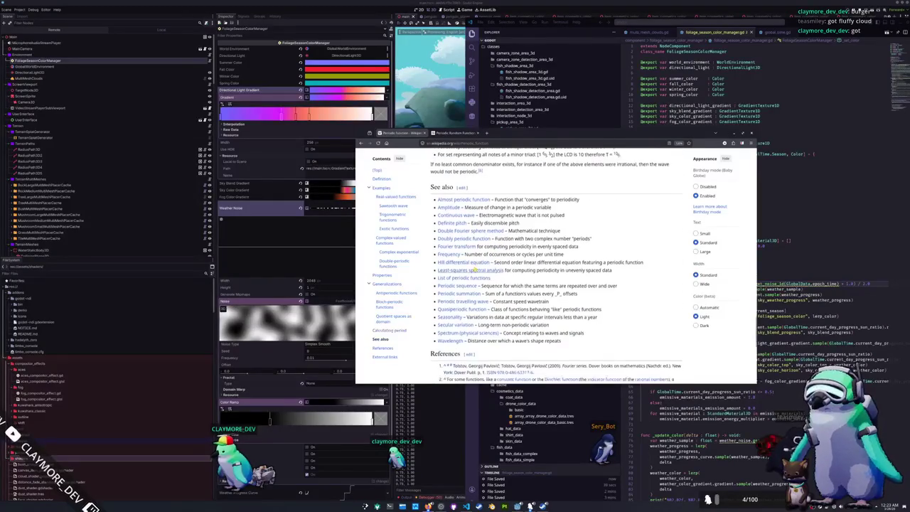
pyautogui.moveTo(467, 201)
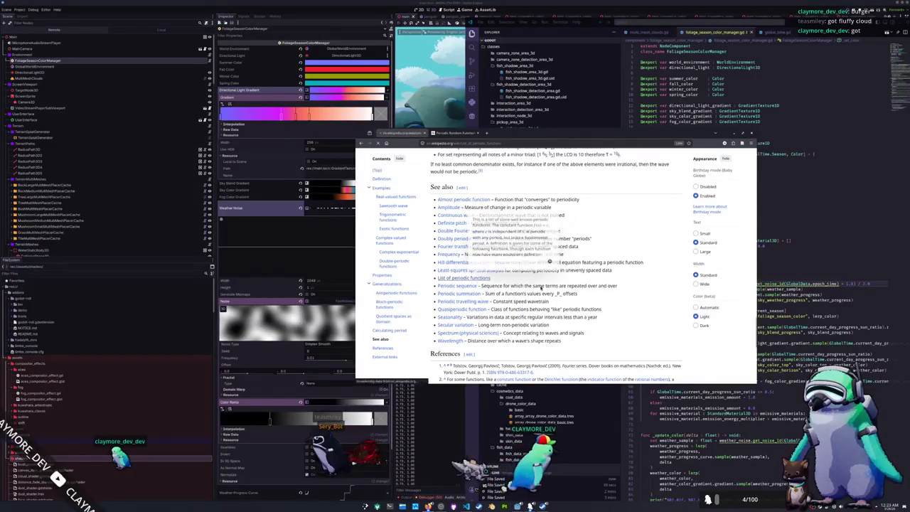
# Read through the List of periodic functions article, then view the periodic random function generator page
pyautogui.click(463, 277)
pyautogui.scroll(-2, 541, 288)
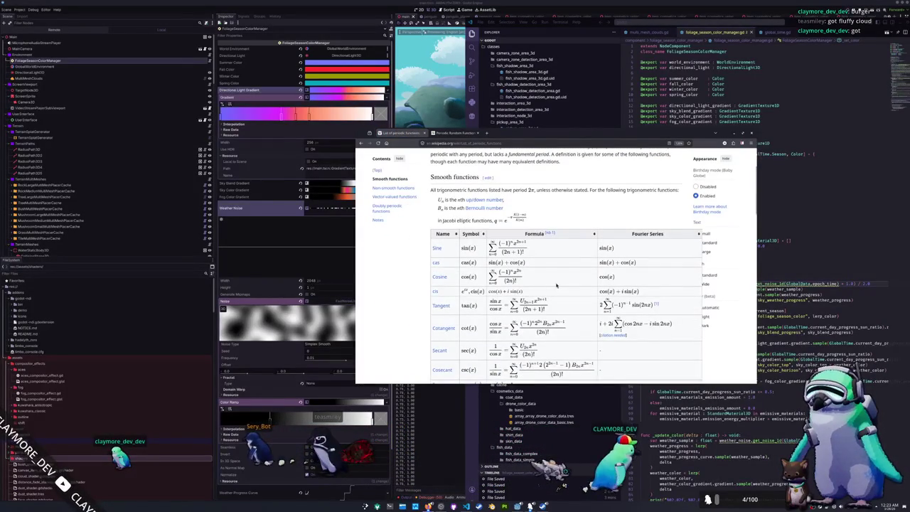
pyautogui.scroll(-2, 560, 282)
pyautogui.scroll(-4, 561, 283)
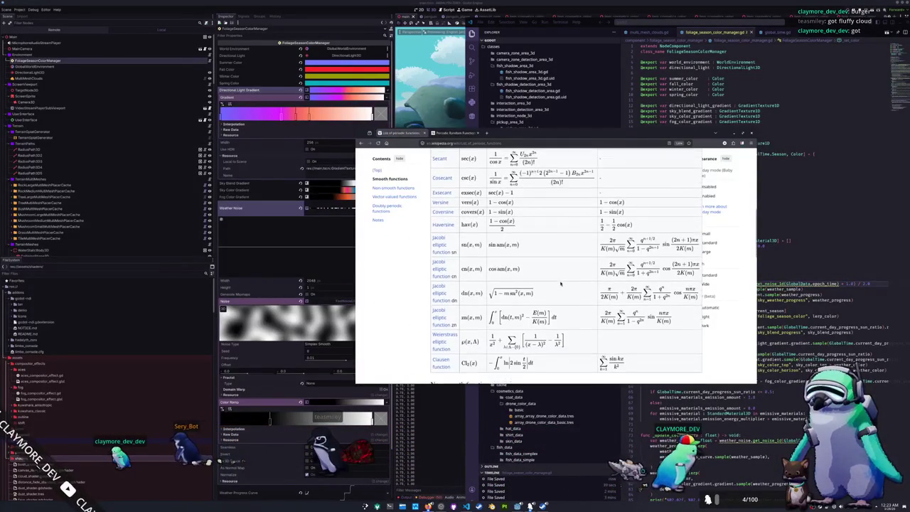
pyautogui.scroll(-2, 561, 283)
pyautogui.scroll(-2, 561, 283)
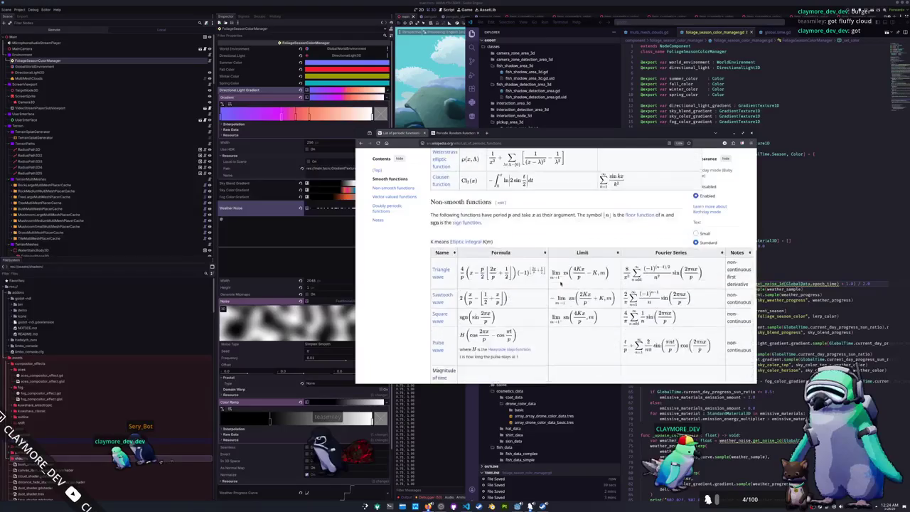
pyautogui.scroll(8, 561, 283)
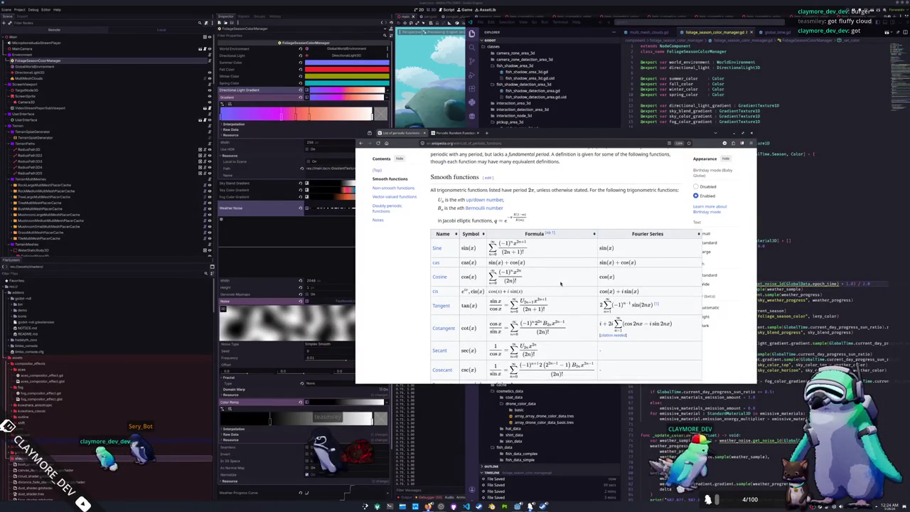
pyautogui.scroll(-1, 561, 283)
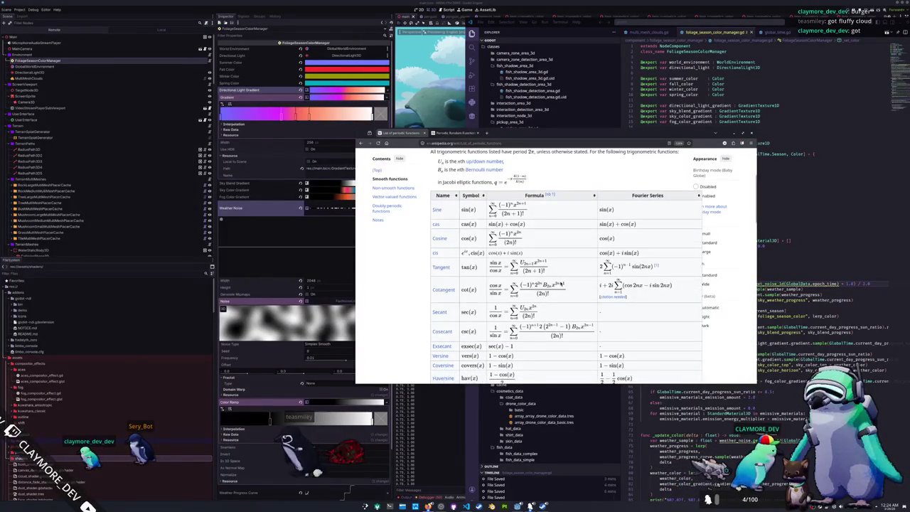
pyautogui.scroll(-3, 561, 284)
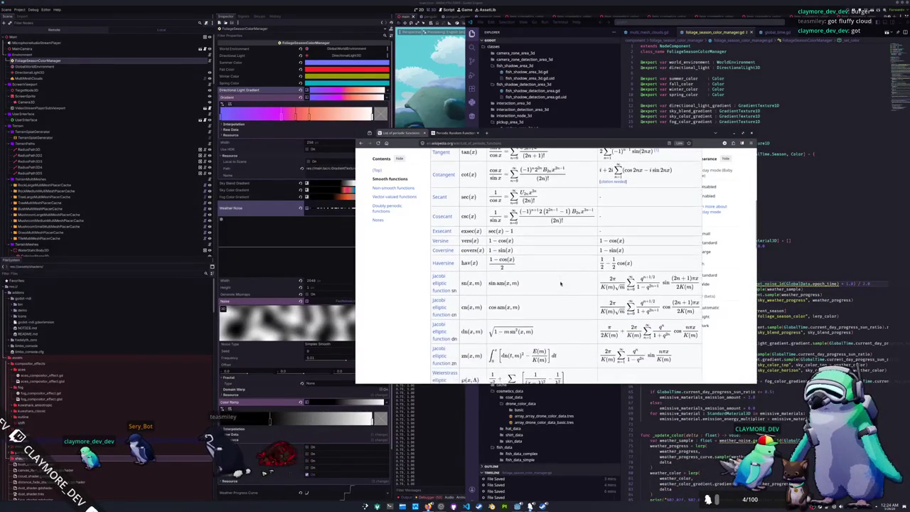
pyautogui.scroll(-2, 561, 284)
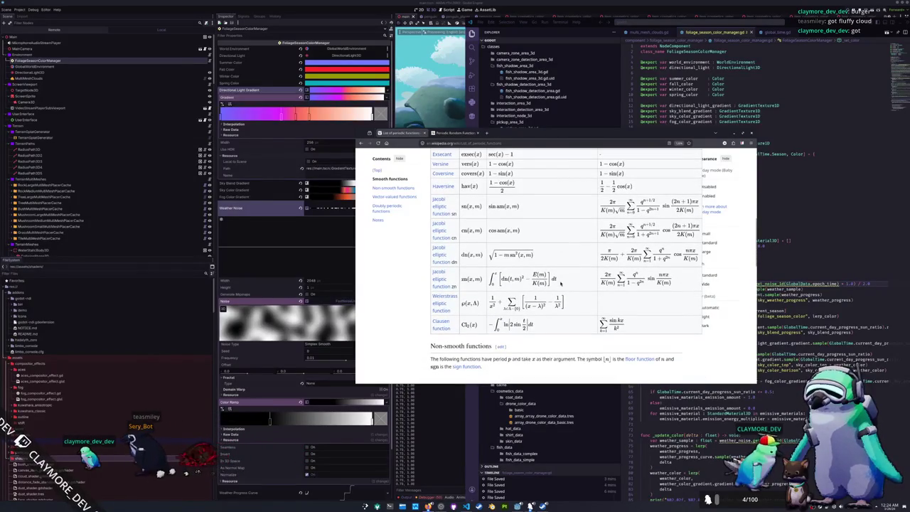
pyautogui.scroll(1, 467, 309)
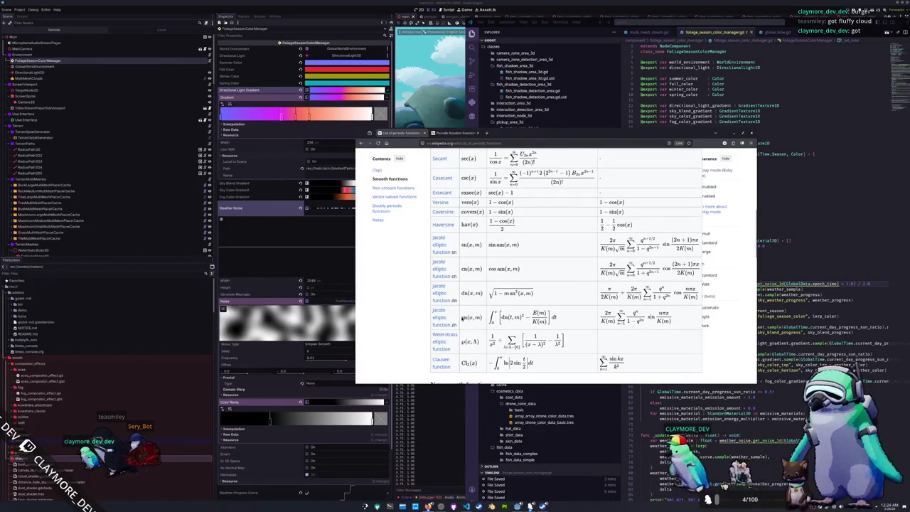
pyautogui.scroll(1, 461, 319)
pyautogui.scroll(1, 462, 319)
pyautogui.scroll(1, 461, 319)
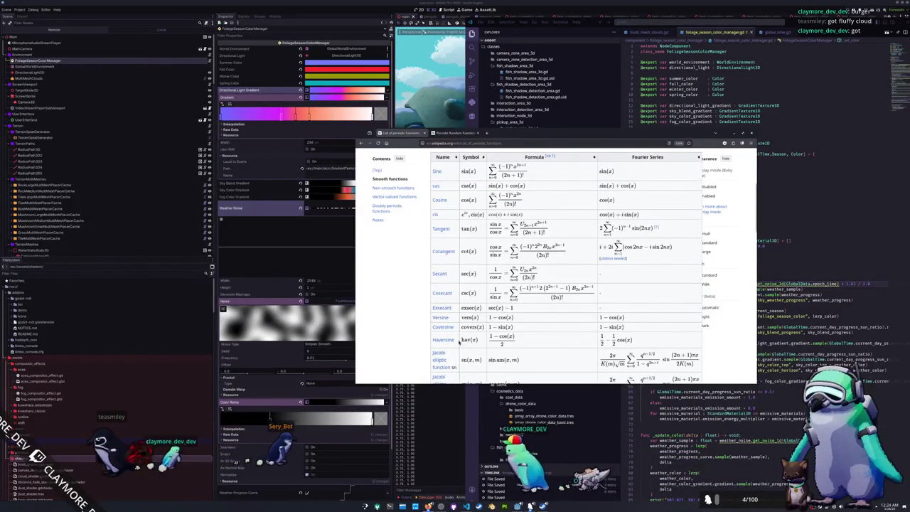
pyautogui.scroll(1, 462, 319)
pyautogui.scroll(1, 459, 344)
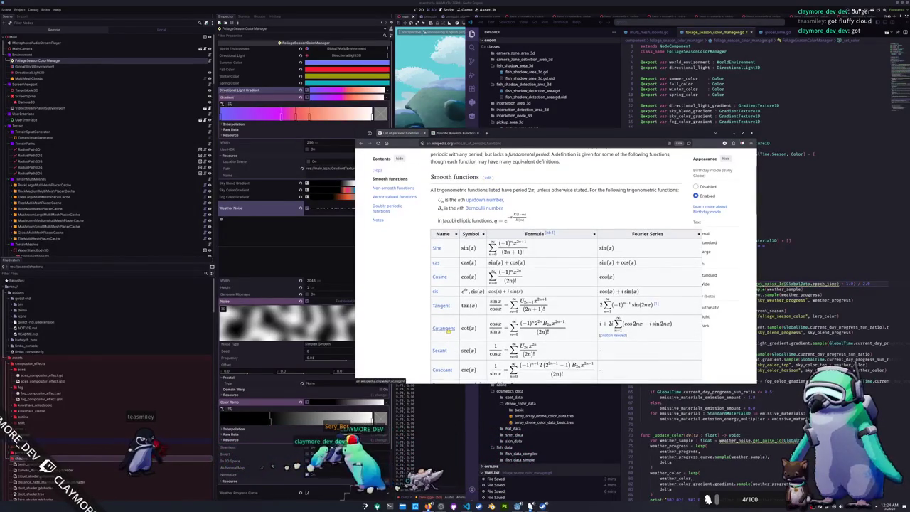
pyautogui.click(455, 133)
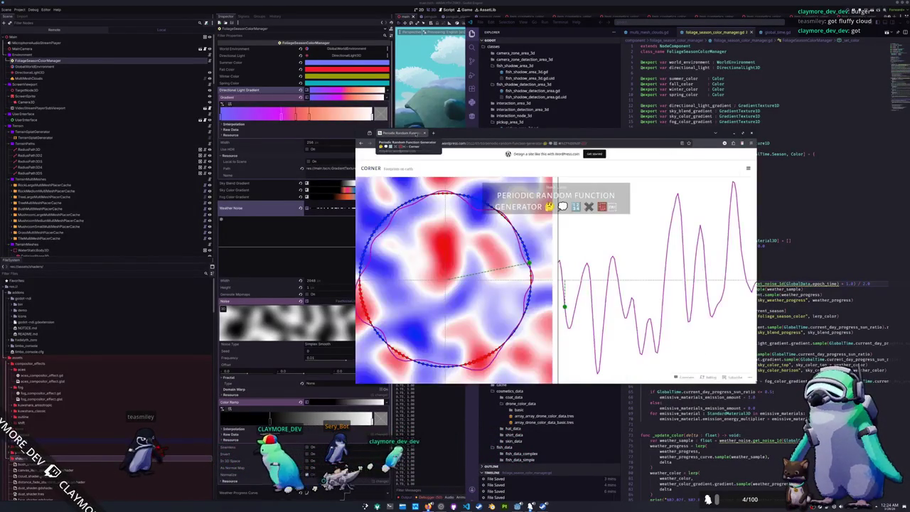
# Change the weather_noise export type from NoiseTexture2D to FastNoiseLite in the script
pyautogui.hotkey('alt', 'Tab')
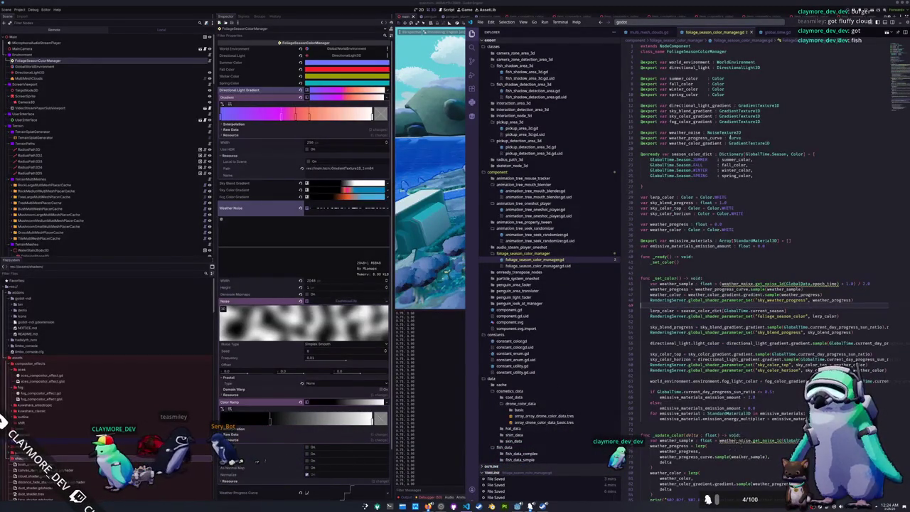
pyautogui.doubleClick(724, 132)
pyautogui.write('as')
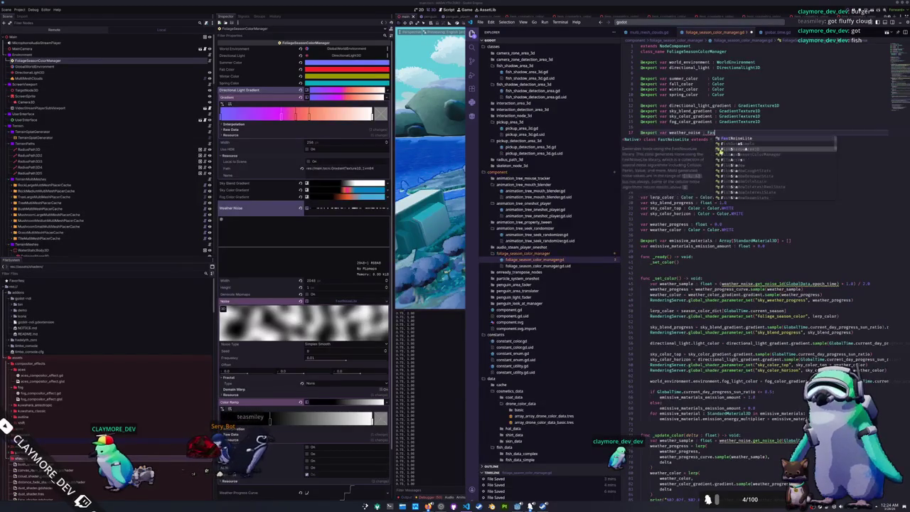
pyautogui.press('Return')
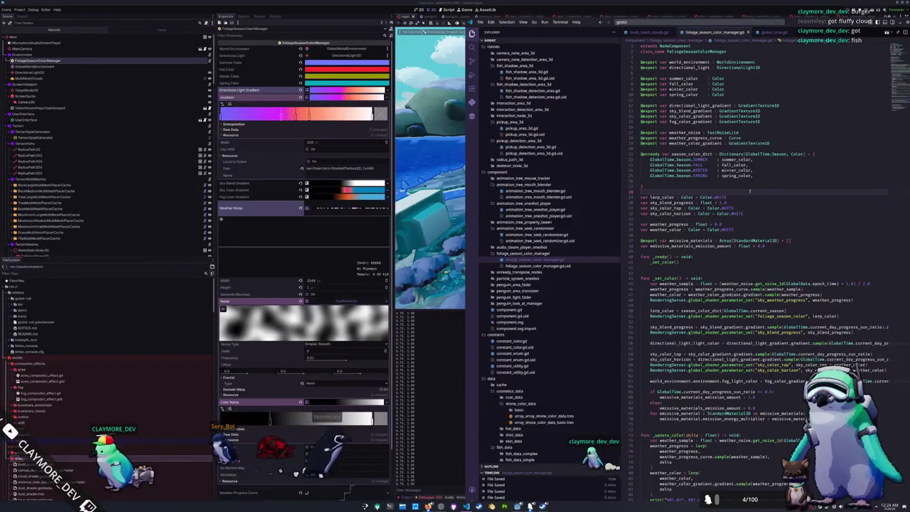
pyautogui.click(342, 220)
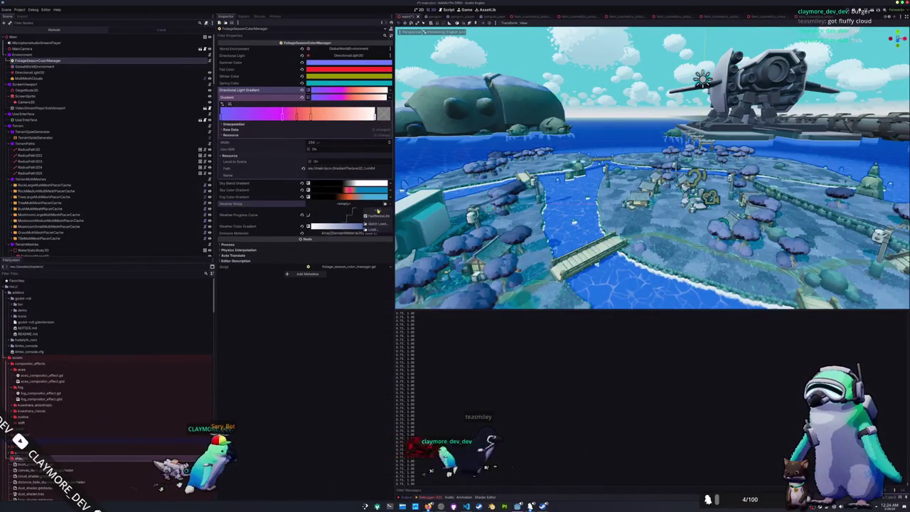
# Set the Weather Noise FastNoiseLite resource's fractal Type to None
pyautogui.click(348, 204)
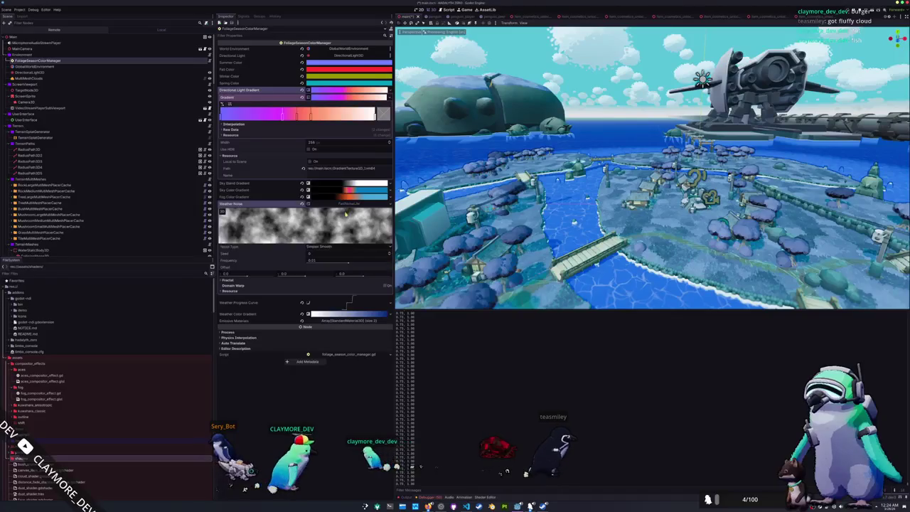
pyautogui.click(268, 281)
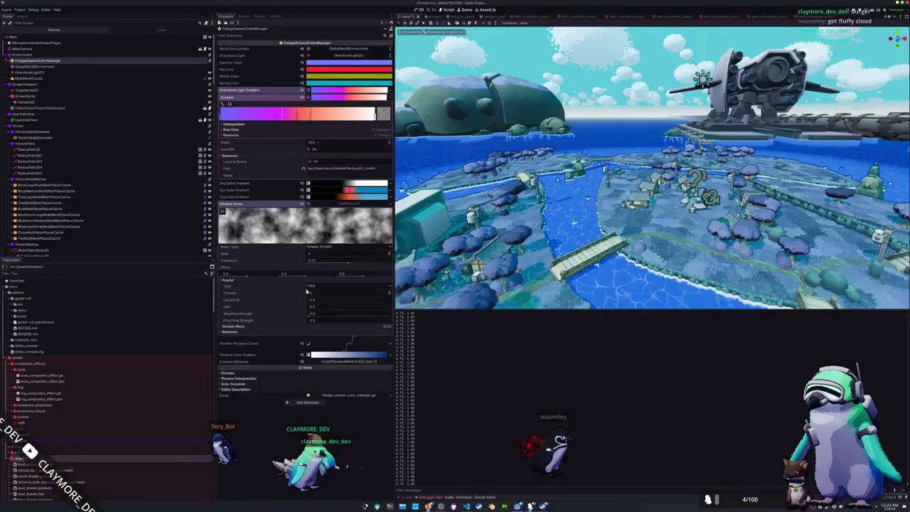
pyautogui.click(313, 292)
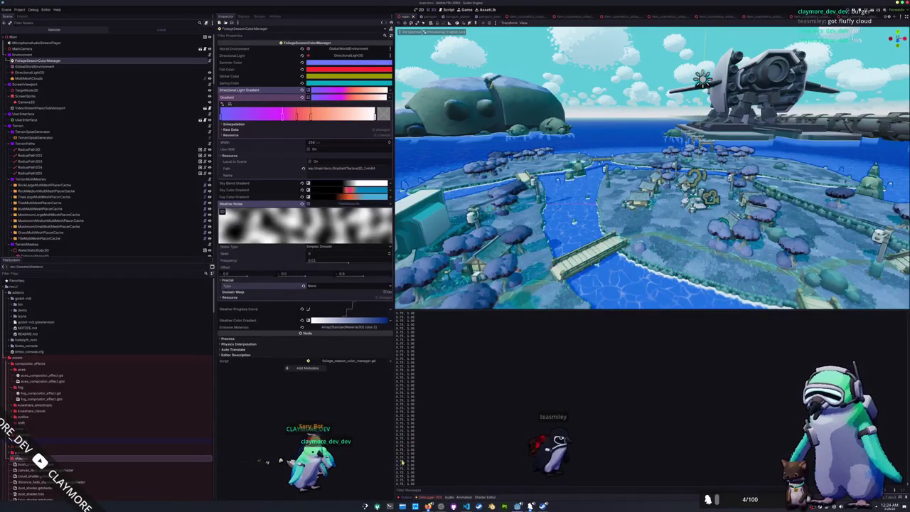
pyautogui.click(466, 506)
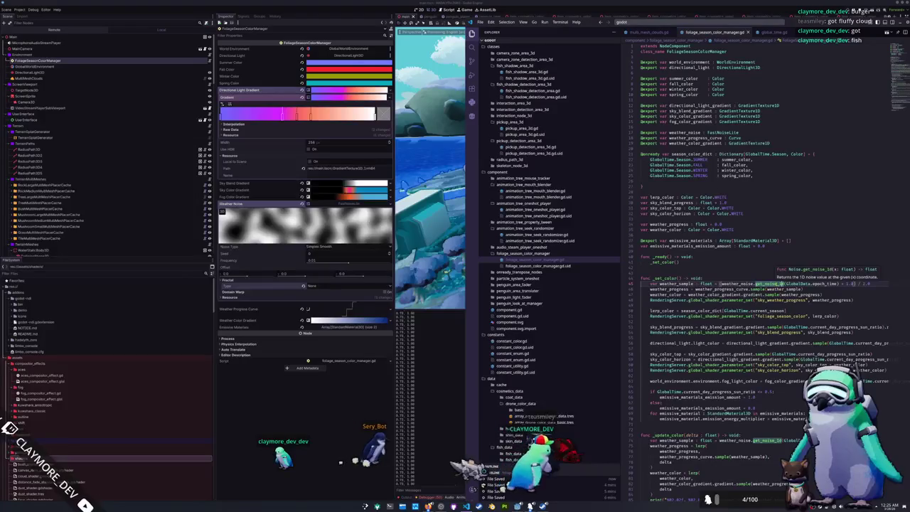
# Inspect the epoch_time argument of the get_noise_1d call and scroll through the script
pyautogui.click(825, 283)
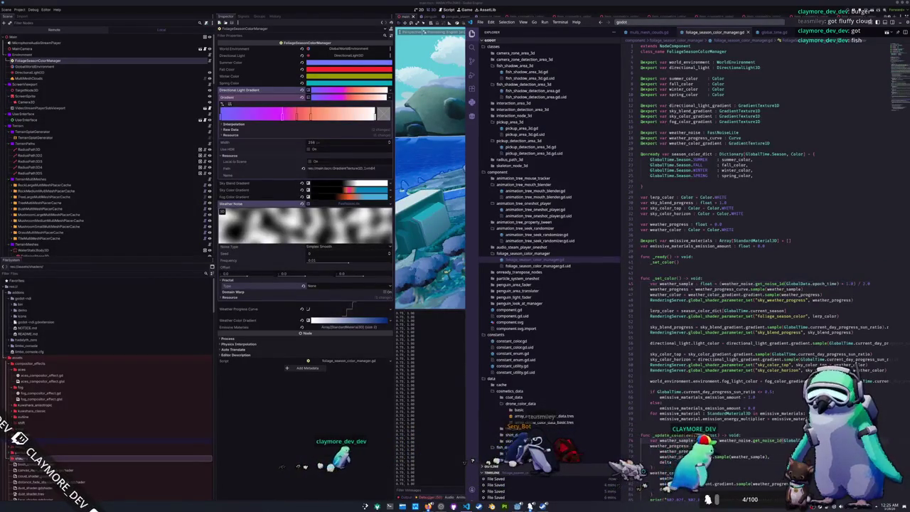
pyautogui.scroll(-2, 753, 284)
pyautogui.scroll(-3, 753, 284)
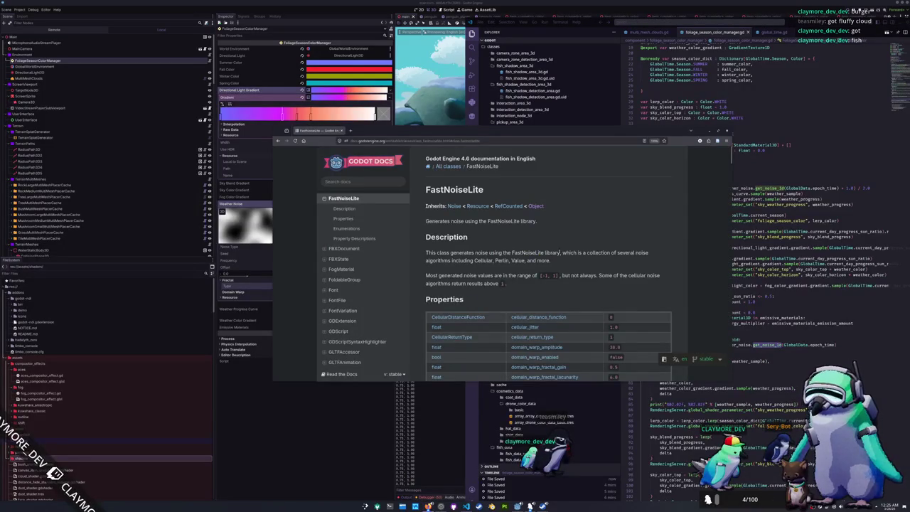
pyautogui.scroll(-1, 569, 252)
pyautogui.scroll(-2, 685, 250)
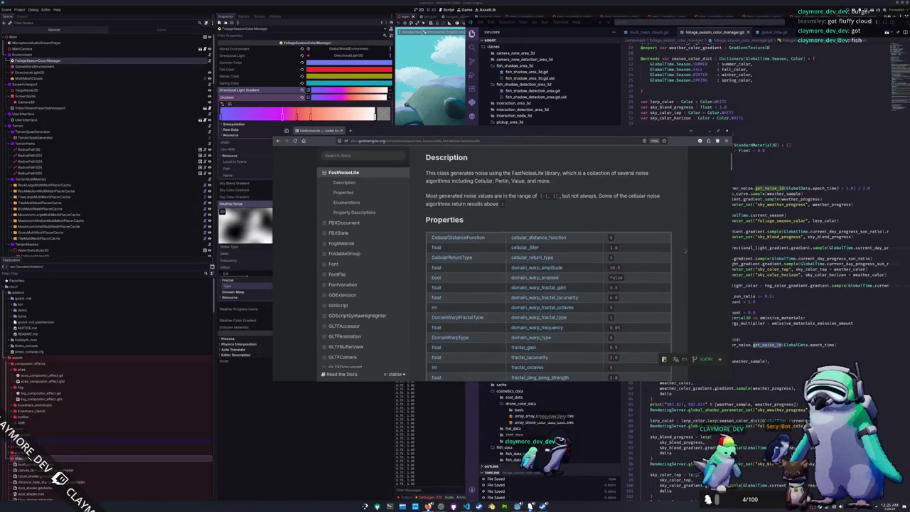
pyautogui.scroll(-4, 685, 251)
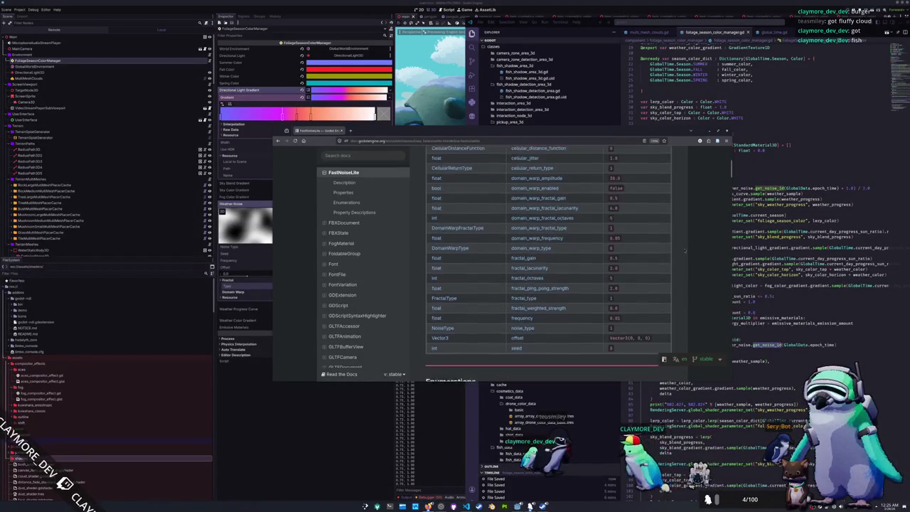
pyautogui.scroll(-12, 685, 251)
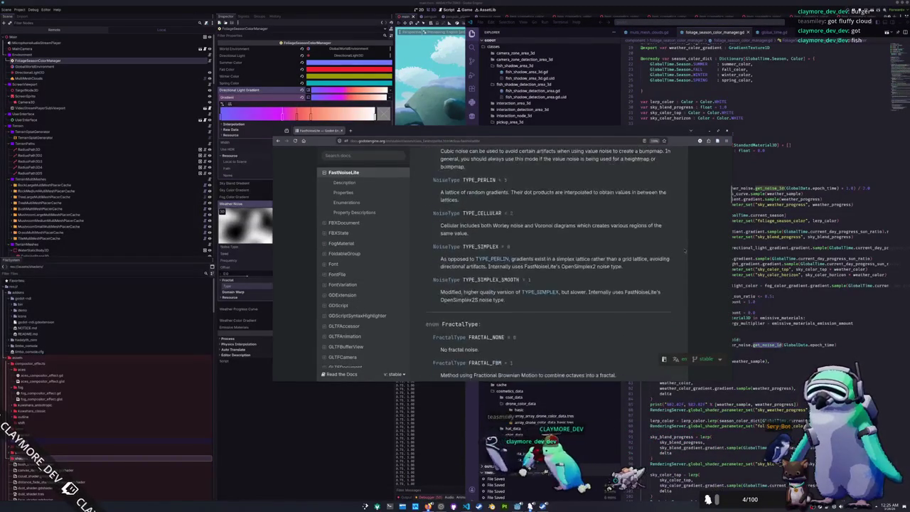
pyautogui.scroll(-10, 684, 251)
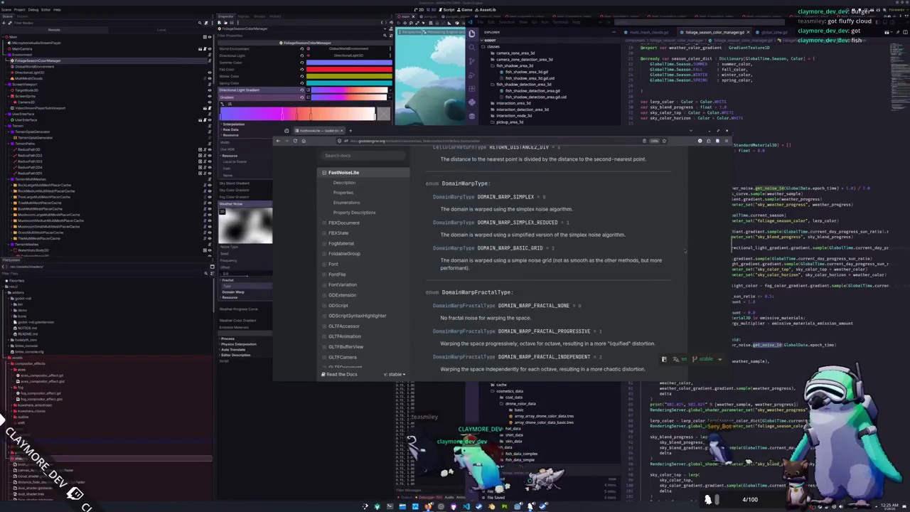
pyautogui.scroll(-2, 685, 250)
pyautogui.scroll(-5, 685, 250)
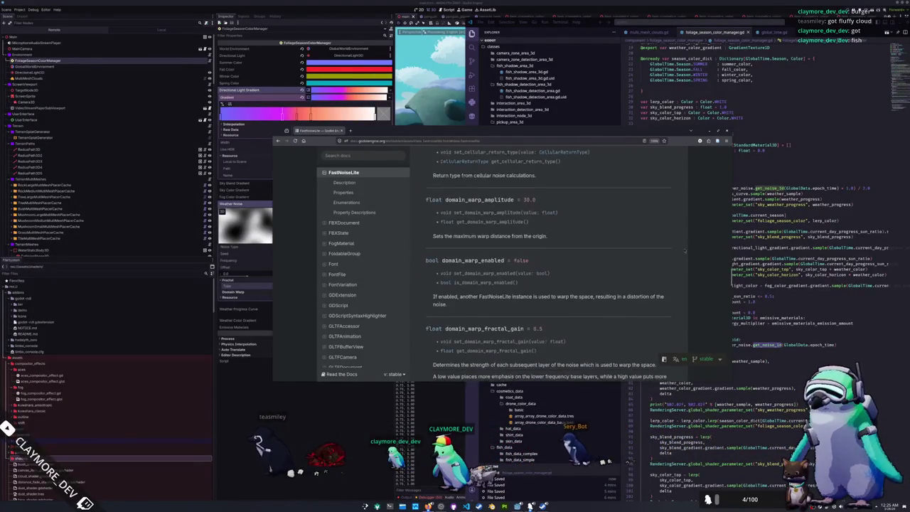
pyautogui.scroll(-13, 684, 250)
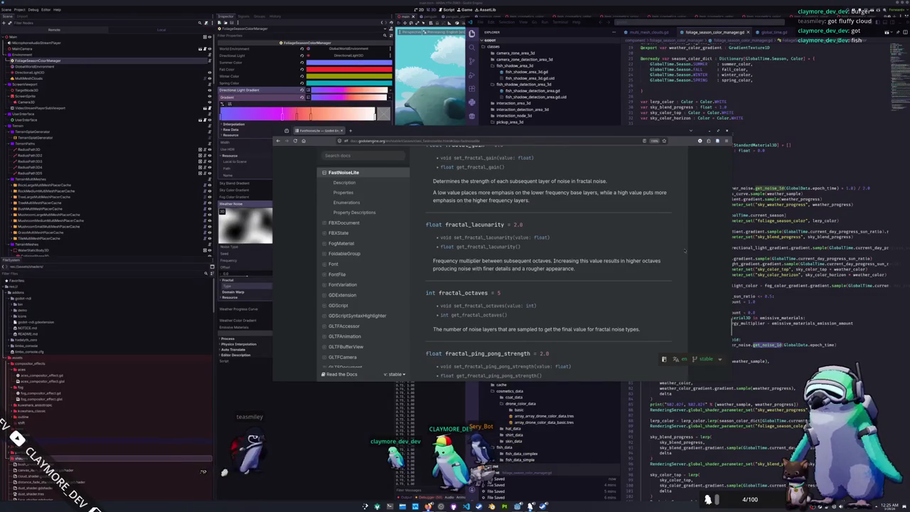
pyautogui.scroll(-5, 685, 250)
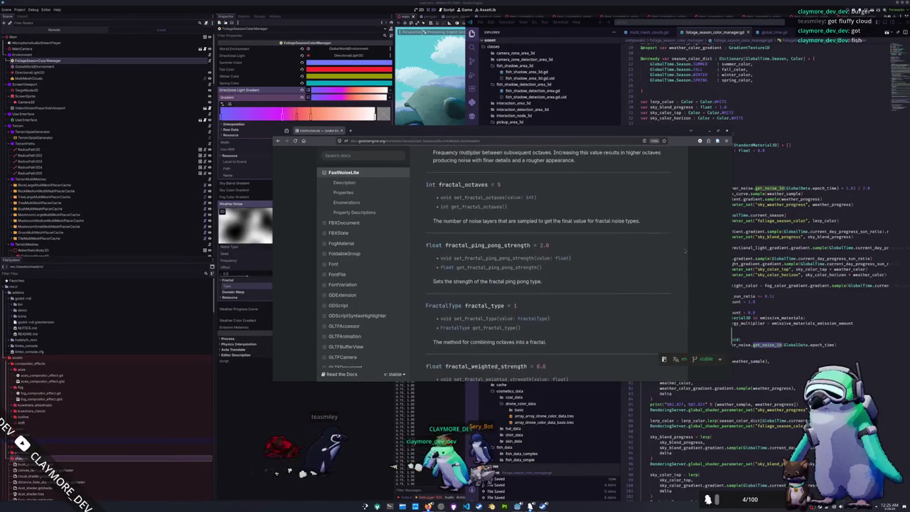
pyautogui.scroll(-3, 684, 251)
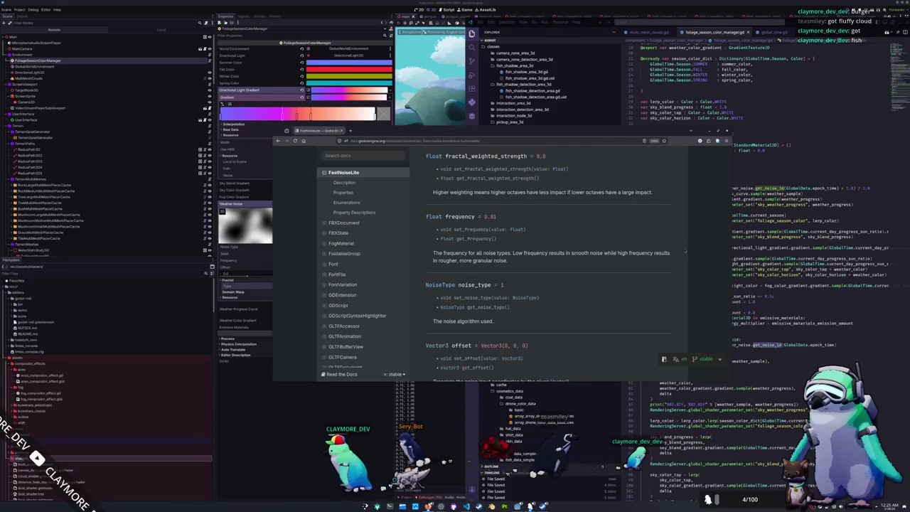
pyautogui.scroll(-2, 685, 251)
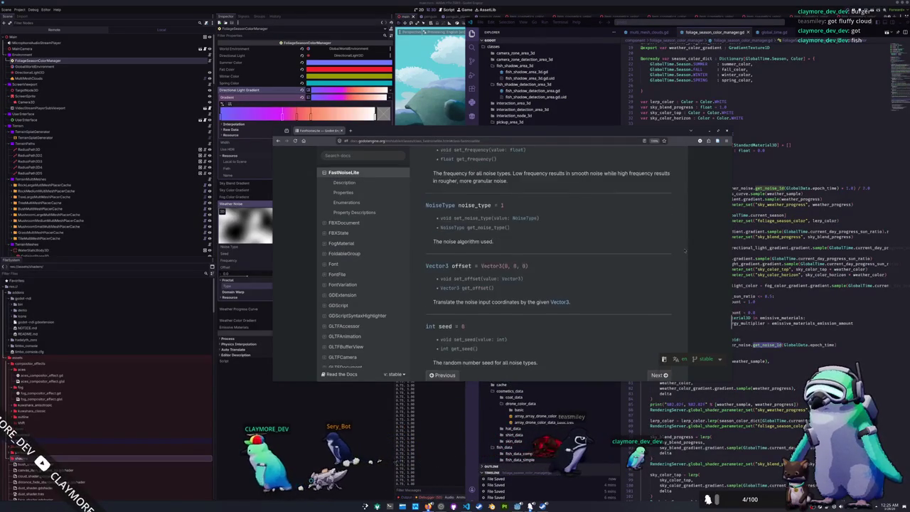
pyautogui.scroll(-2, 685, 250)
pyautogui.scroll(-5, 684, 250)
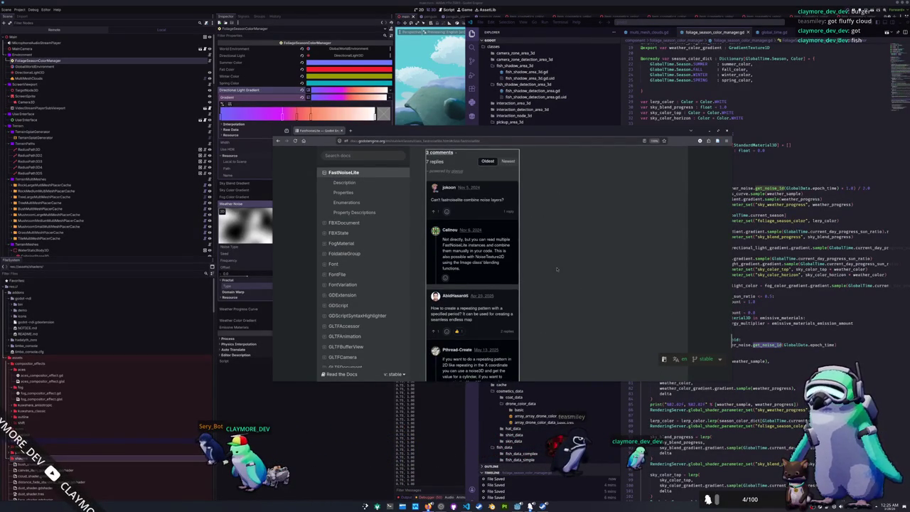
pyautogui.scroll(-1, 558, 270)
pyautogui.scroll(-1, 557, 269)
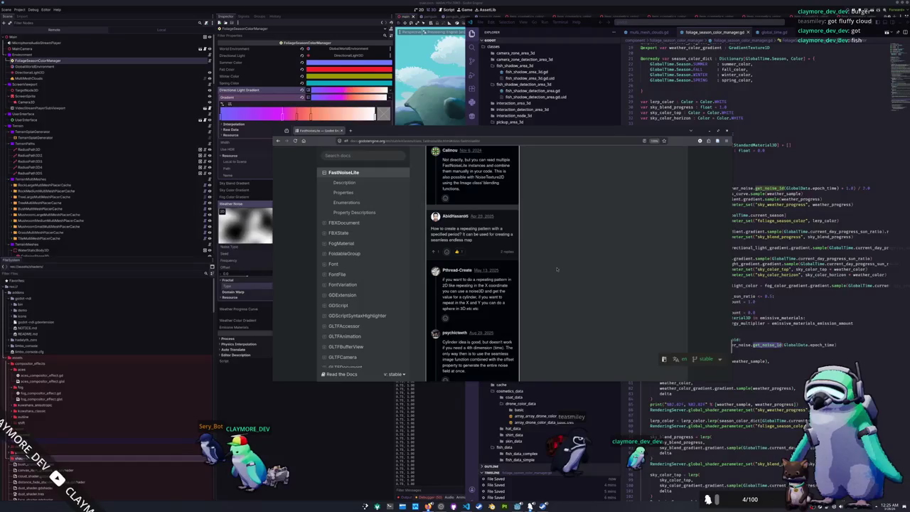
pyautogui.scroll(-1, 558, 270)
pyautogui.scroll(-1, 557, 269)
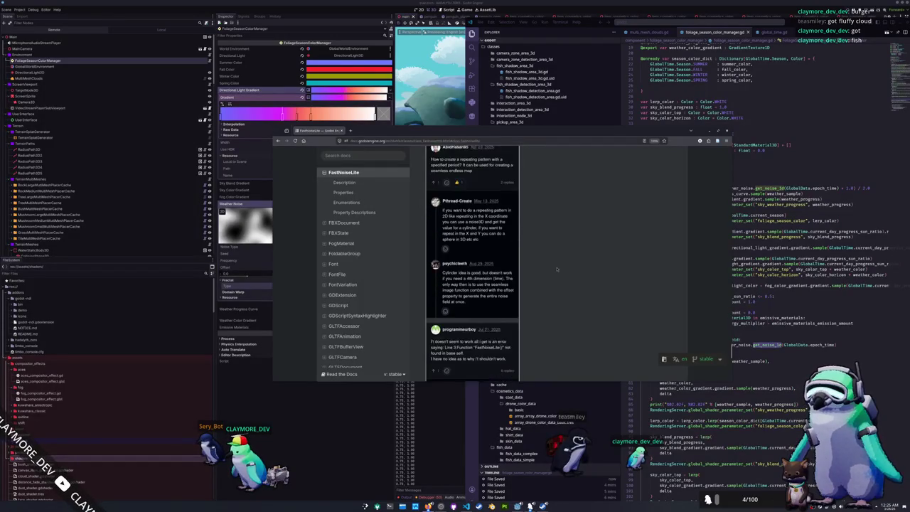
pyautogui.scroll(-1, 557, 269)
pyautogui.scroll(-2, 557, 269)
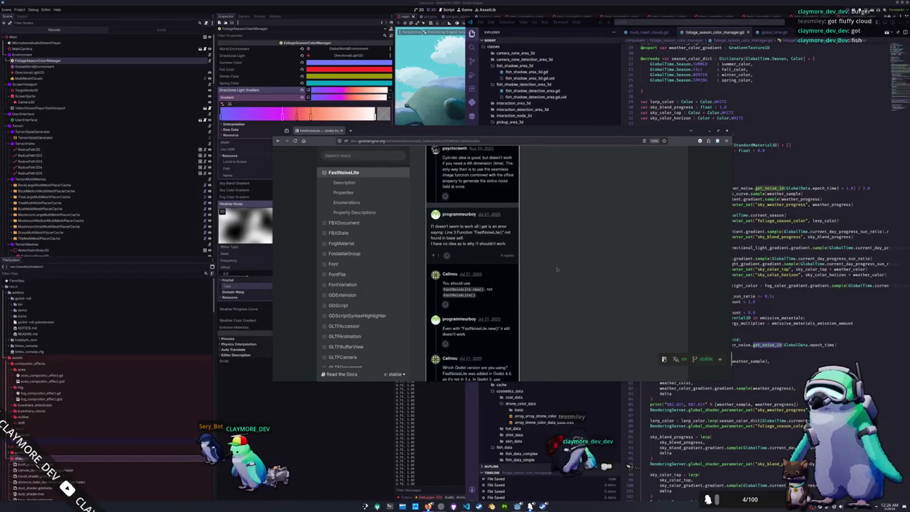
pyautogui.scroll(-1, 558, 270)
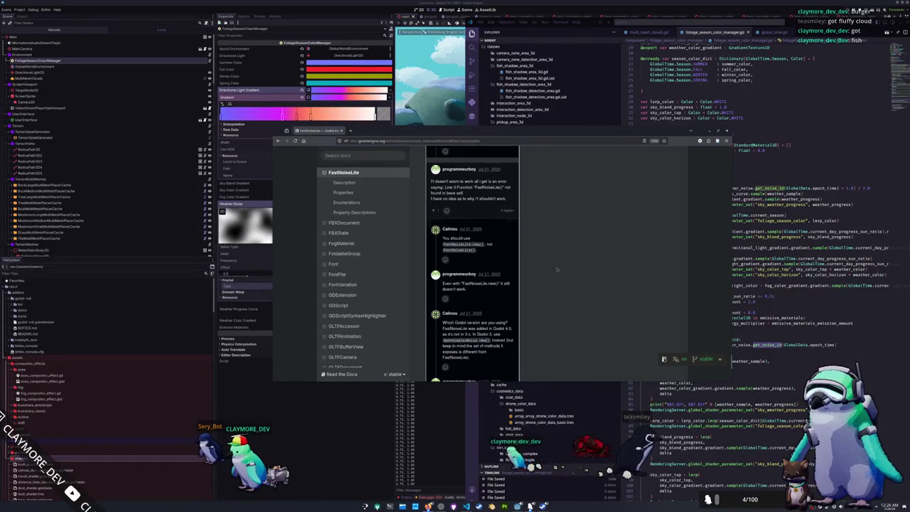
pyautogui.scroll(-2, 558, 269)
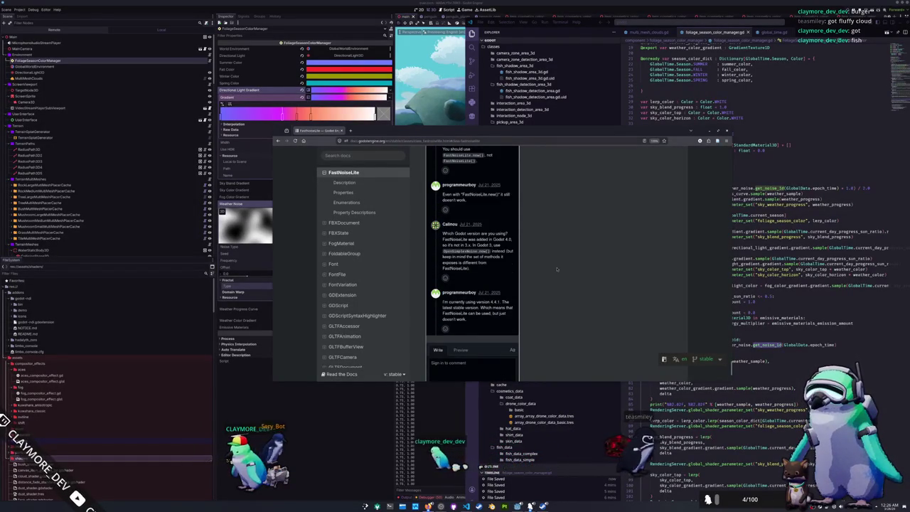
pyautogui.scroll(-2, 557, 269)
pyautogui.scroll(10, 557, 269)
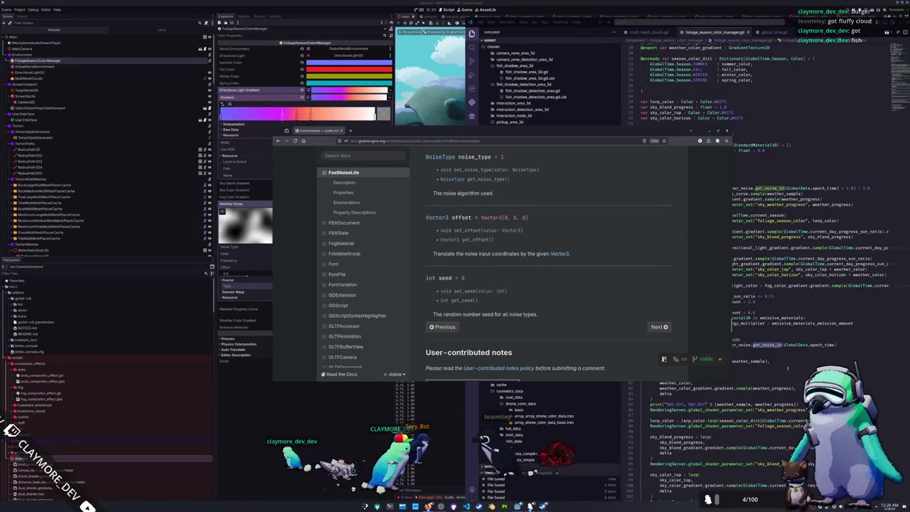
pyautogui.click(798, 345)
# Replace GlobalData.epoch_time in the update noise call with a placeholder 0.0 argument
pyautogui.moveTo(785, 345); pyautogui.dragTo(833, 345)
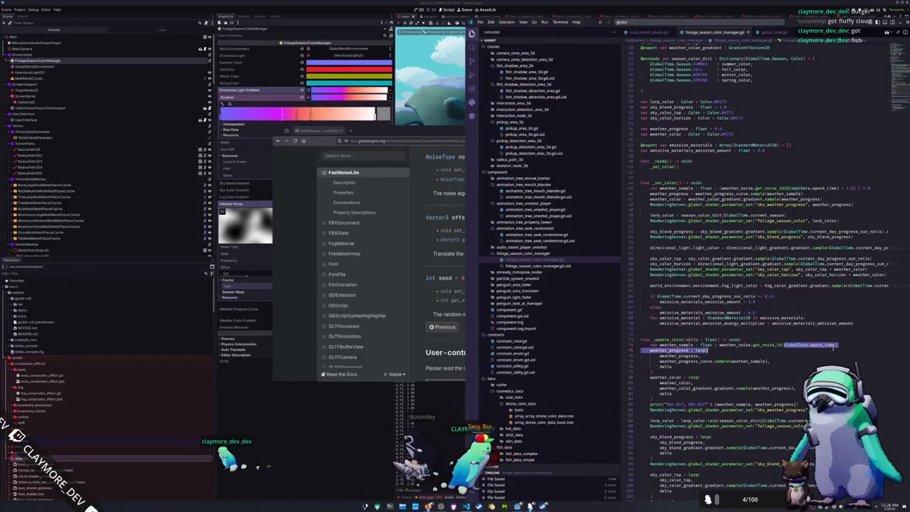
pyautogui.write('0.0')
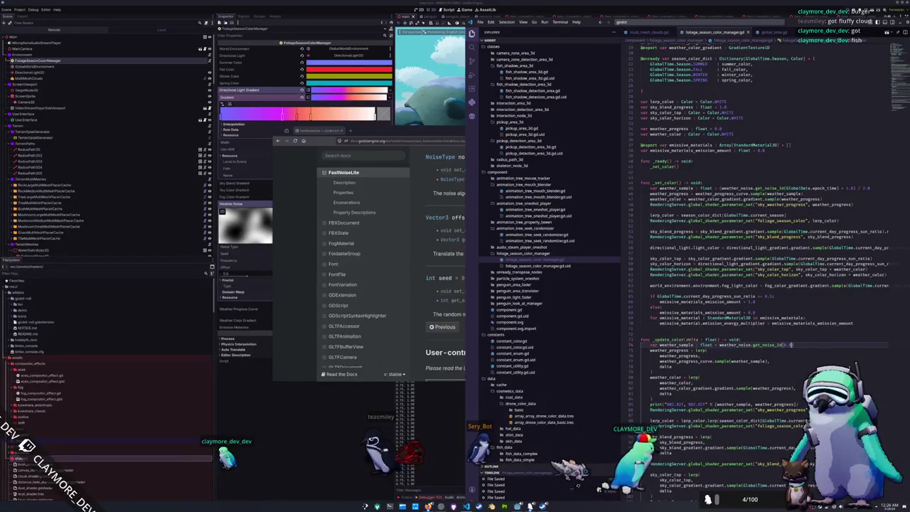
pyautogui.press('BackSpace')
pyautogui.press('BackSpace')
pyautogui.press('BackSpace')
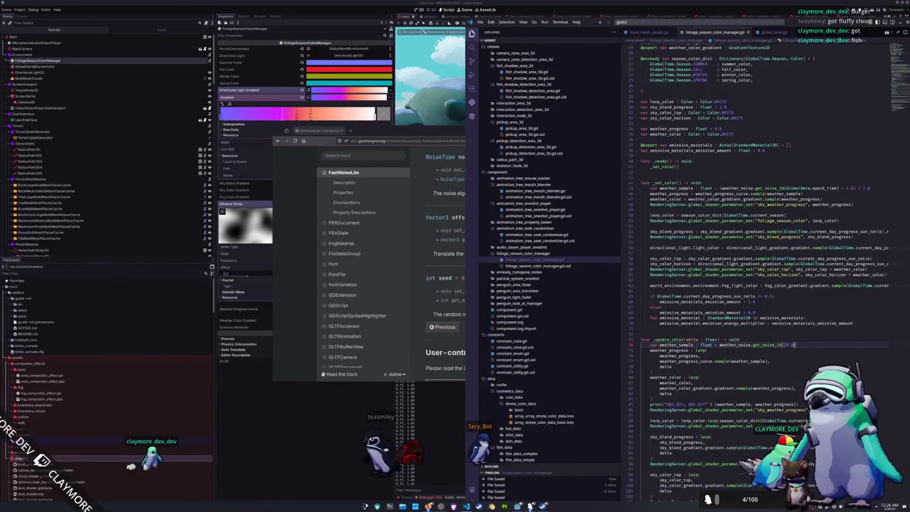
pyautogui.hotkey('alt', 'Tab')
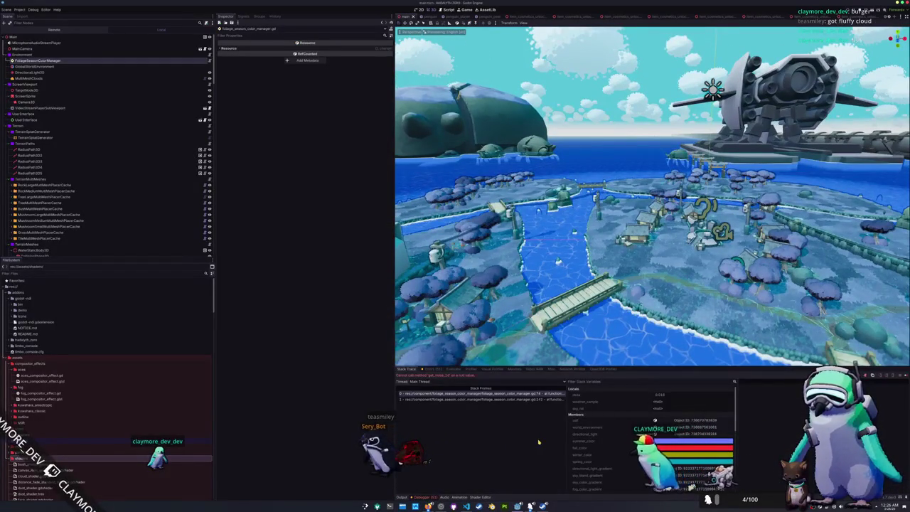
# Stop the running game with F8 and relaunch it with F5
pyautogui.press('F8')
pyautogui.press('F5')
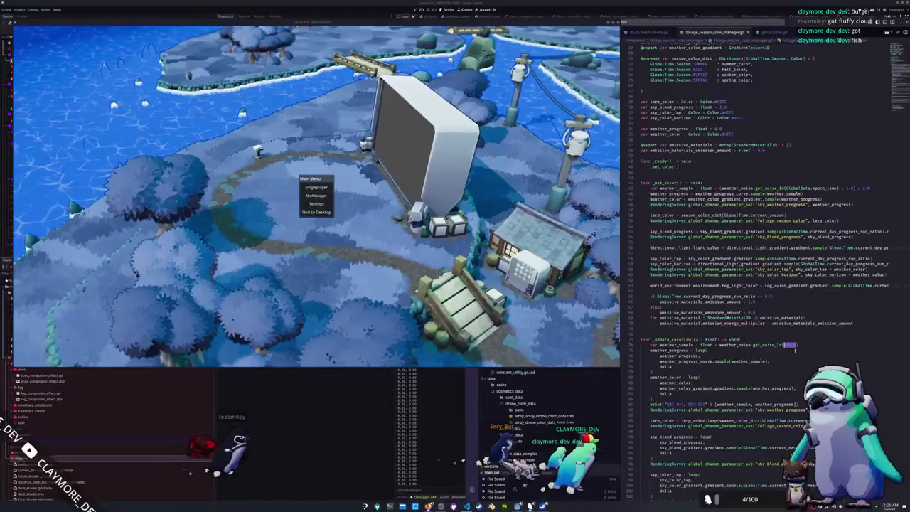
# Enter GlobalData.epoch_time as the get_noise_1d argument via autocomplete
pyautogui.write('GlobalData.epoch_time')
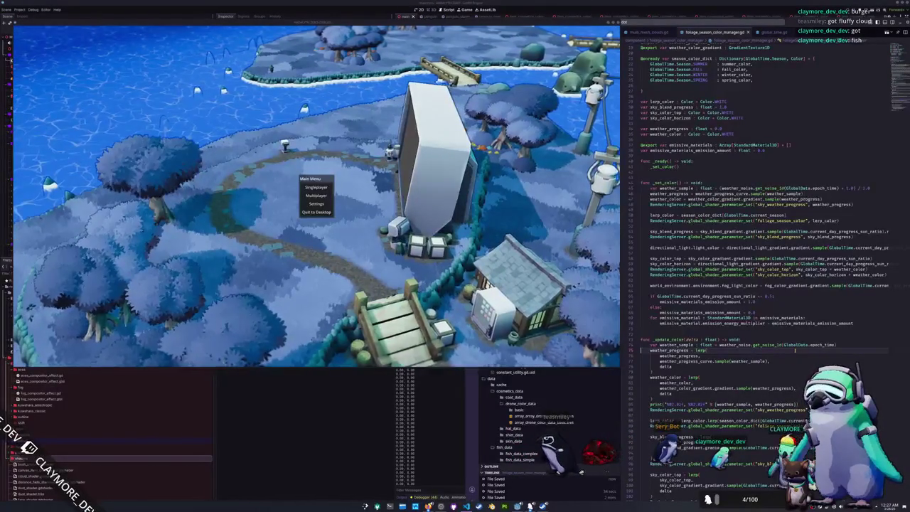
pyautogui.moveTo(771, 345)
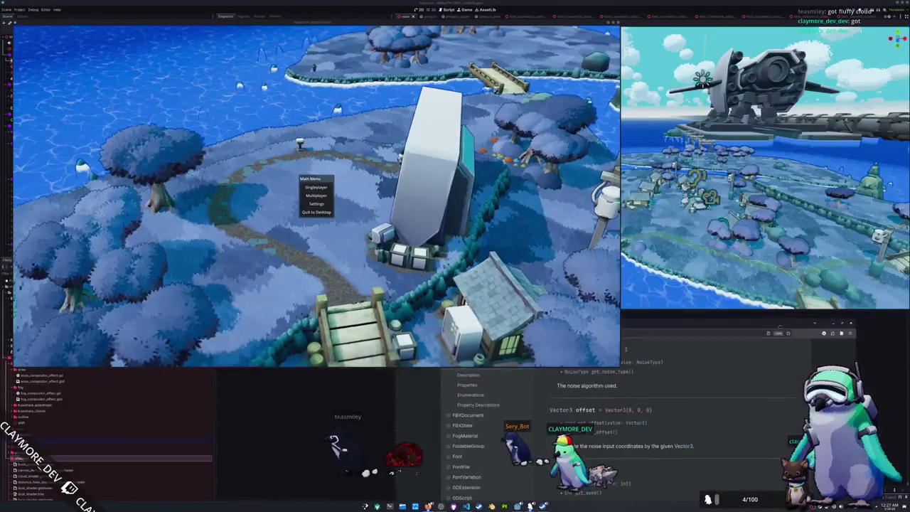
# Go to the top of the FastNoiseLite docs and follow the Noise base class link
pyautogui.scroll(10, 752, 431)
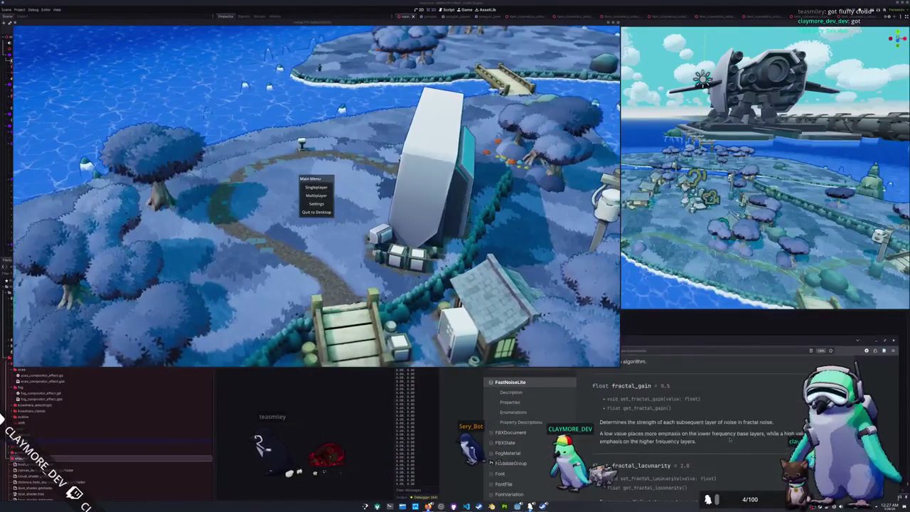
pyautogui.scroll(10, 729, 439)
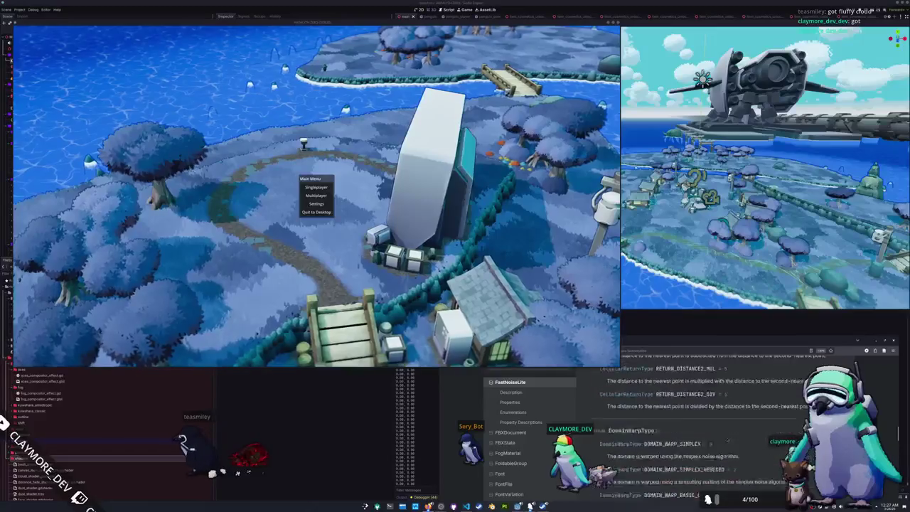
pyautogui.scroll(10, 732, 438)
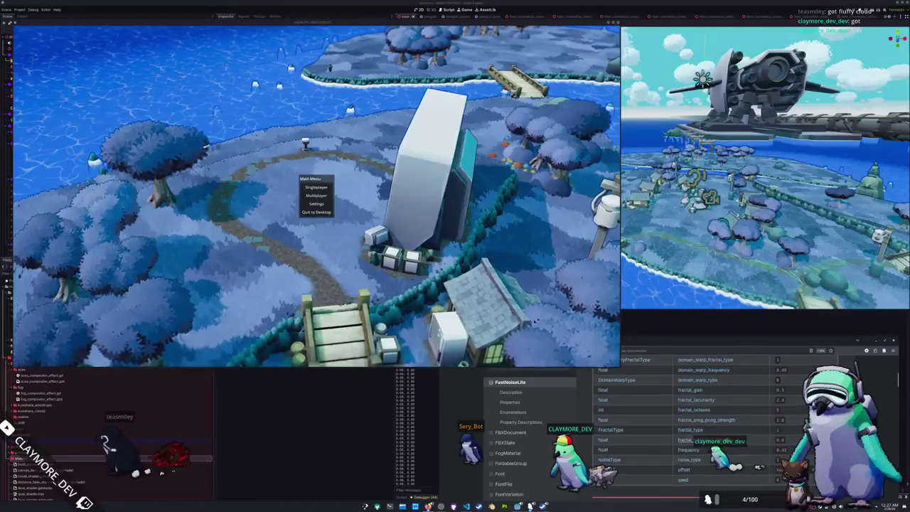
pyautogui.scroll(5, 733, 438)
pyautogui.scroll(-5, 733, 438)
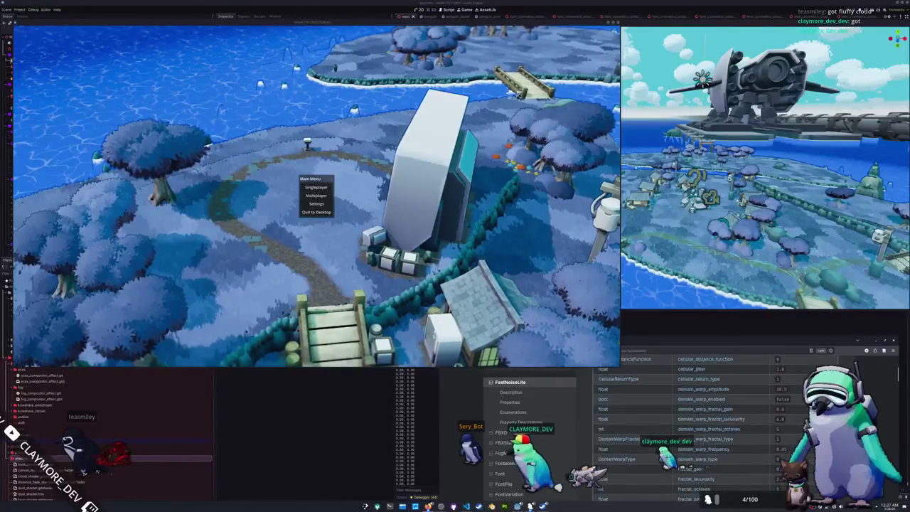
pyautogui.scroll(1, 733, 438)
pyautogui.scroll(5, 740, 426)
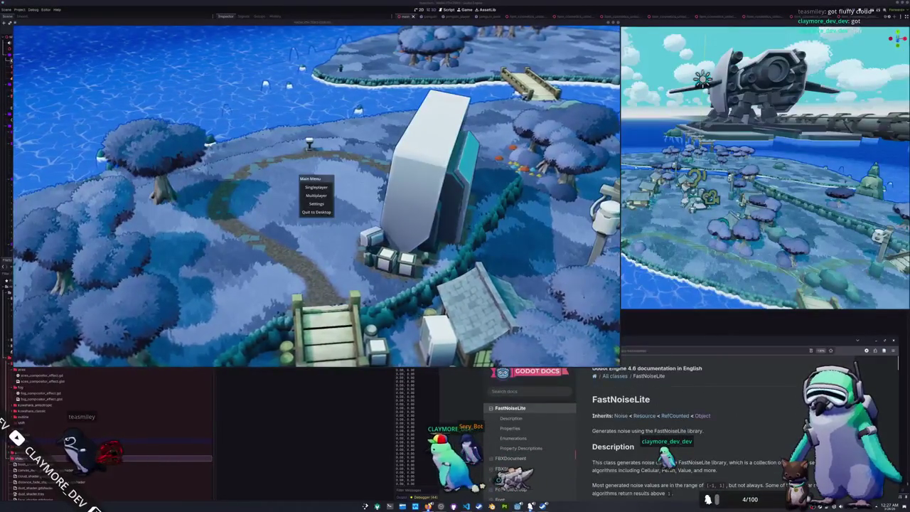
pyautogui.scroll(-5, 739, 426)
pyautogui.scroll(3, 740, 427)
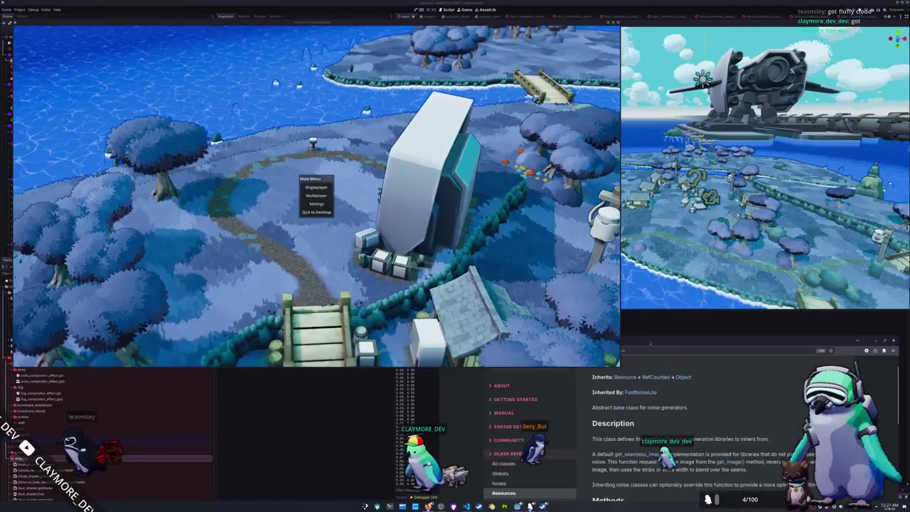
pyautogui.click(621, 415)
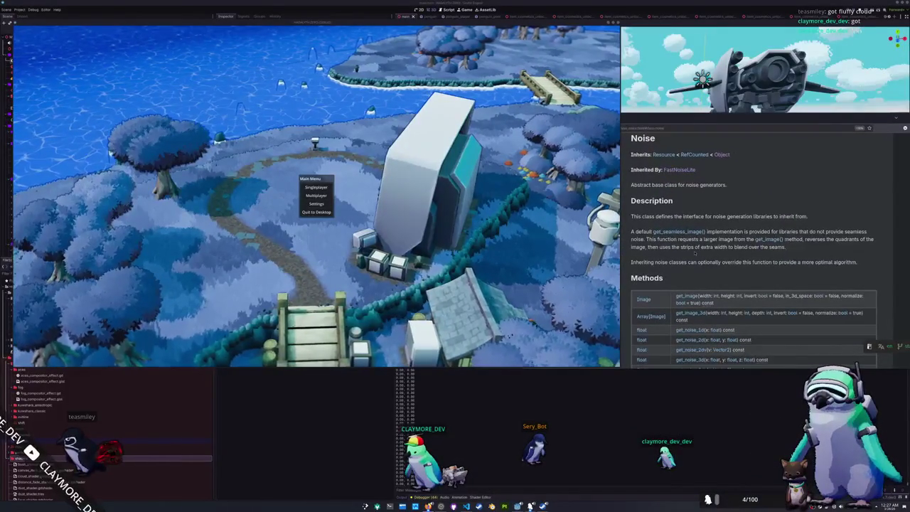
# Read the get_noise_1d method description, then return to the foliage season script
pyautogui.scroll(-1, 627, 224)
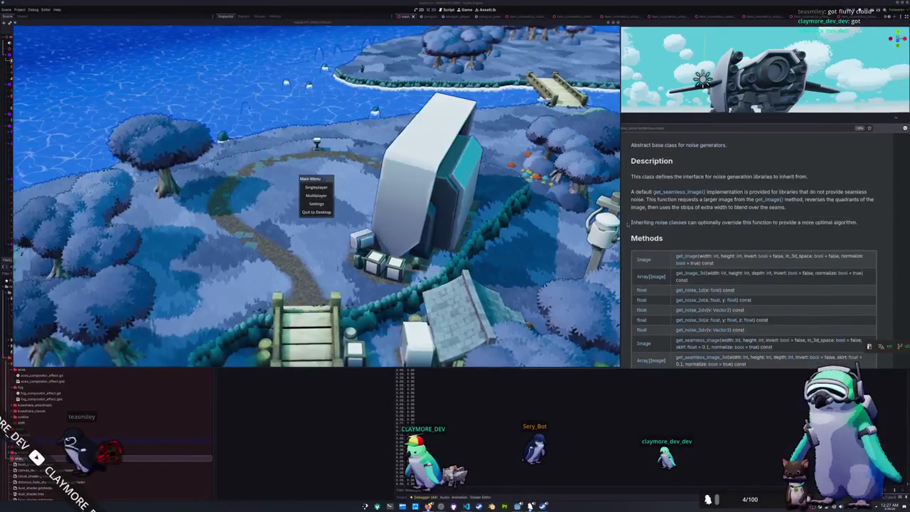
pyautogui.scroll(-1, 627, 224)
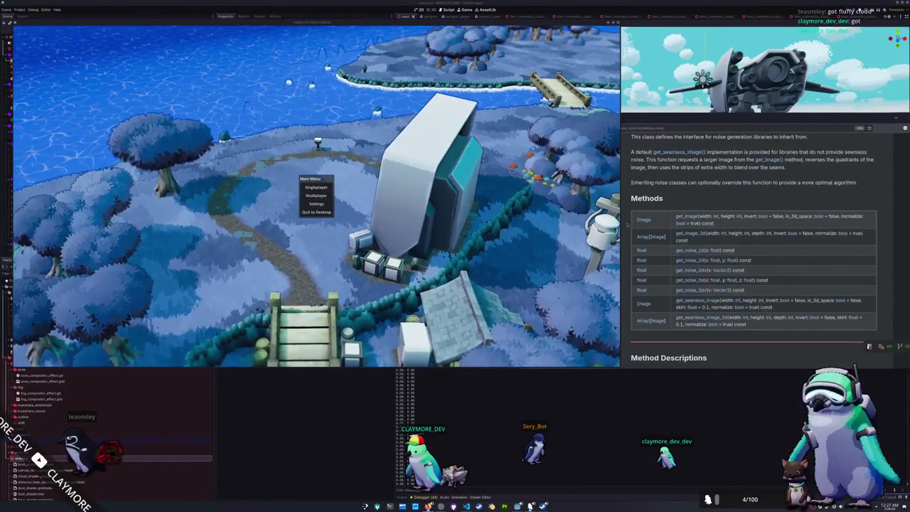
pyautogui.click(690, 250)
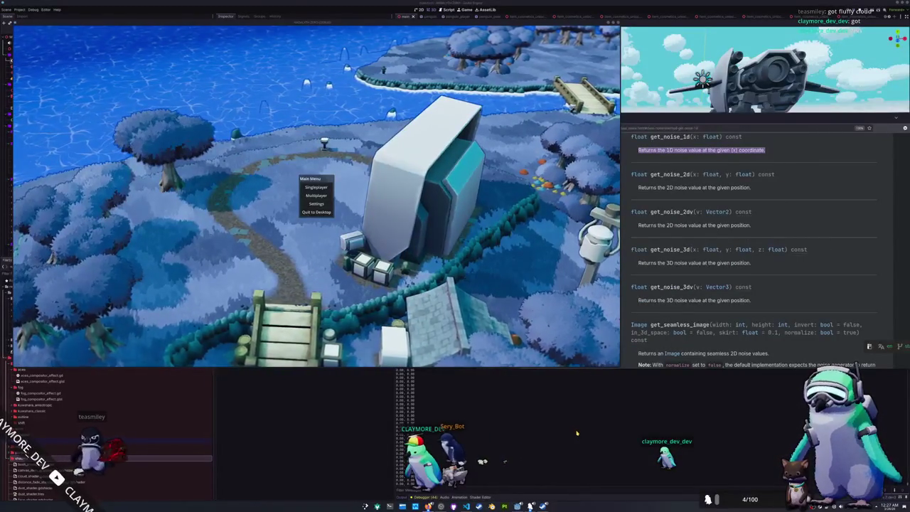
pyautogui.scroll(-1, 631, 315)
pyautogui.scroll(4, 631, 315)
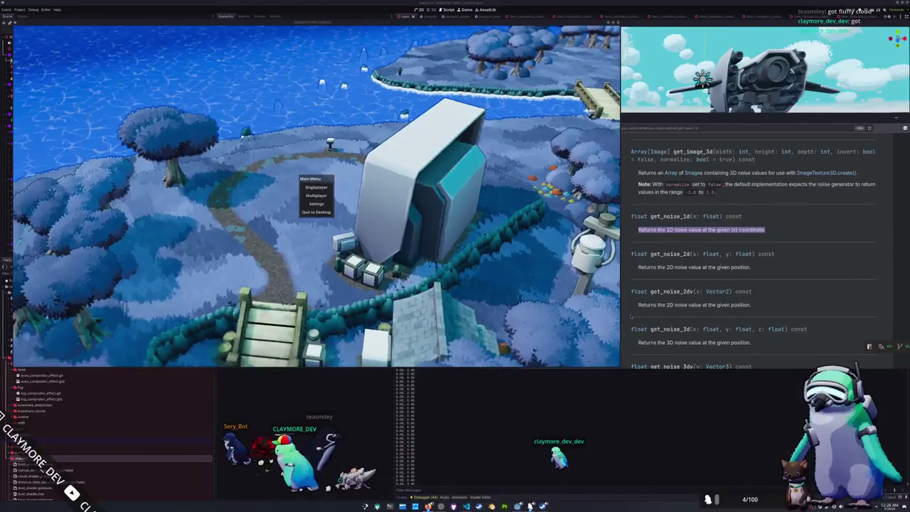
pyautogui.hotkey('alt', 'Left')
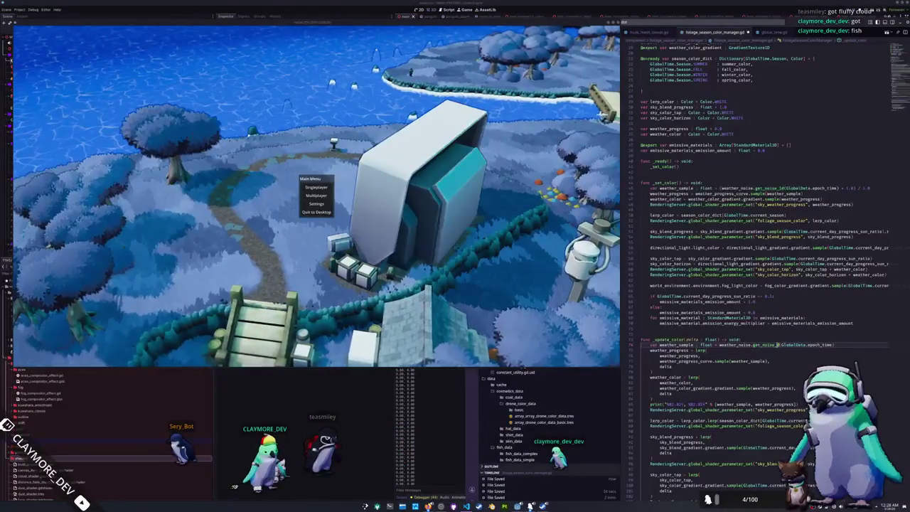
# Add a second argument 0 to the noise call and test-run the game
pyautogui.write(', 0')
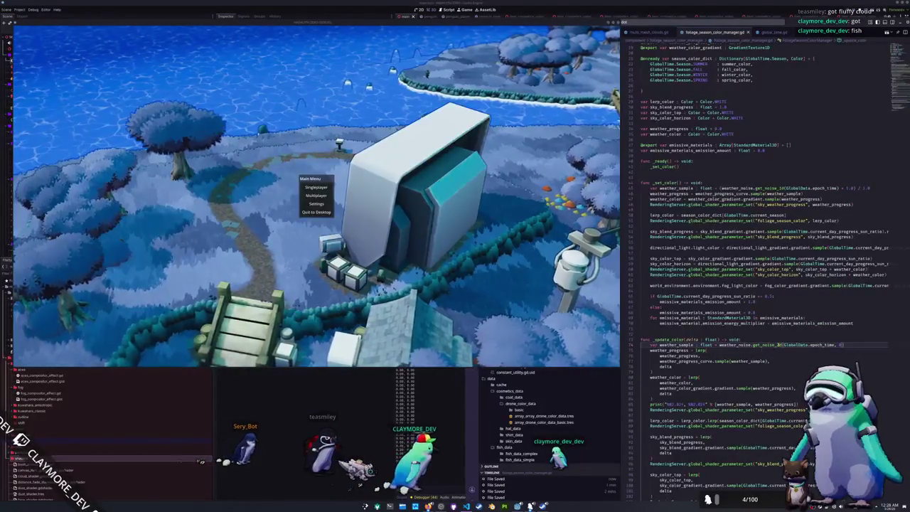
pyautogui.press('F5')
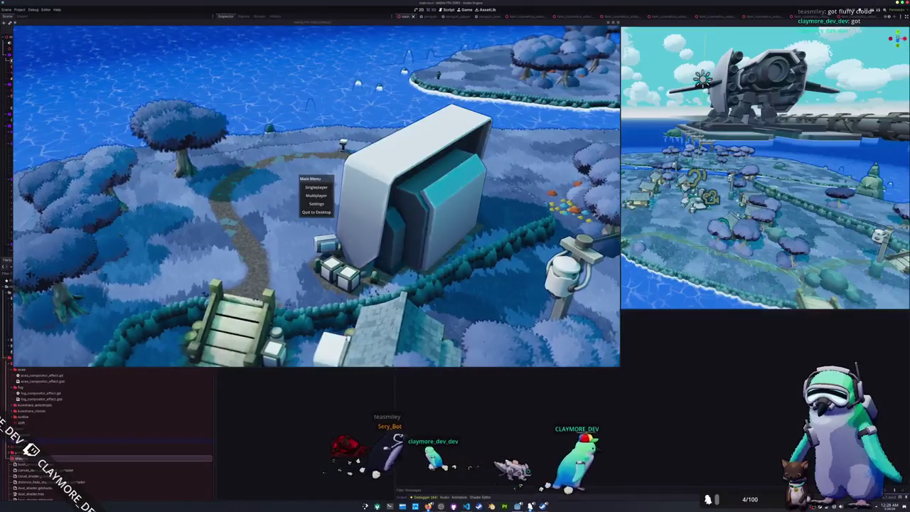
pyautogui.press('F8')
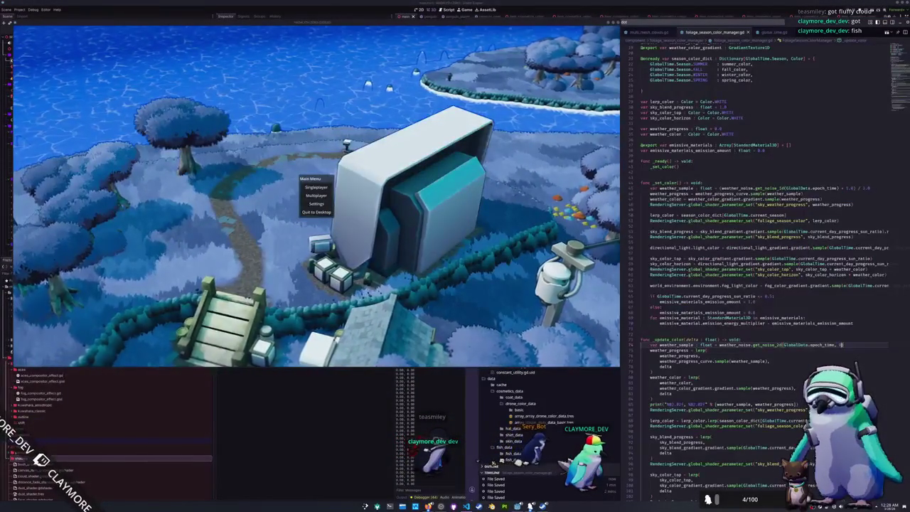
# Divide epoch_time by 1000 in the noise call, then trim the divisor down to 1
pyautogui.write('/ 1000')
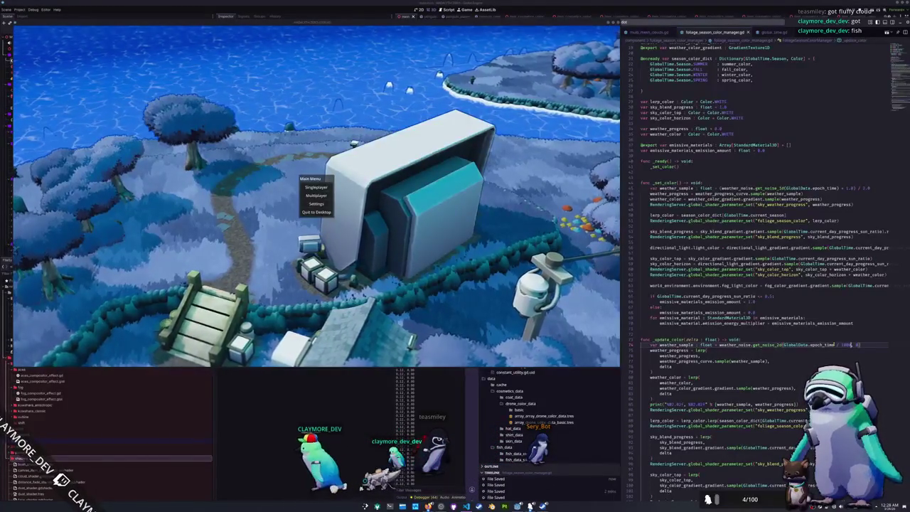
pyautogui.write('0')
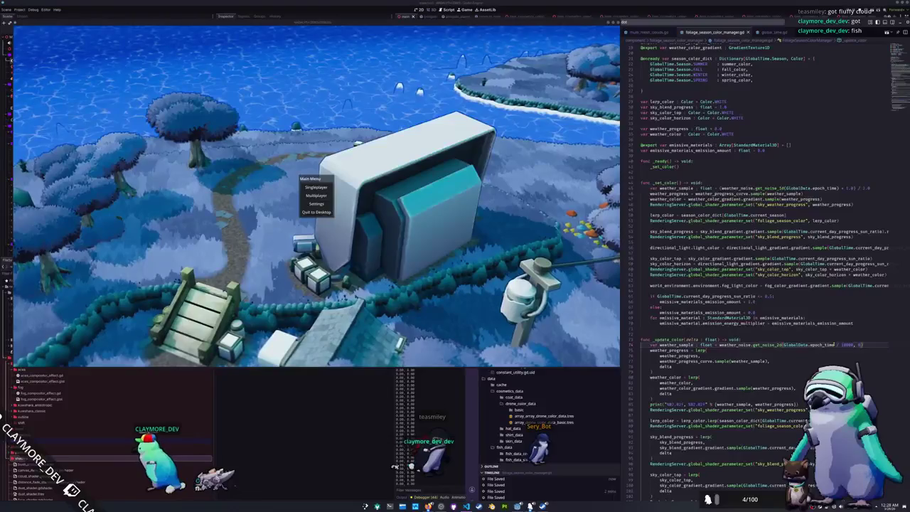
pyautogui.press('BackSpace')
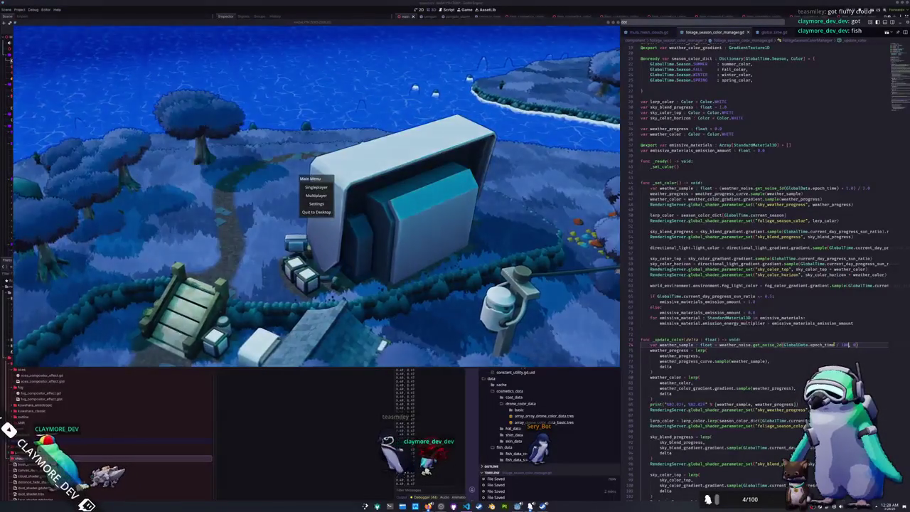
pyautogui.press('BackSpace')
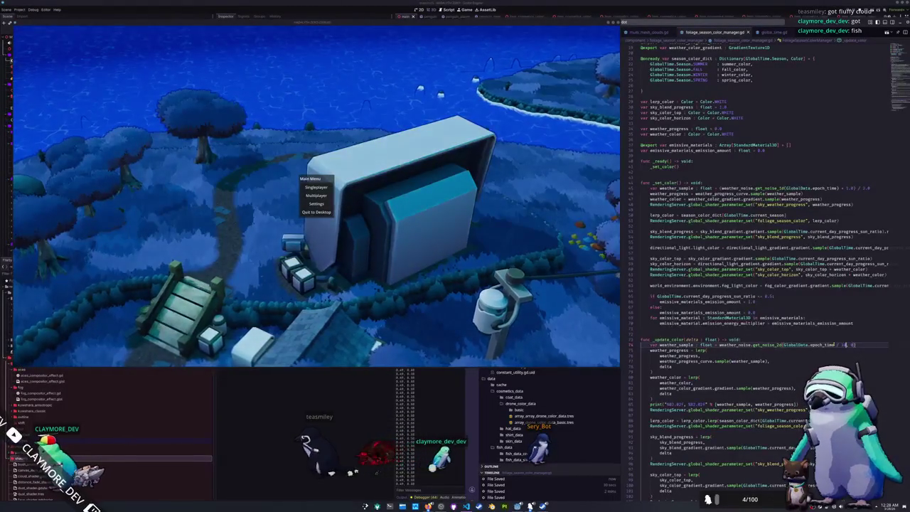
pyautogui.press('BackSpace')
pyautogui.press('BackSpace')
pyautogui.press('BackSpace')
pyautogui.press('BackSpace')
pyautogui.press('BackSpace')
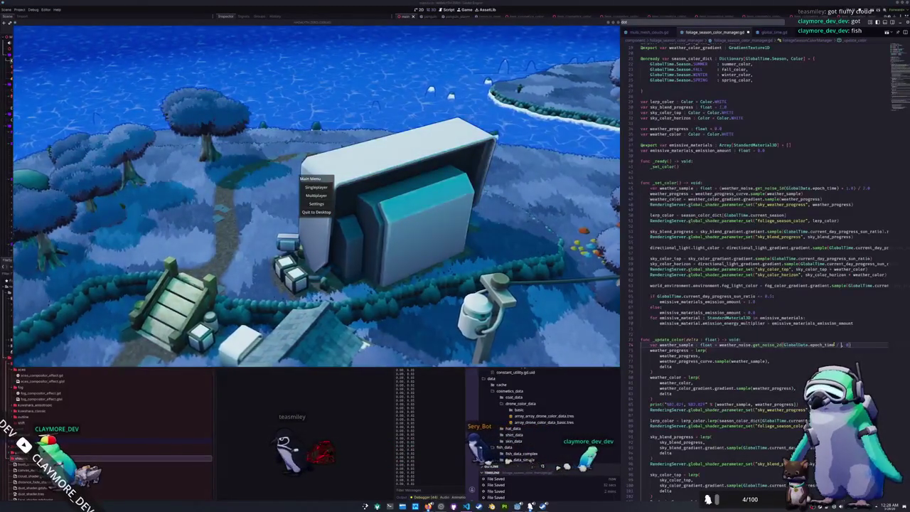
# Rename get_noise_2d to get_noise_1d and start deleting the leftover second argument
pyautogui.hotkey('ctrl', 'shift', 'Left')
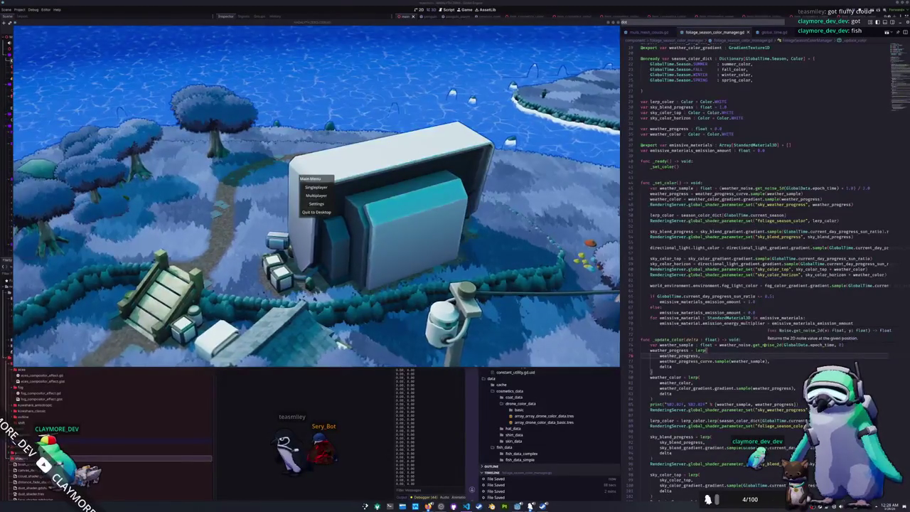
pyautogui.doubleClick(765, 345)
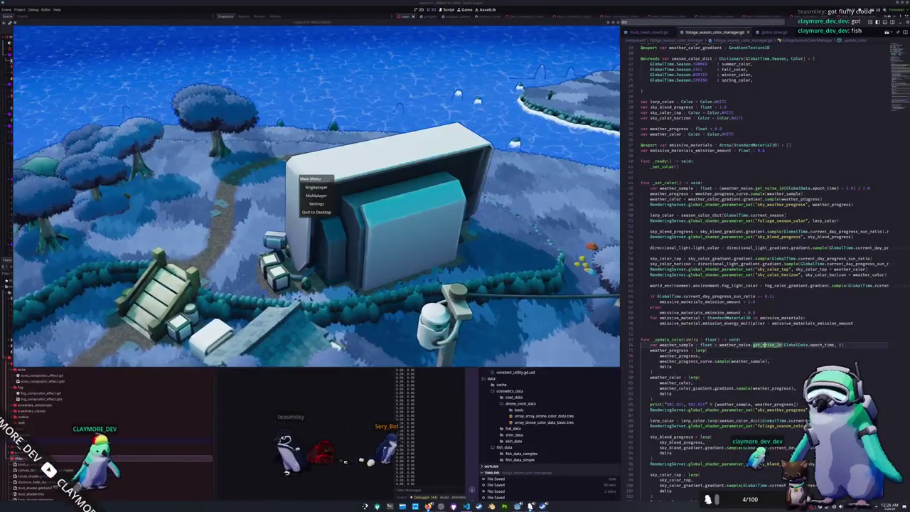
pyautogui.write('get_noise_1d')
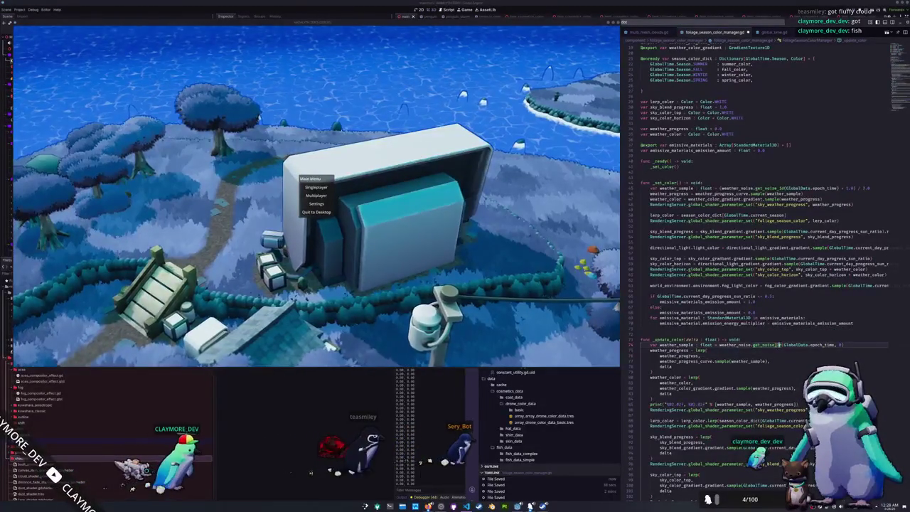
pyautogui.press('BackSpace')
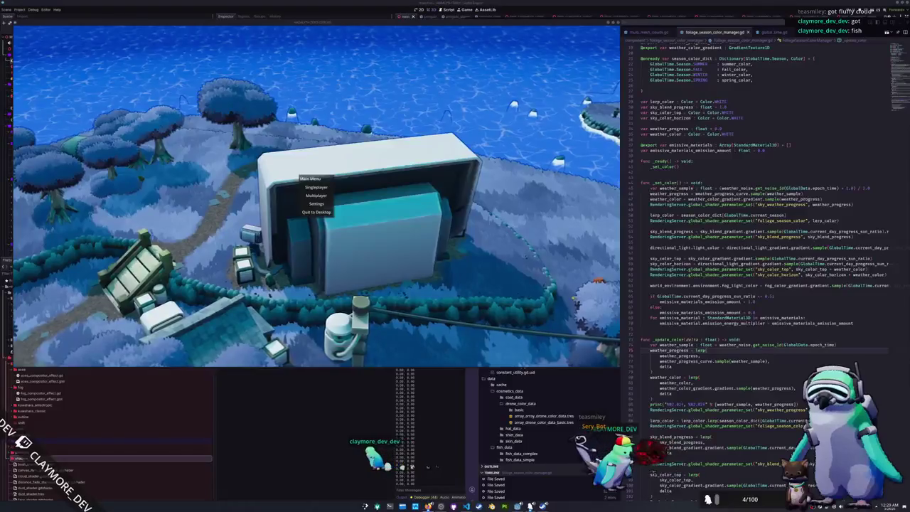
# Move the godotengine/godot GitHub window higher over the code
pyautogui.moveTo(745, 151); pyautogui.dragTo(752, 117)
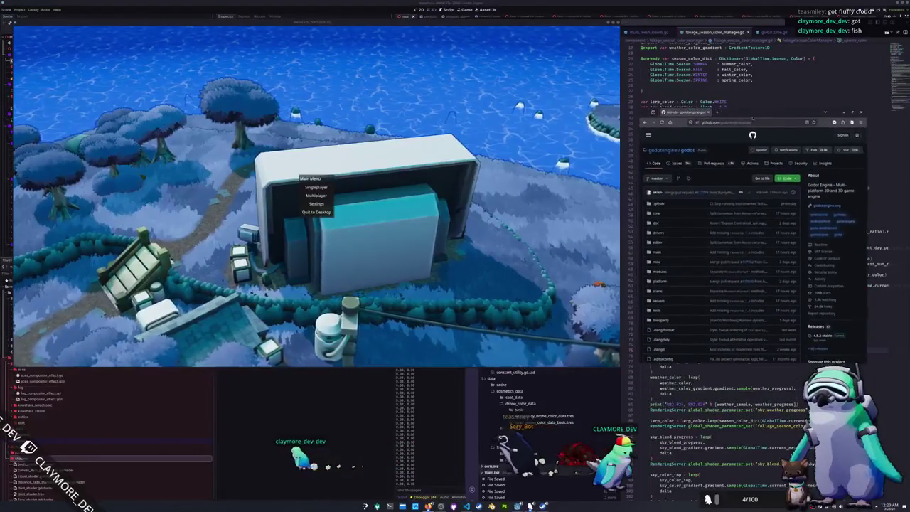
# Find and open fastnoise_lite.cpp with the repository file finder
pyautogui.click(762, 180)
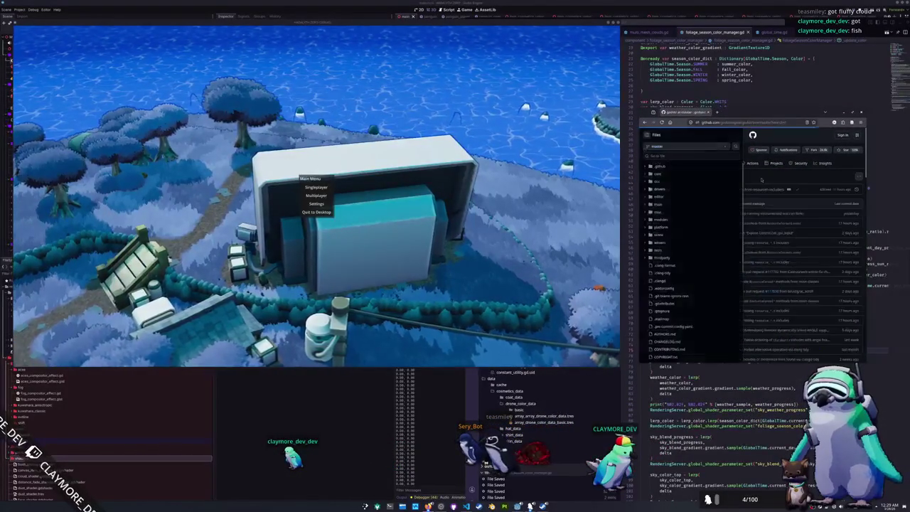
pyautogui.write('fast')
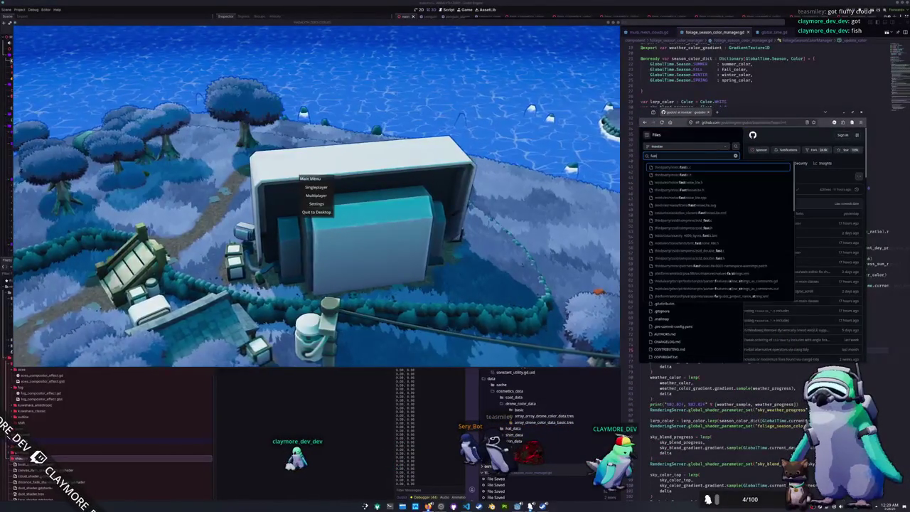
pyautogui.write('noise')
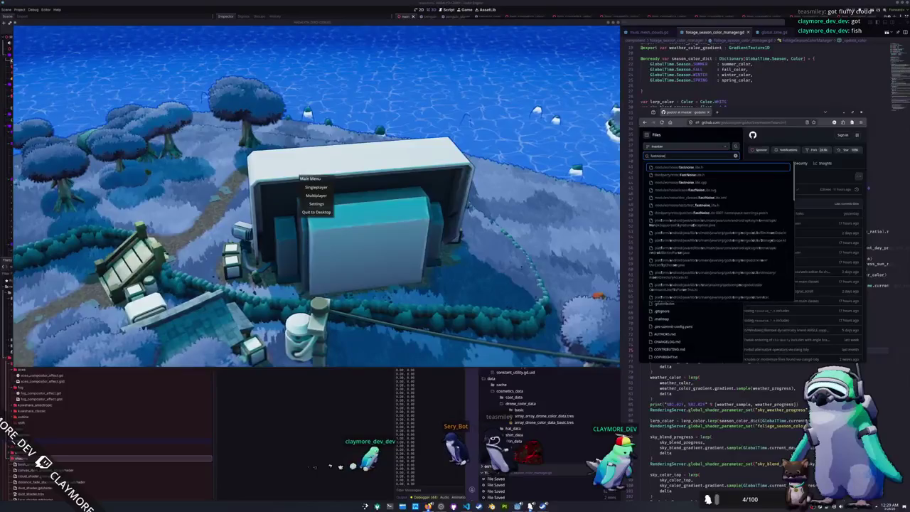
pyautogui.press('Down')
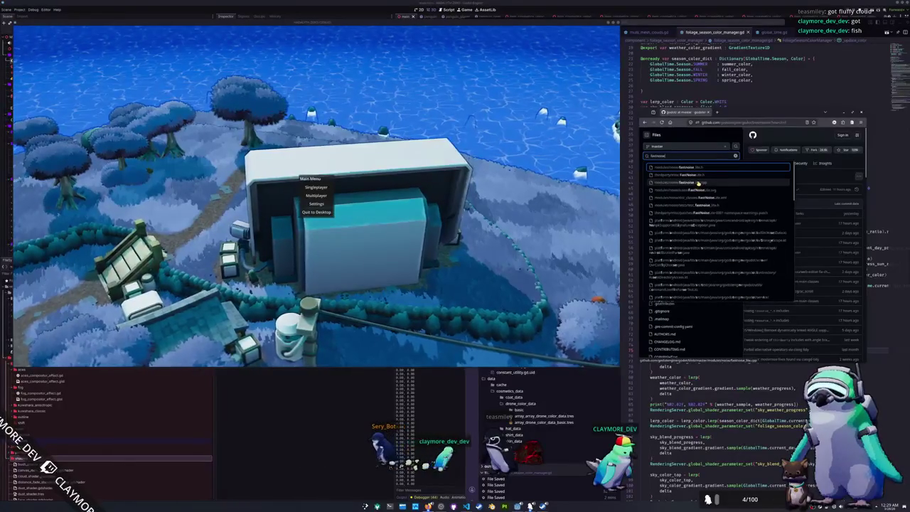
pyautogui.press('Return')
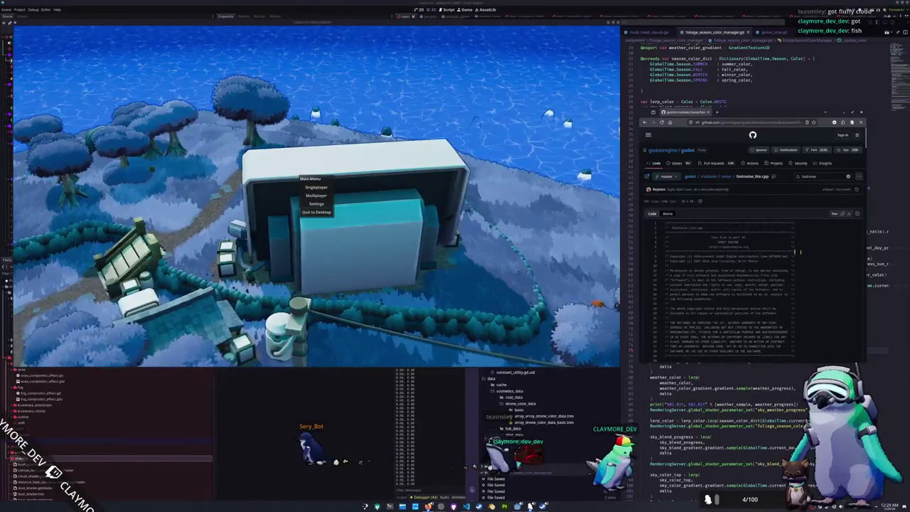
# Search the file for get_noise_2d and select the call on its return line
pyautogui.hotkey('ctrl', 'p')
pyautogui.press('Escape')
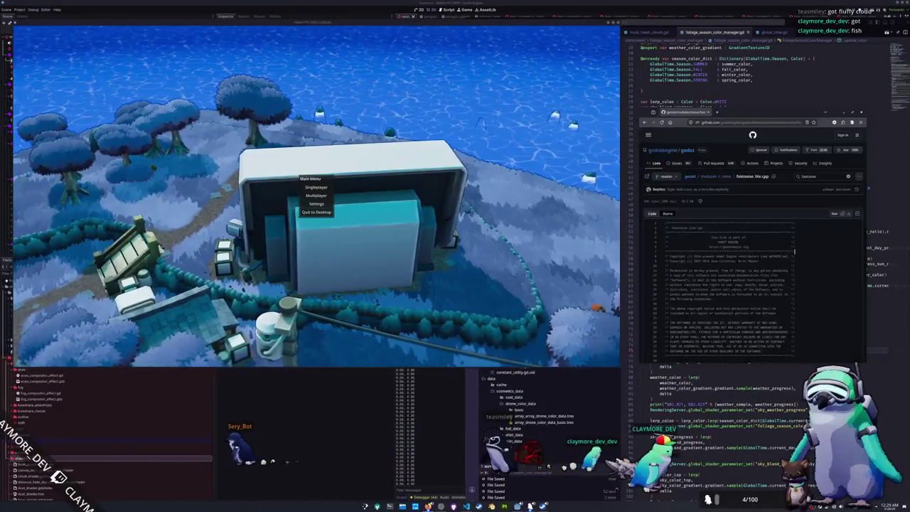
pyautogui.hotkey('ctrl', 'f')
pyautogui.write('get_noise')
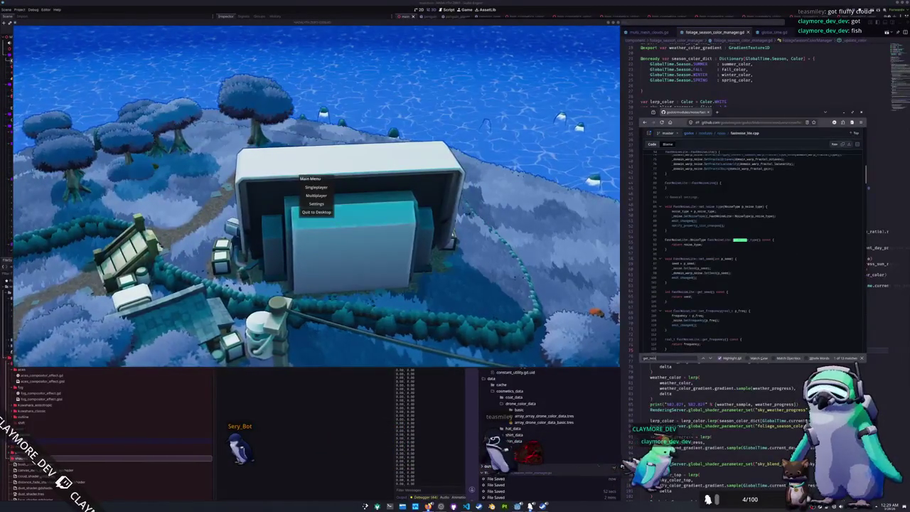
pyautogui.write('_2d')
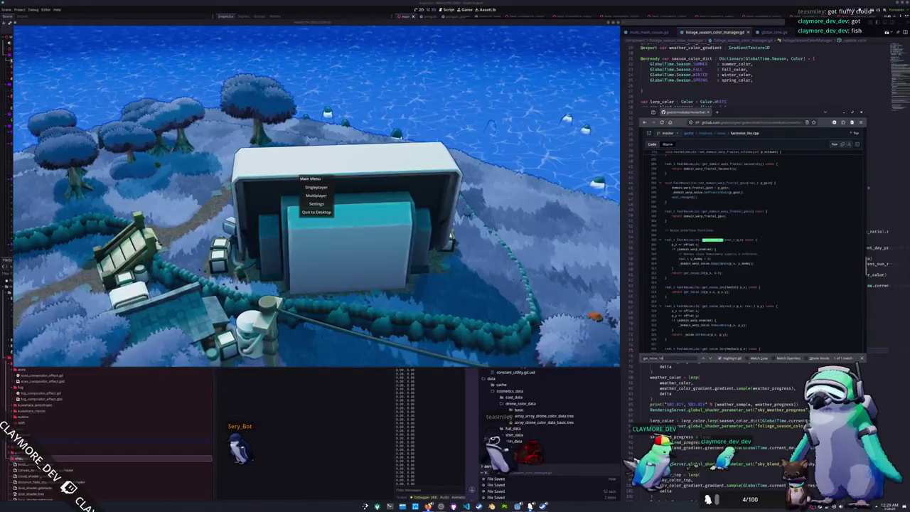
pyautogui.scroll(-2, 792, 298)
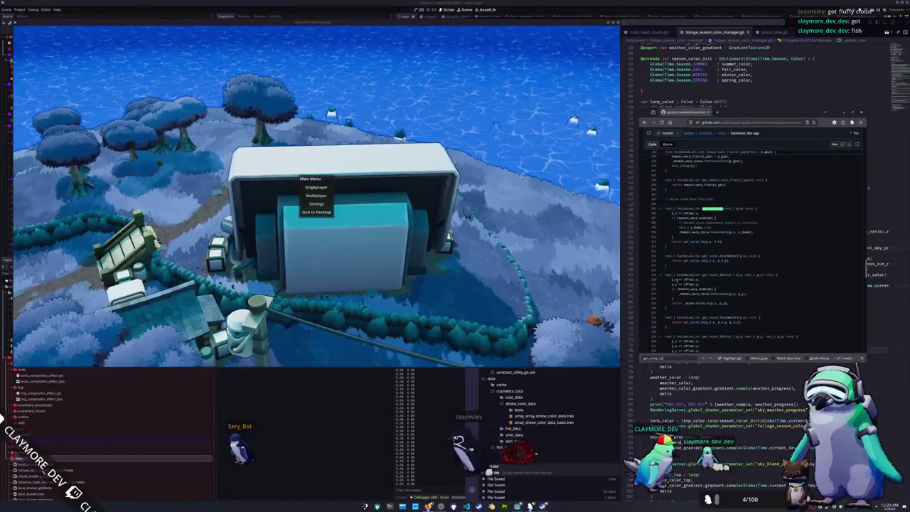
pyautogui.click(648, 133)
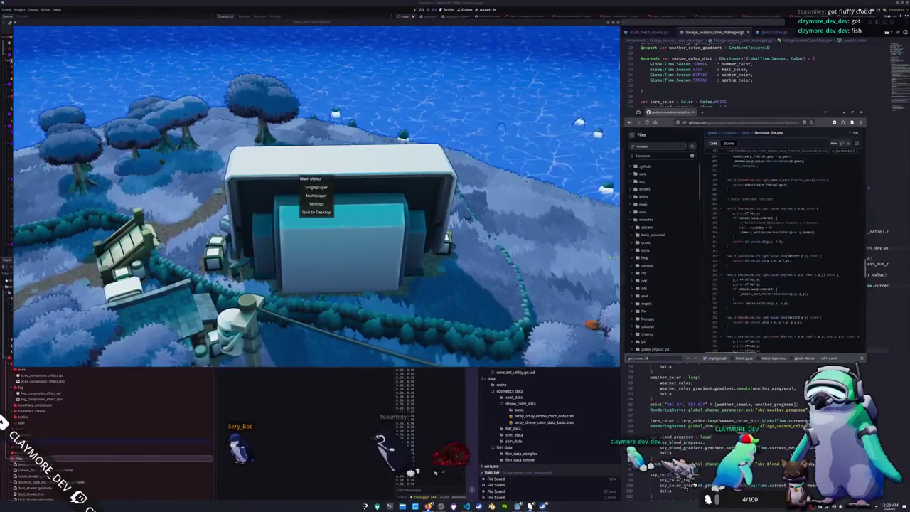
pyautogui.click(645, 133)
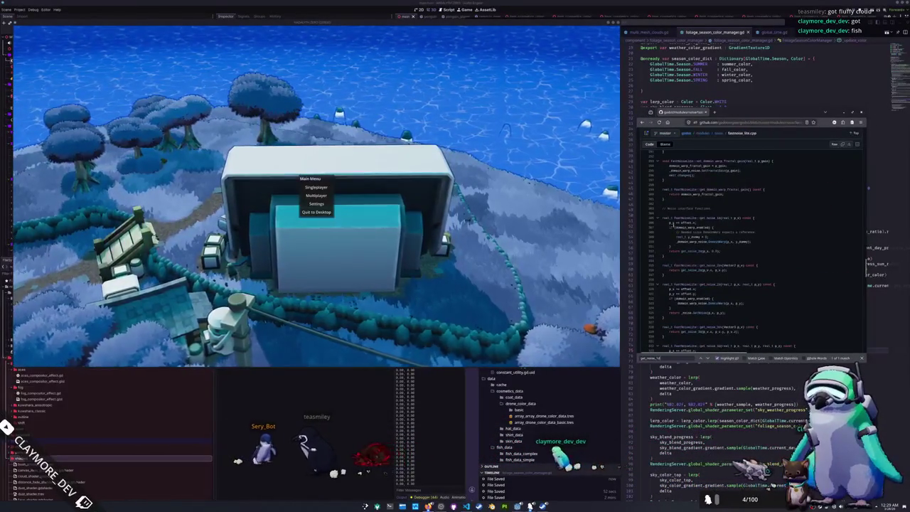
pyautogui.doubleClick(695, 251)
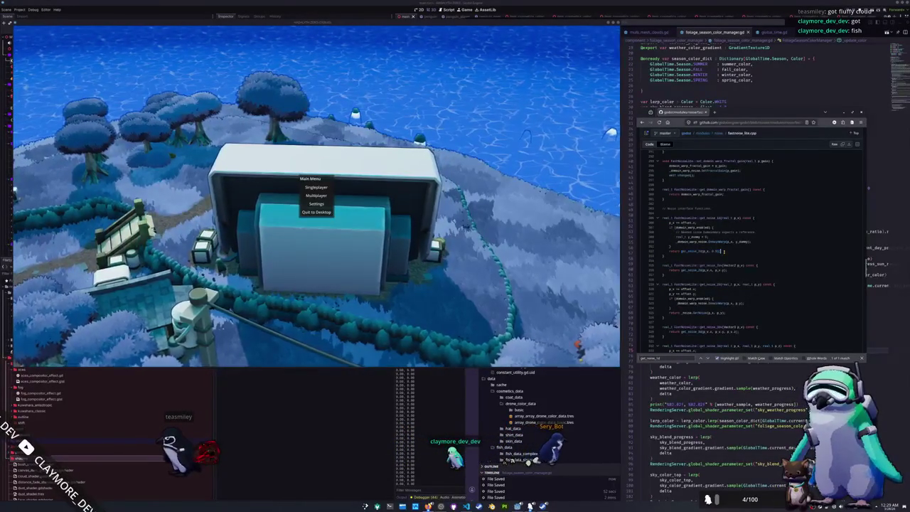
# Look up the get_noise_2d symbol definition and list its references
pyautogui.scroll(-2, 750, 249)
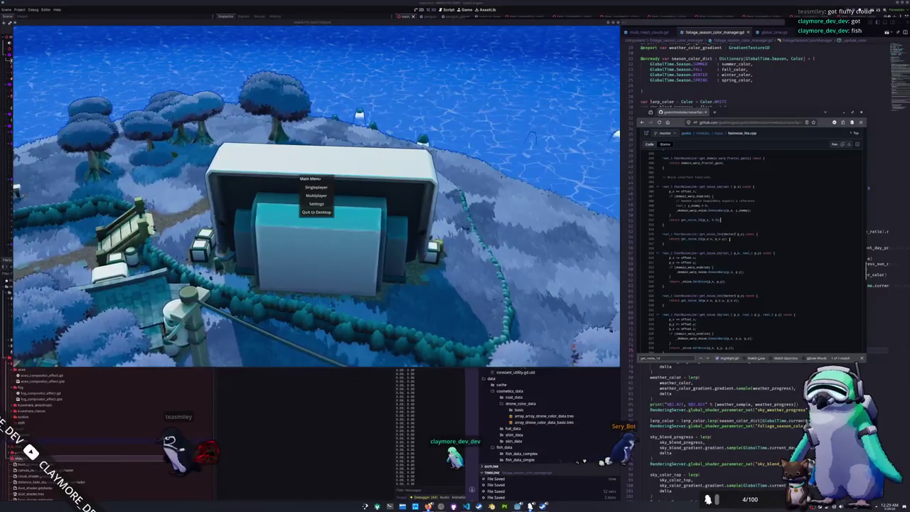
pyautogui.click(688, 239)
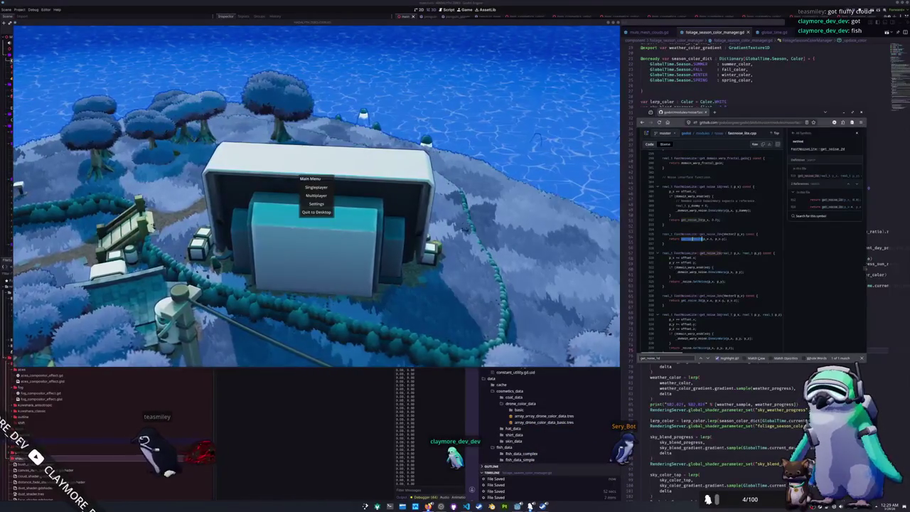
pyautogui.scroll(-2, 688, 239)
pyautogui.click(700, 250)
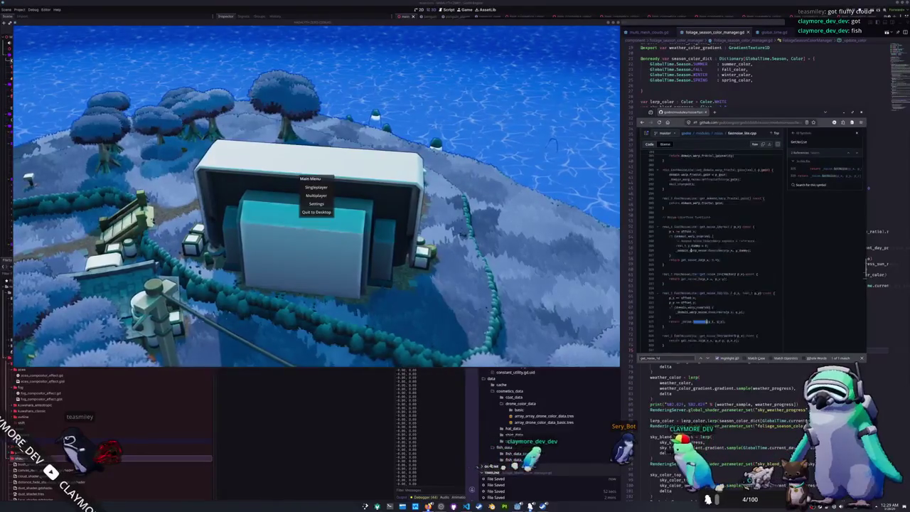
# Scroll back to the top of the file and return to the modules/noise file listing
pyautogui.scroll(5, 691, 251)
pyautogui.scroll(5, 691, 251)
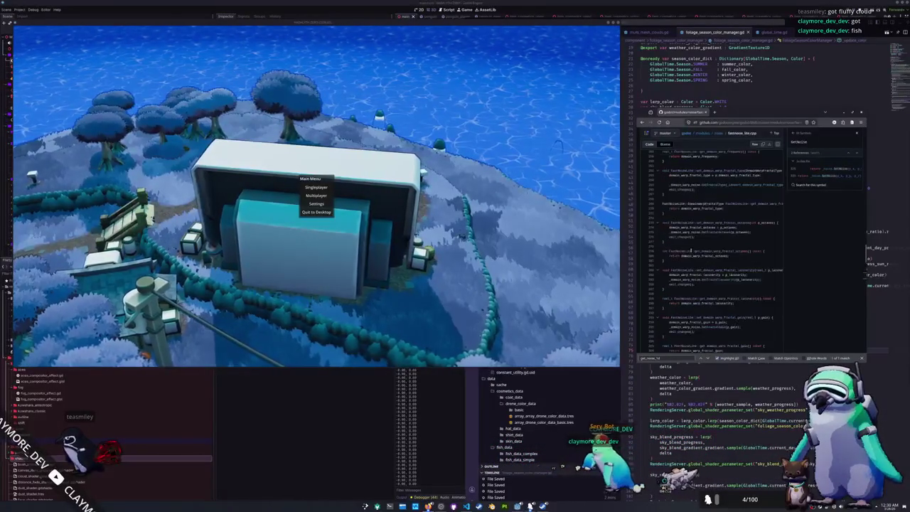
pyautogui.scroll(10, 691, 251)
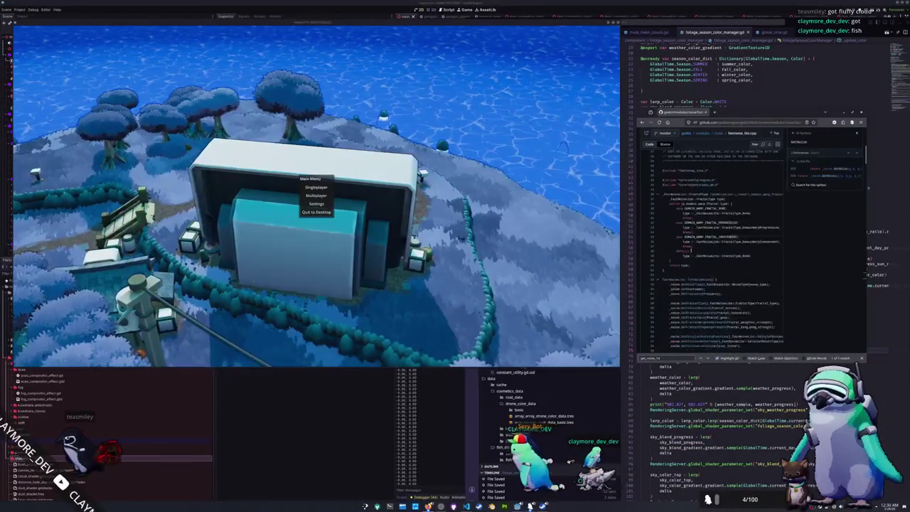
pyautogui.scroll(-8, 690, 251)
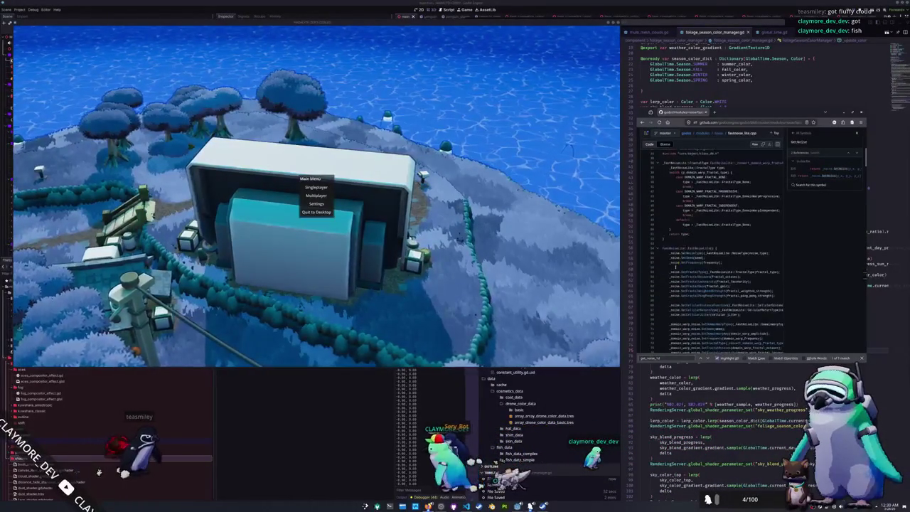
pyautogui.scroll(3, 672, 254)
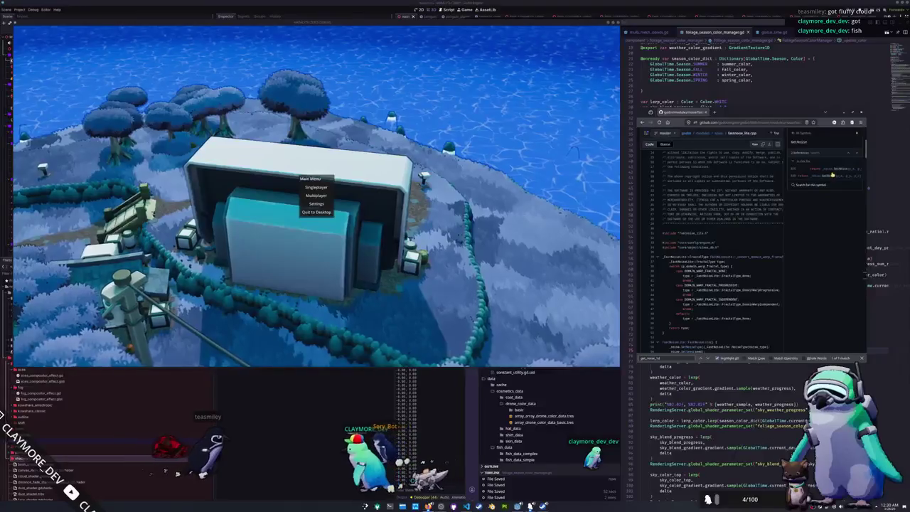
pyautogui.scroll(5, 673, 255)
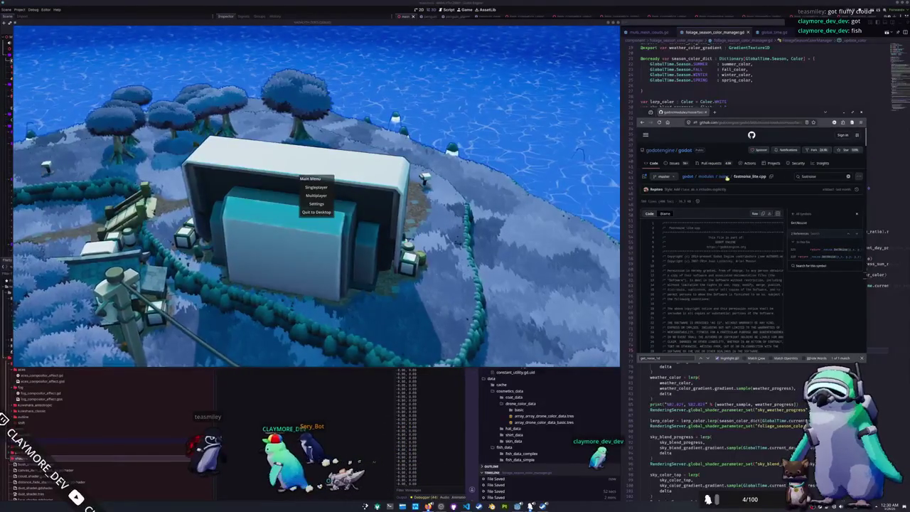
pyautogui.hotkey('alt', 'Left')
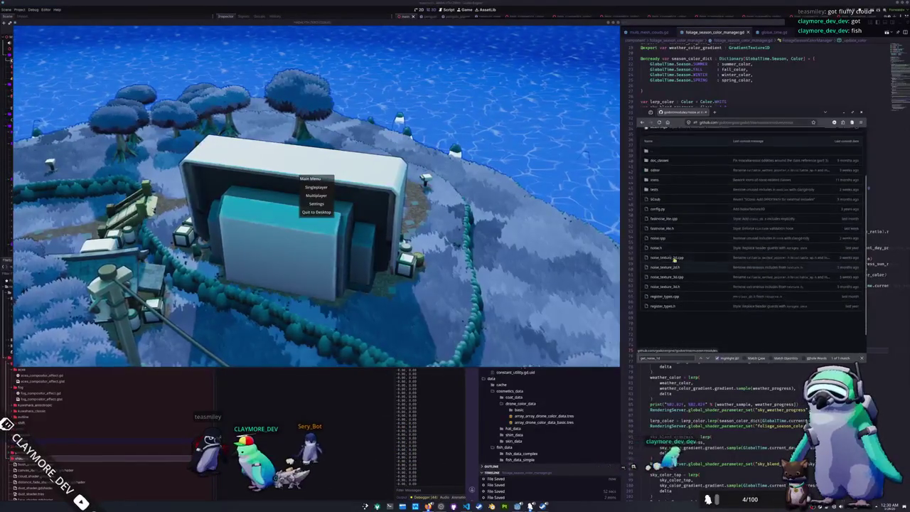
# Glance at noise.cpp, then open fastnoise_lite.h and scroll through it
pyautogui.click(659, 239)
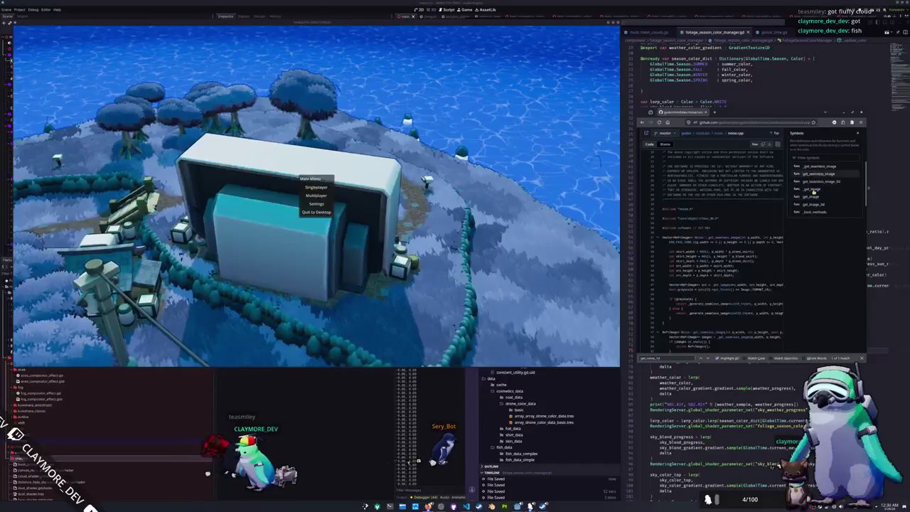
pyautogui.hotkey('alt', 'Left')
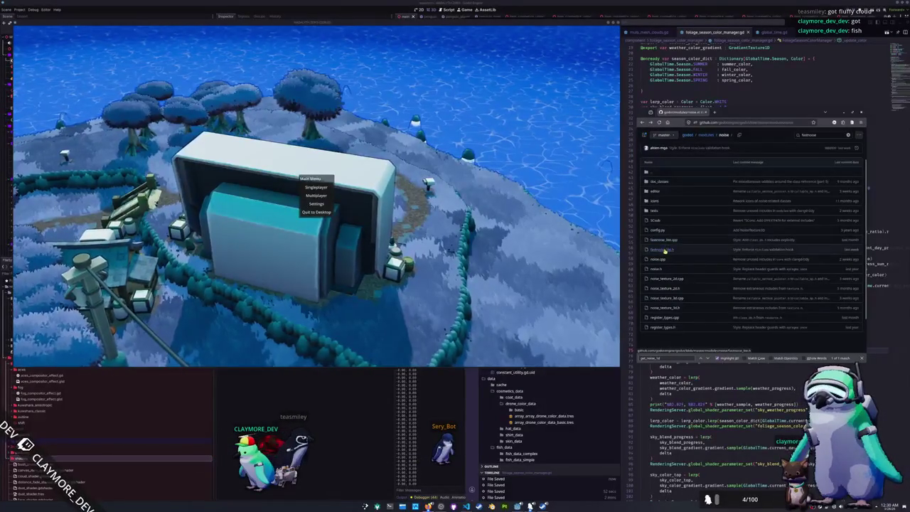
pyautogui.click(663, 249)
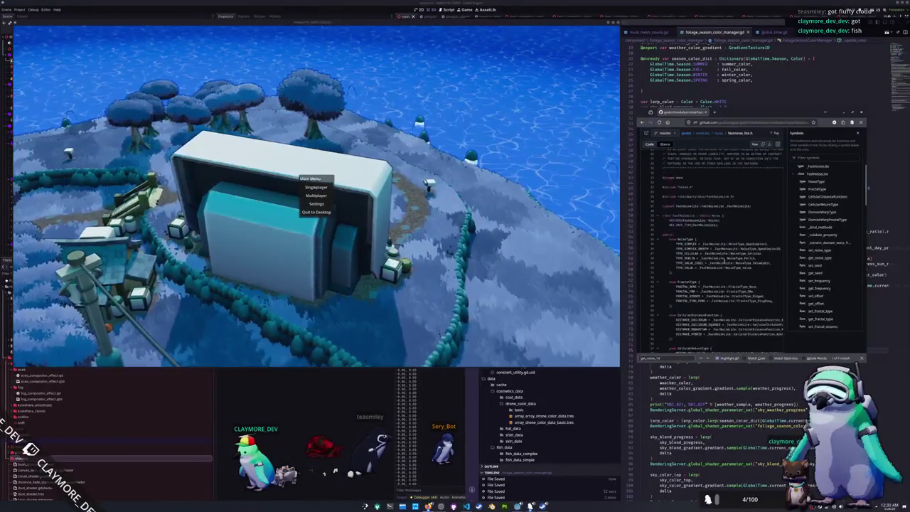
pyautogui.scroll(-5, 724, 261)
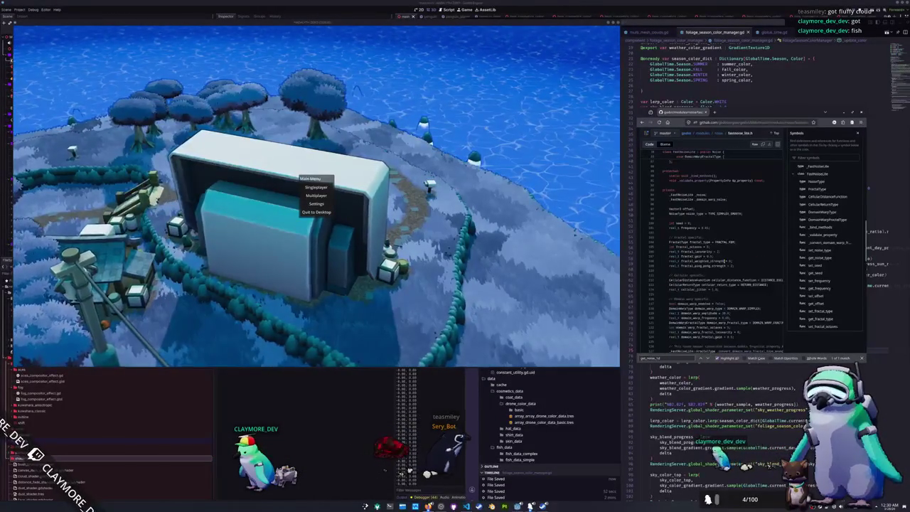
pyautogui.scroll(-3, 732, 261)
pyautogui.scroll(-3, 731, 261)
pyautogui.scroll(-5, 743, 288)
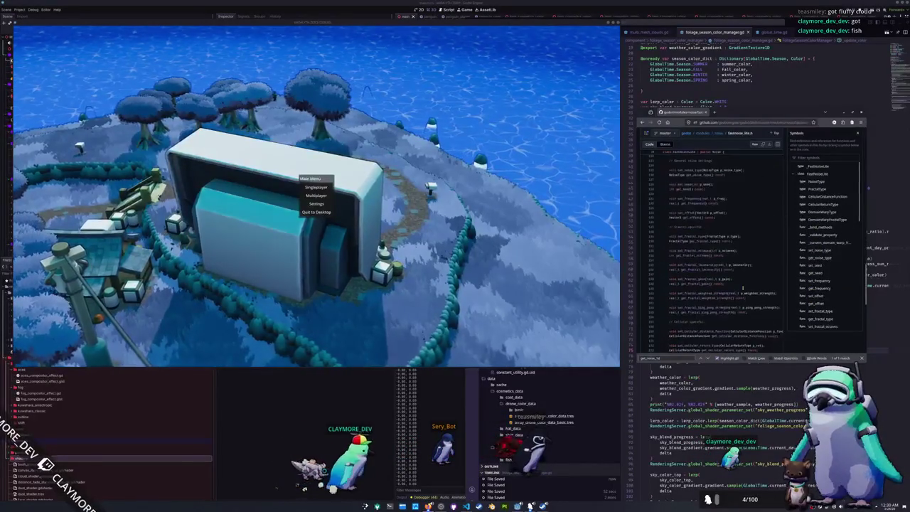
pyautogui.scroll(5, 737, 288)
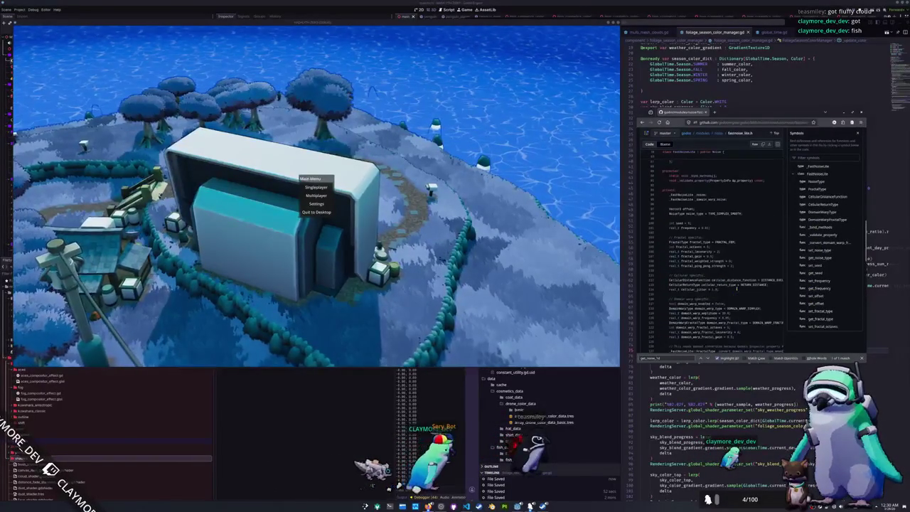
pyautogui.scroll(2, 680, 226)
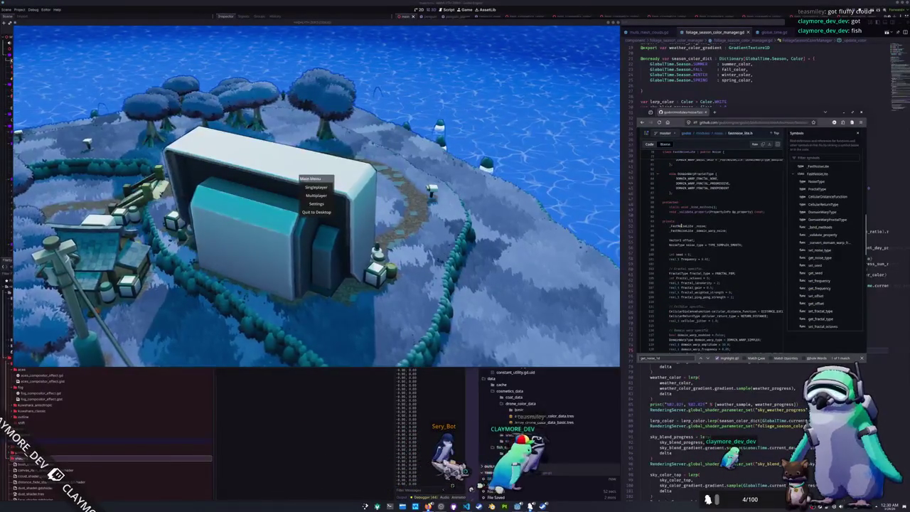
# Select the _fastnoiselite member name, read the header, then open fastnoise_lite.cpp from the noise folder
pyautogui.doubleClick(681, 225)
pyautogui.scroll(2, 740, 250)
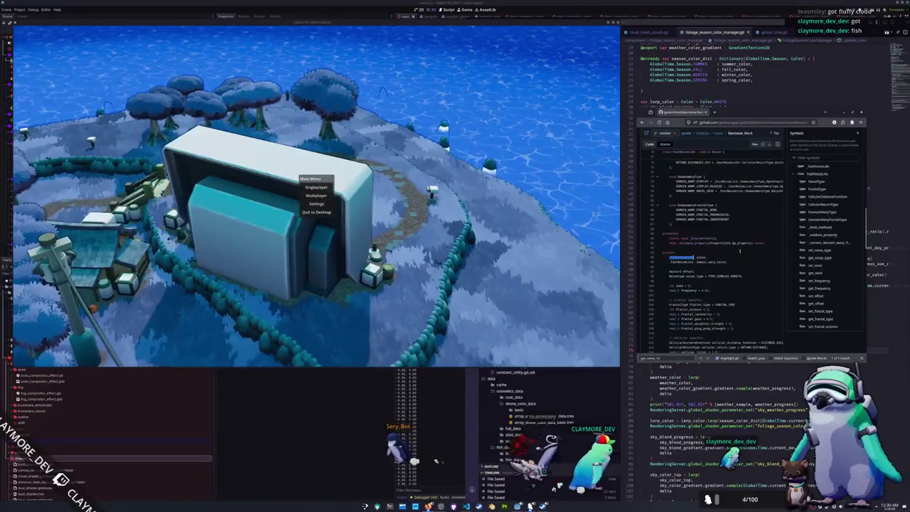
pyautogui.scroll(10, 739, 250)
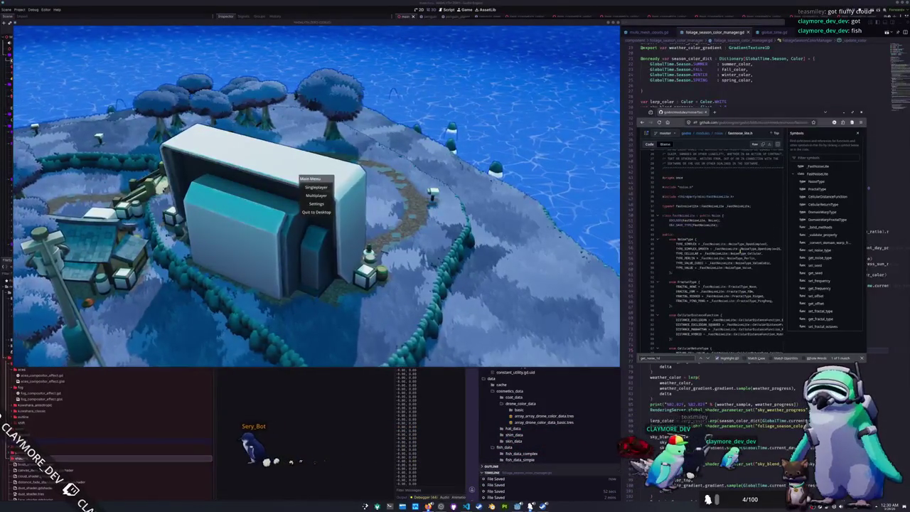
pyautogui.scroll(-12, 740, 251)
pyautogui.scroll(-2, 739, 250)
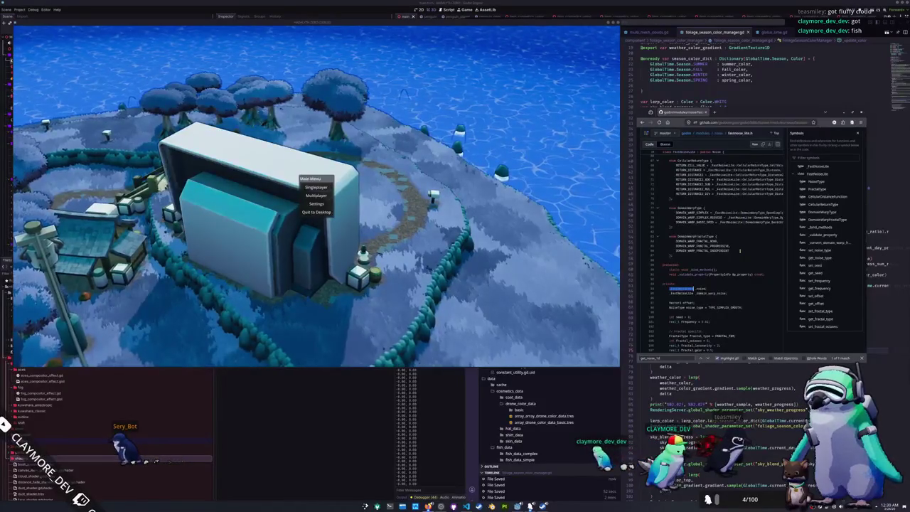
pyautogui.scroll(-5, 739, 250)
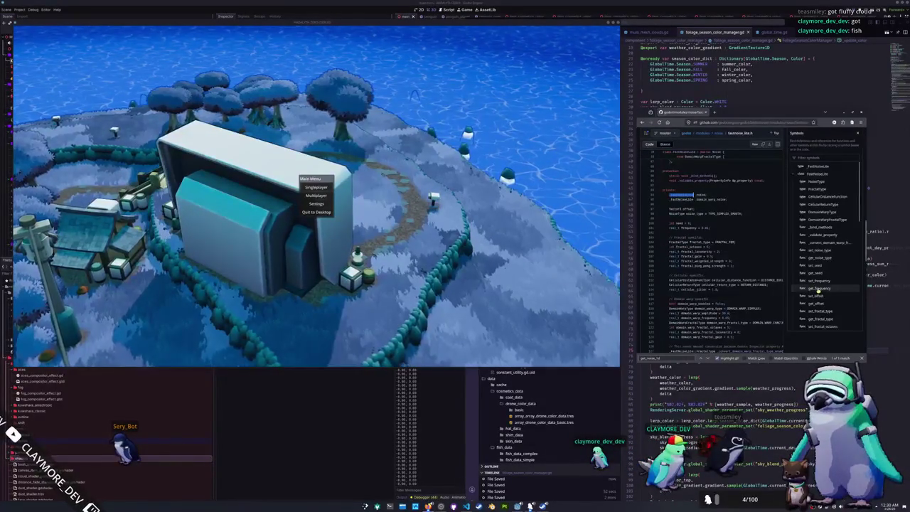
pyautogui.scroll(20, 798, 278)
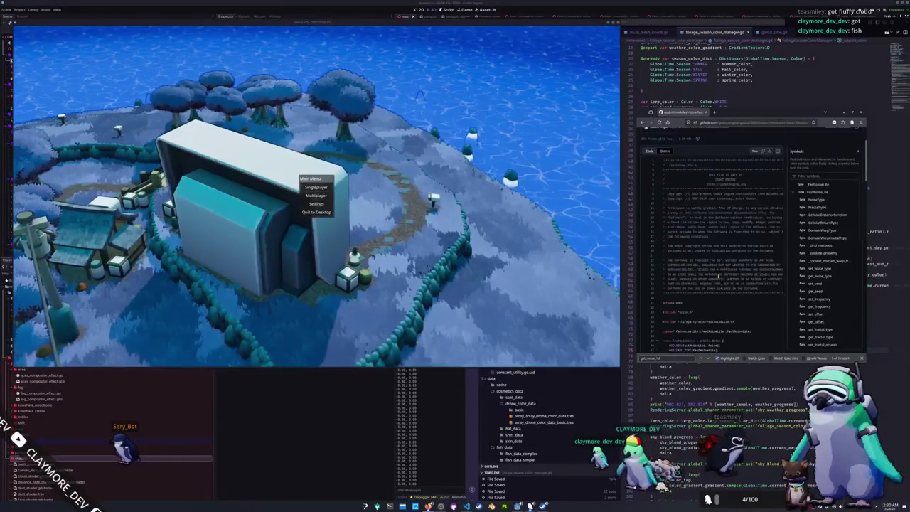
pyautogui.scroll(-15, 712, 265)
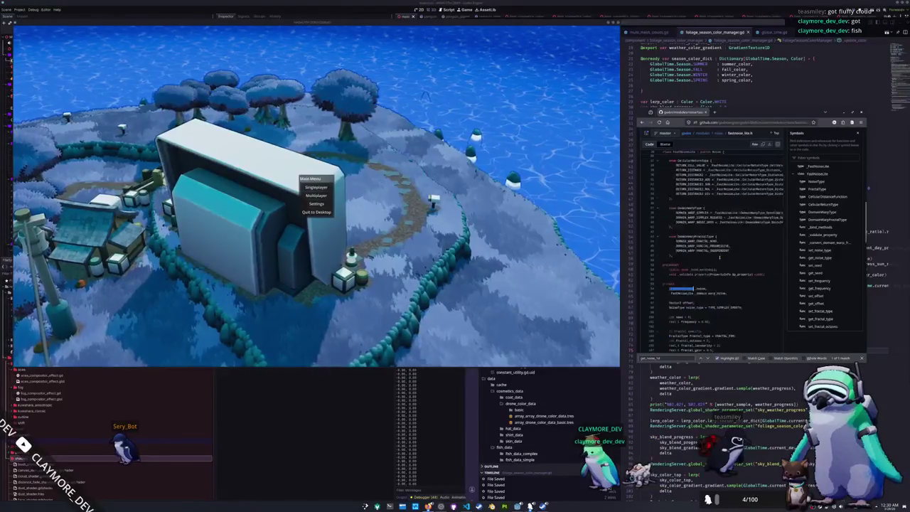
pyautogui.scroll(5, 712, 265)
pyautogui.scroll(-10, 667, 275)
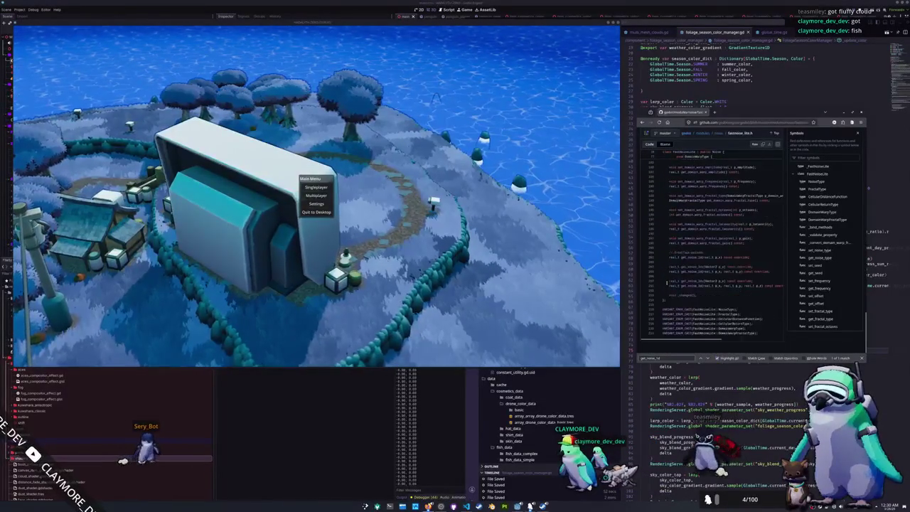
pyautogui.scroll(-5, 814, 324)
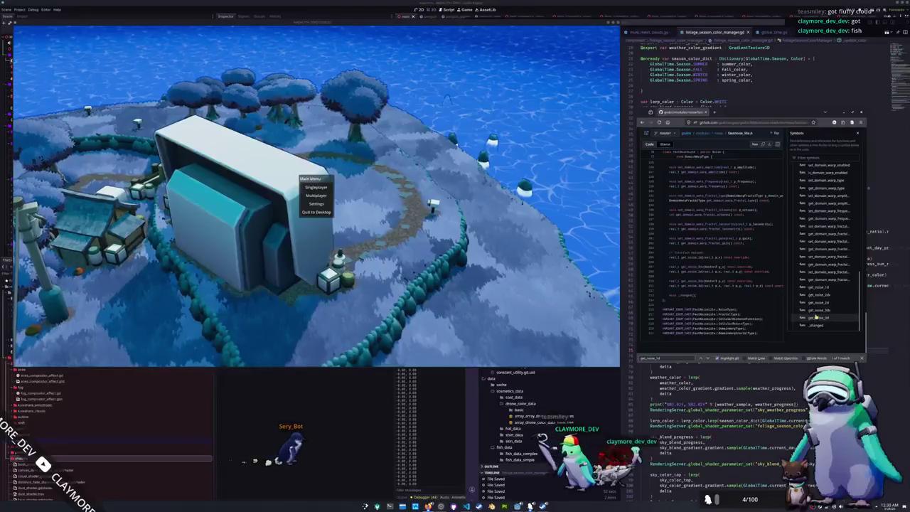
pyautogui.click(719, 133)
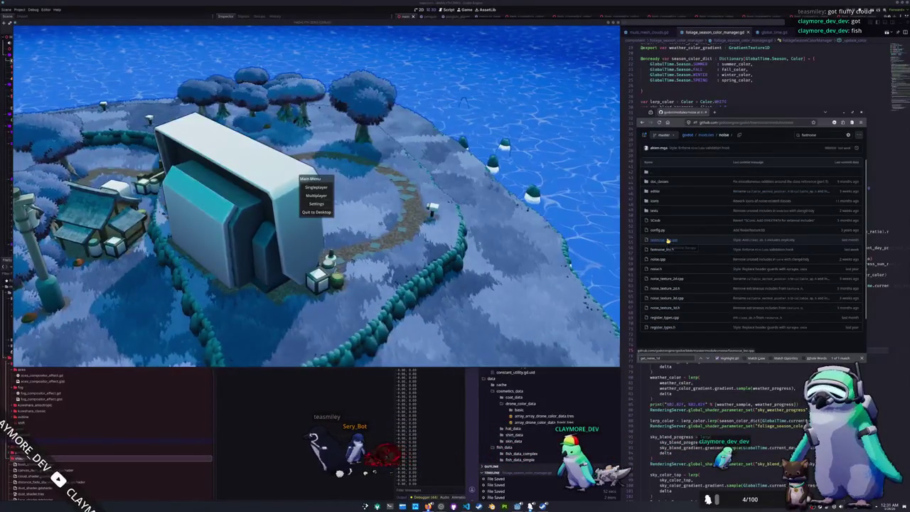
pyautogui.click(667, 240)
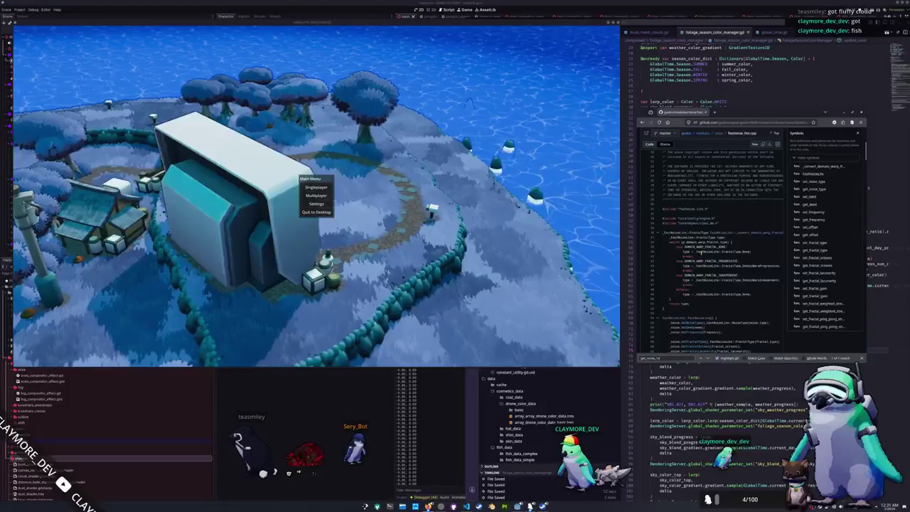
# Scroll through fastnoise_lite.cpp's setters and jump to the get_noise_2d definition
pyautogui.scroll(-5, 677, 284)
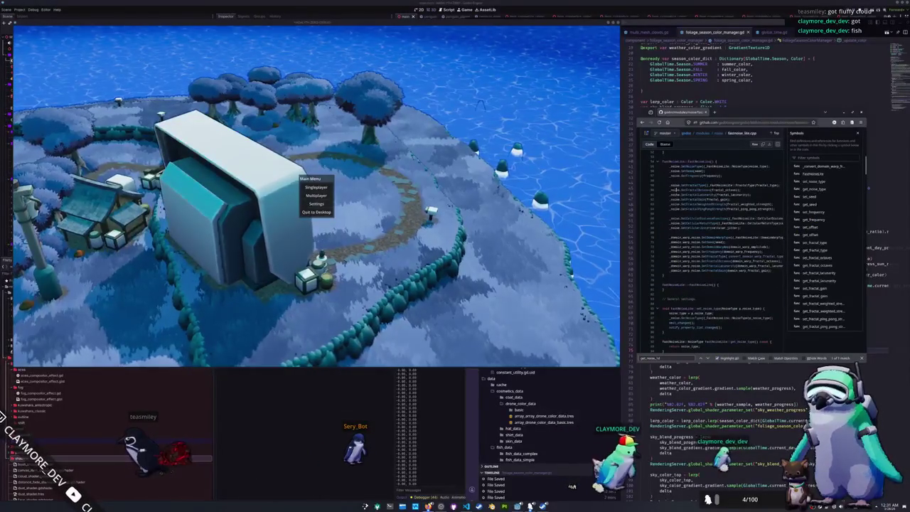
pyautogui.scroll(4, 711, 249)
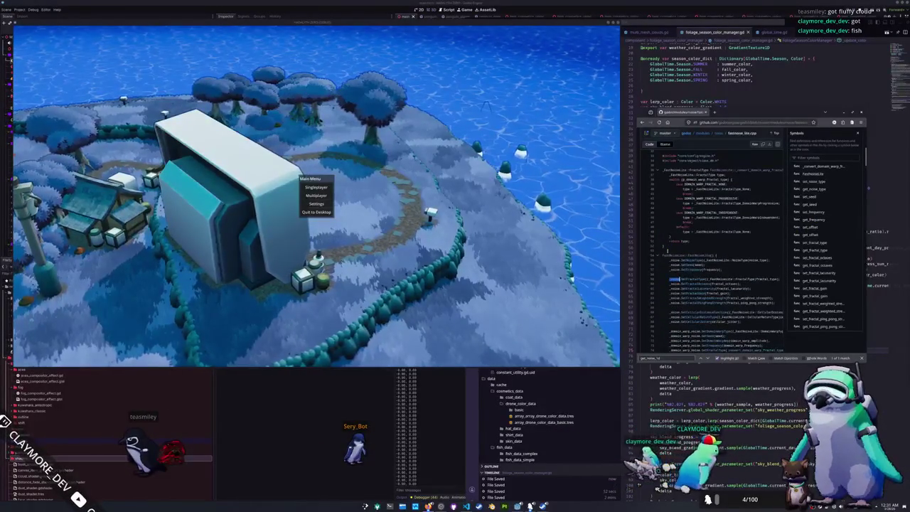
pyautogui.scroll(-1, 718, 249)
pyautogui.scroll(-1, 718, 249)
pyautogui.scroll(-5, 718, 248)
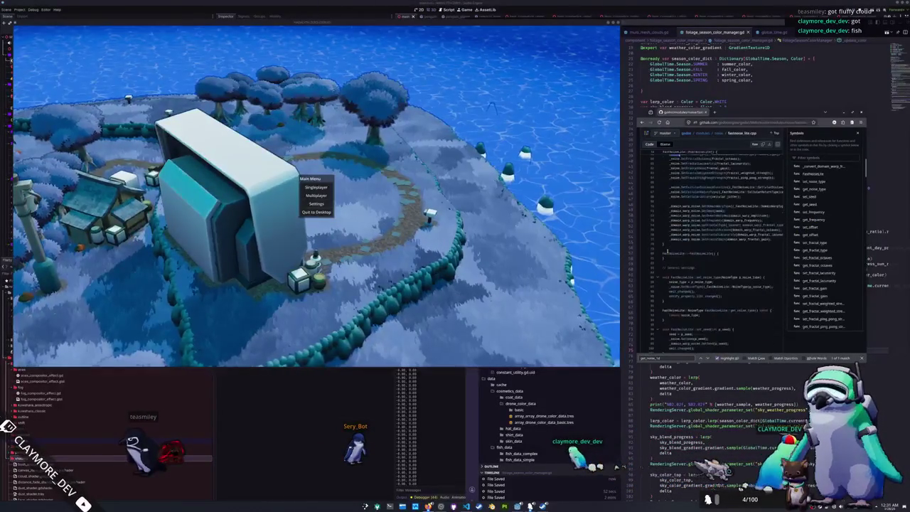
pyautogui.scroll(-6, 666, 250)
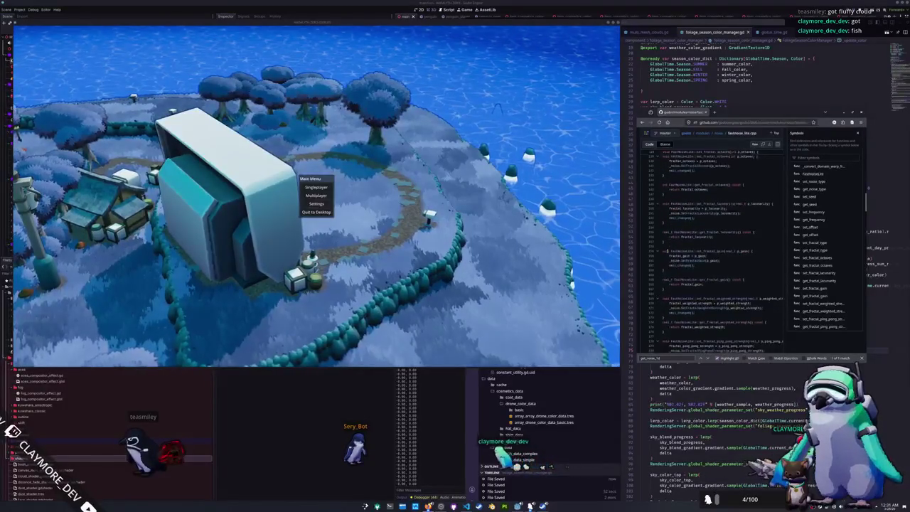
pyautogui.scroll(-2, 666, 251)
pyautogui.scroll(-3, 667, 250)
pyautogui.scroll(-4, 667, 251)
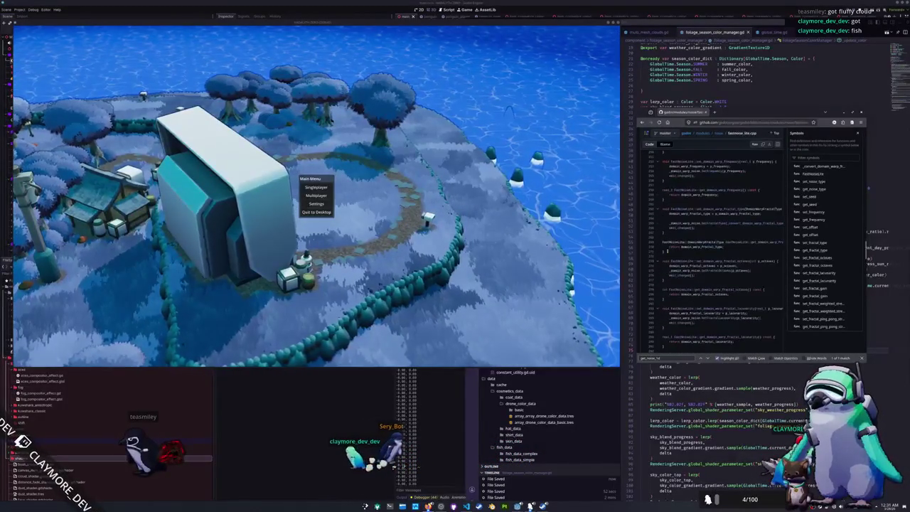
pyautogui.scroll(-5, 667, 251)
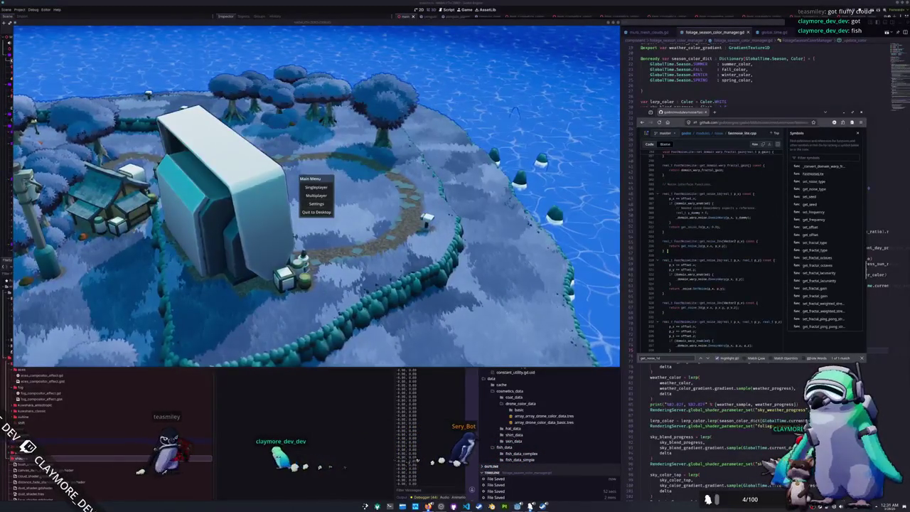
pyautogui.scroll(-10, 810, 243)
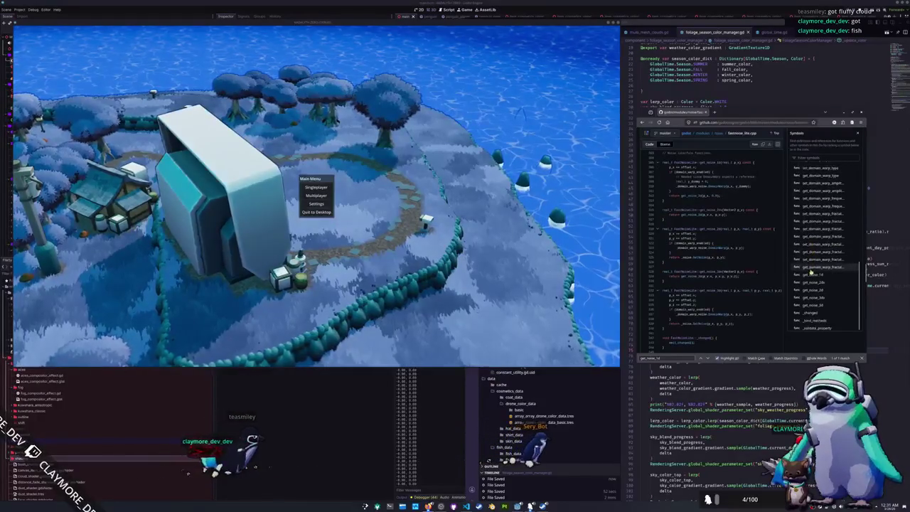
pyautogui.click(808, 287)
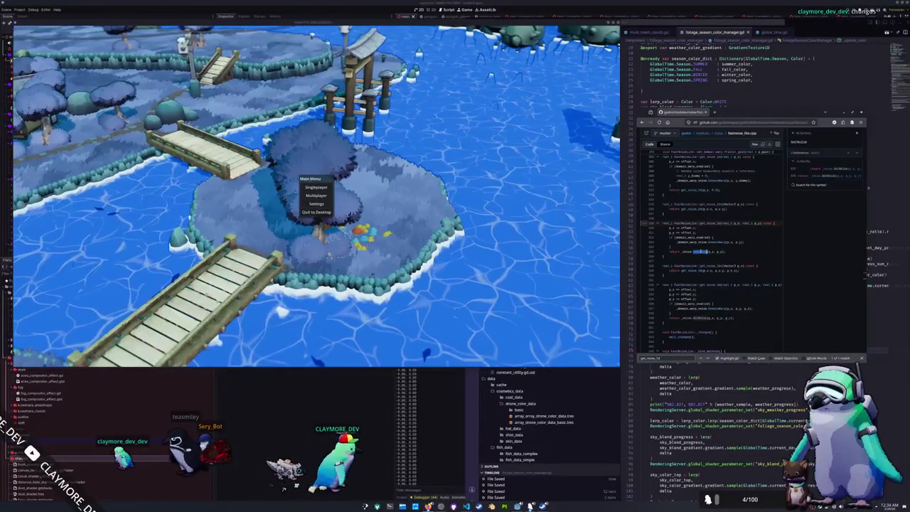
# Select GetNoise on line 310 of fastnoise_lite.cpp, then return to the noise folder listing
pyautogui.scroll(-2, 711, 249)
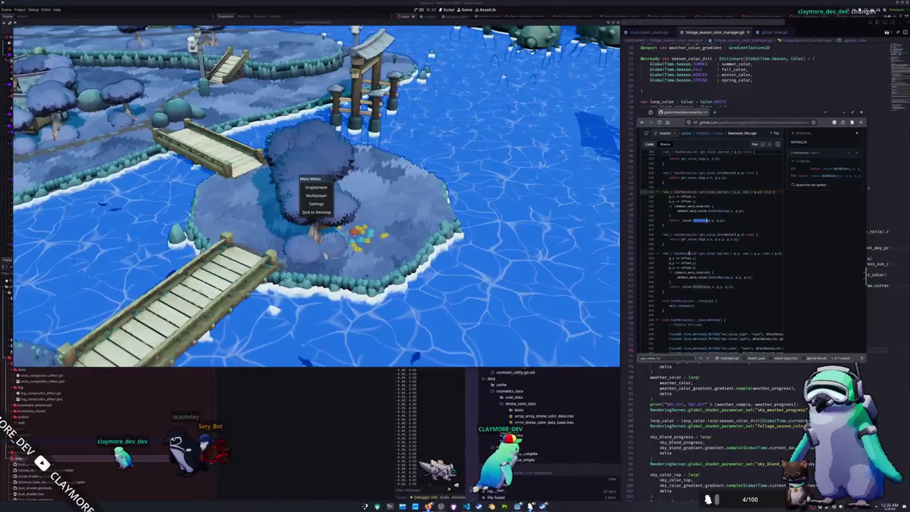
pyautogui.click(700, 220)
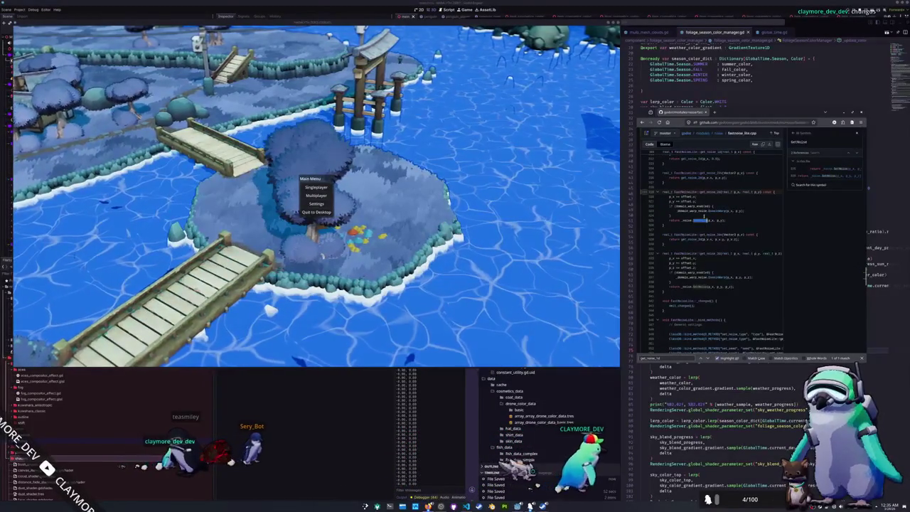
pyautogui.doubleClick(700, 221)
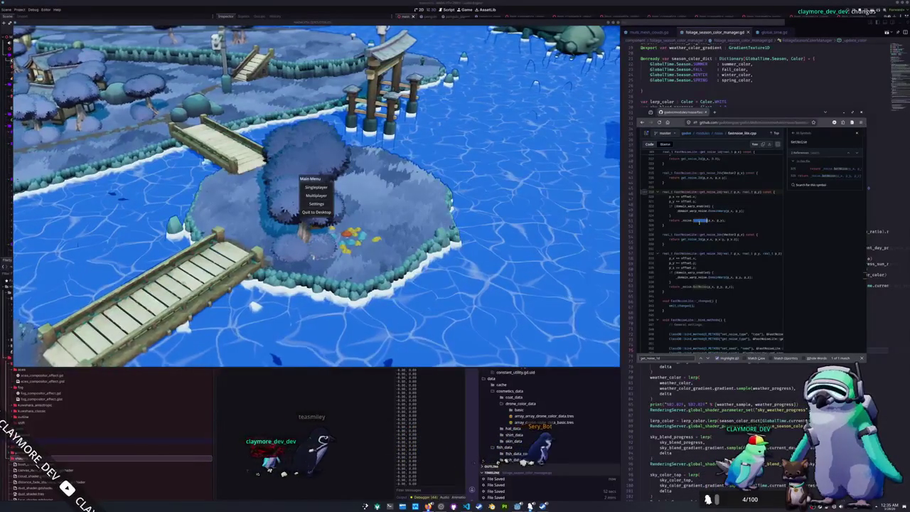
pyautogui.scroll(5, 703, 219)
pyautogui.scroll(15, 700, 220)
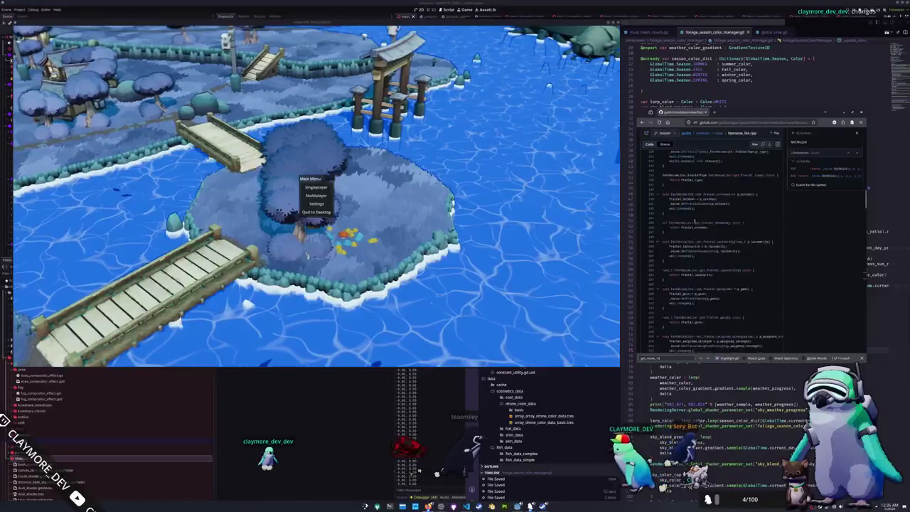
pyautogui.scroll(-5, 691, 222)
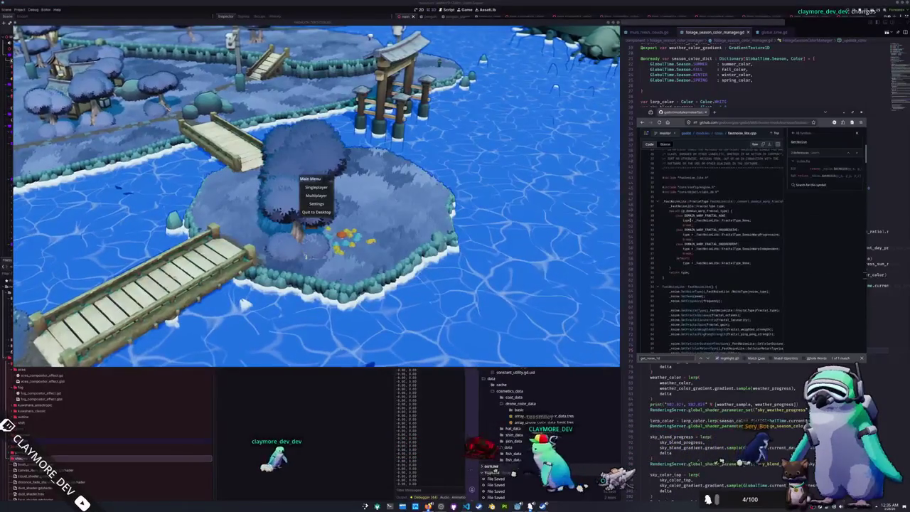
pyautogui.scroll(10, 722, 177)
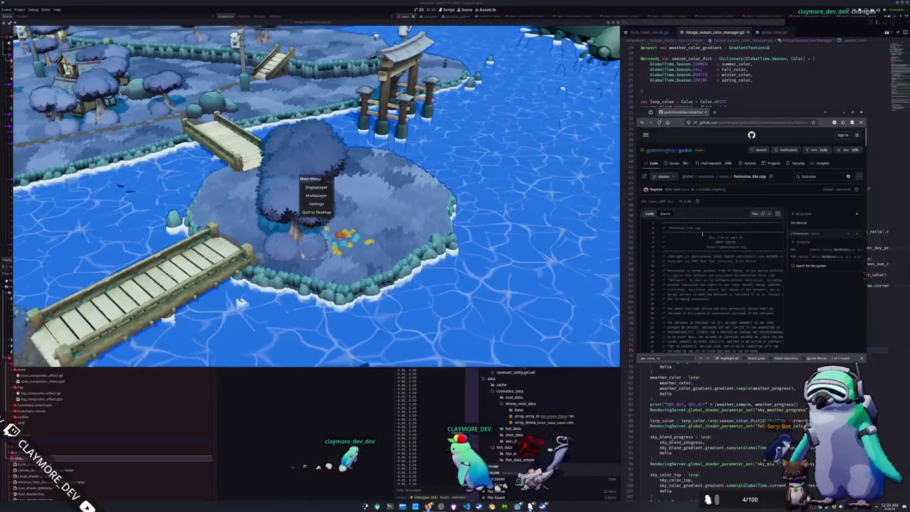
pyautogui.click(722, 177)
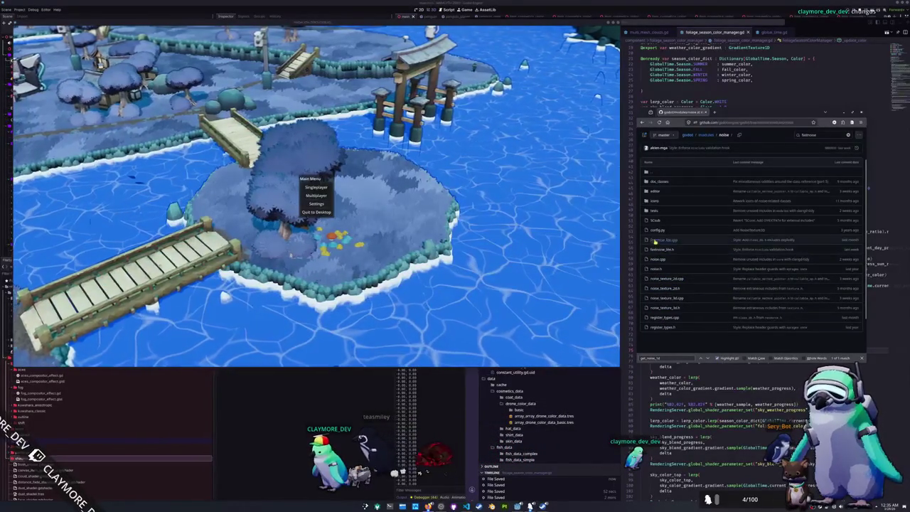
pyautogui.click(656, 182)
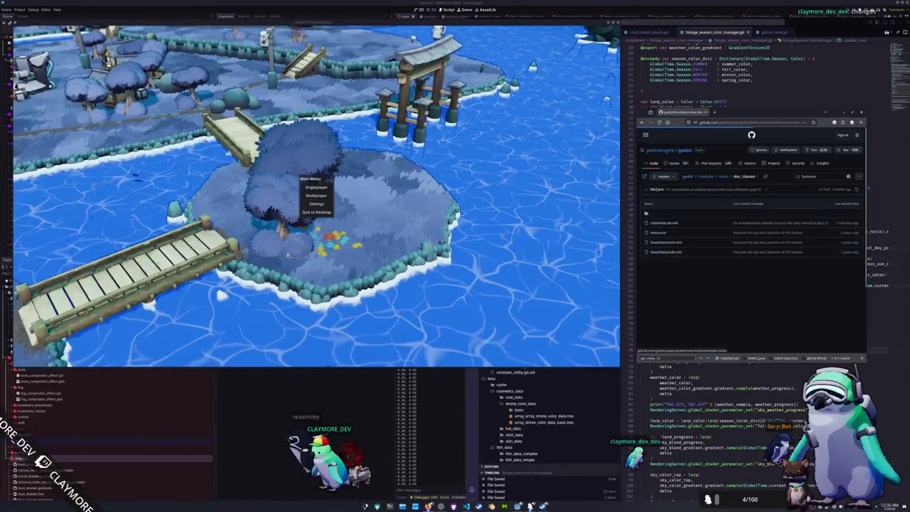
pyautogui.click(726, 175)
pyautogui.click(661, 233)
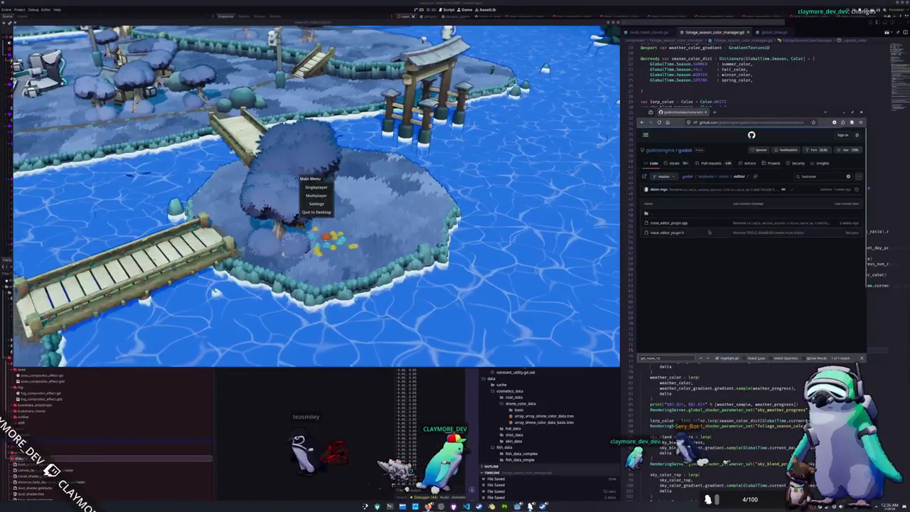
pyautogui.click(659, 213)
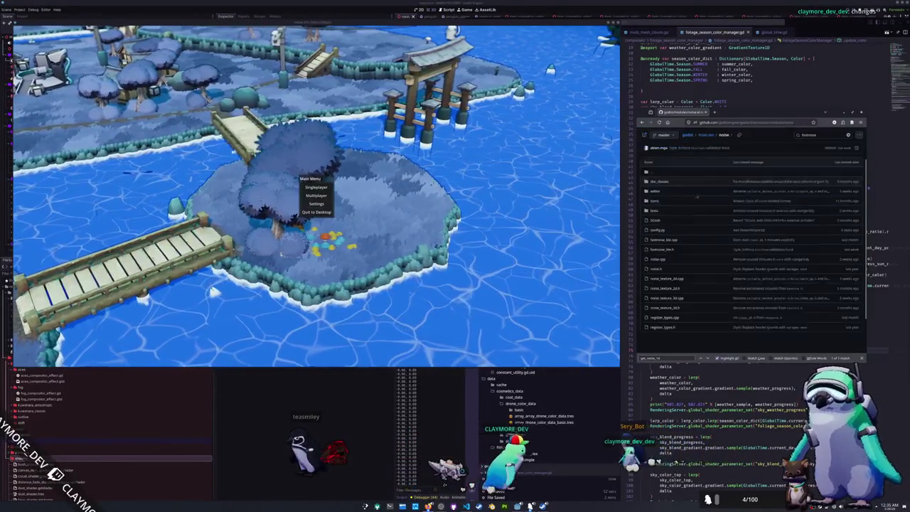
pyautogui.click(655, 201)
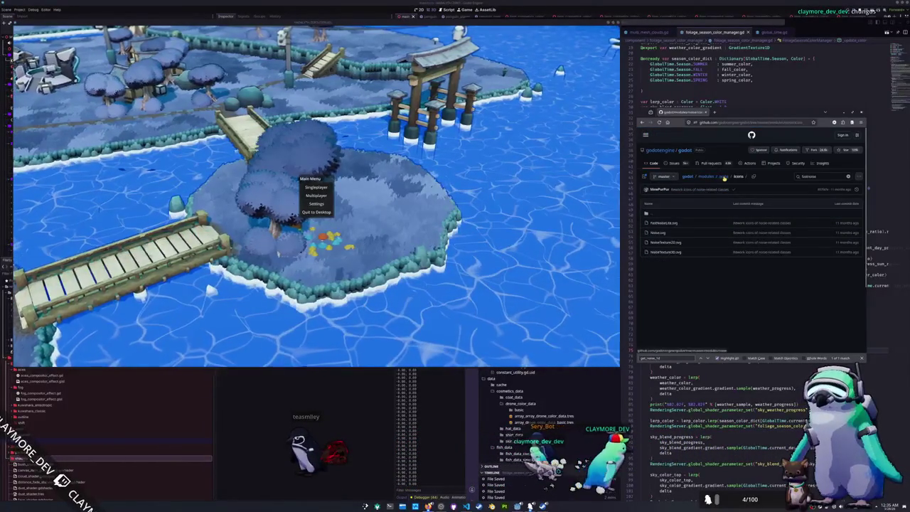
pyautogui.click(725, 179)
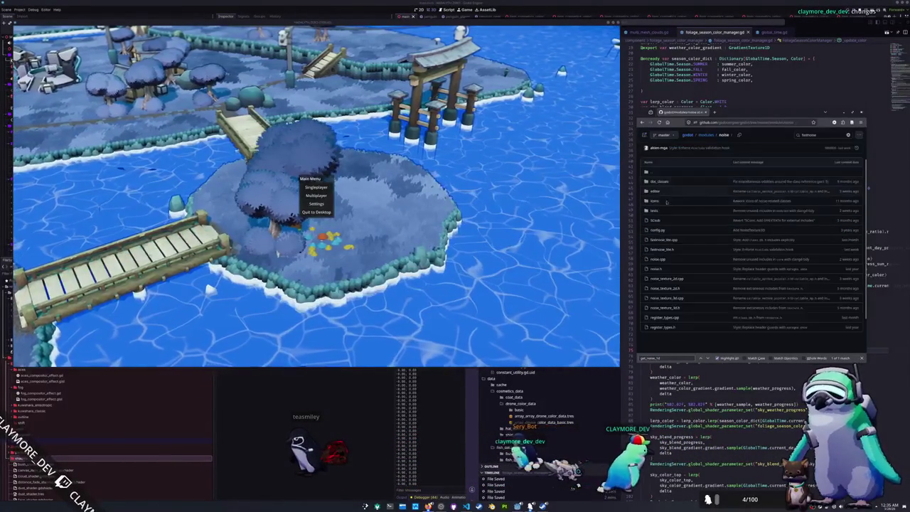
pyautogui.click(665, 249)
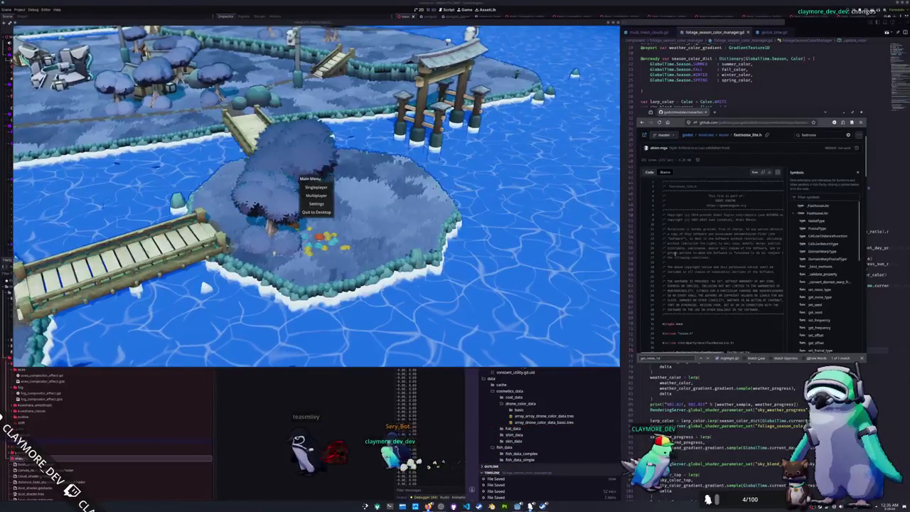
pyautogui.scroll(-5, 673, 253)
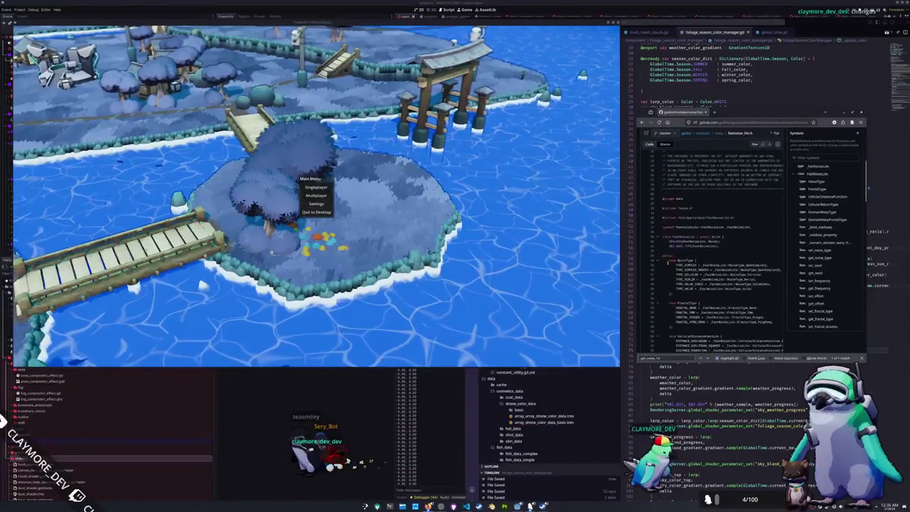
pyautogui.click(810, 166)
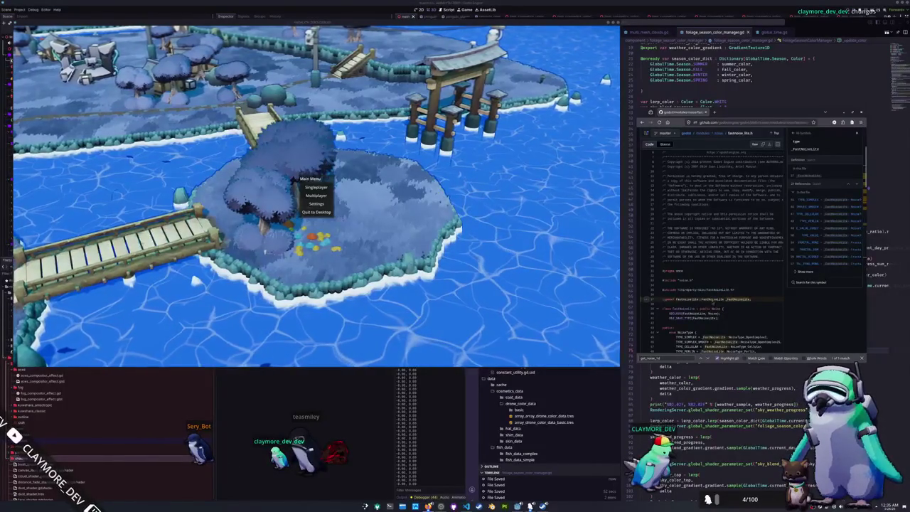
pyautogui.scroll(-3, 739, 299)
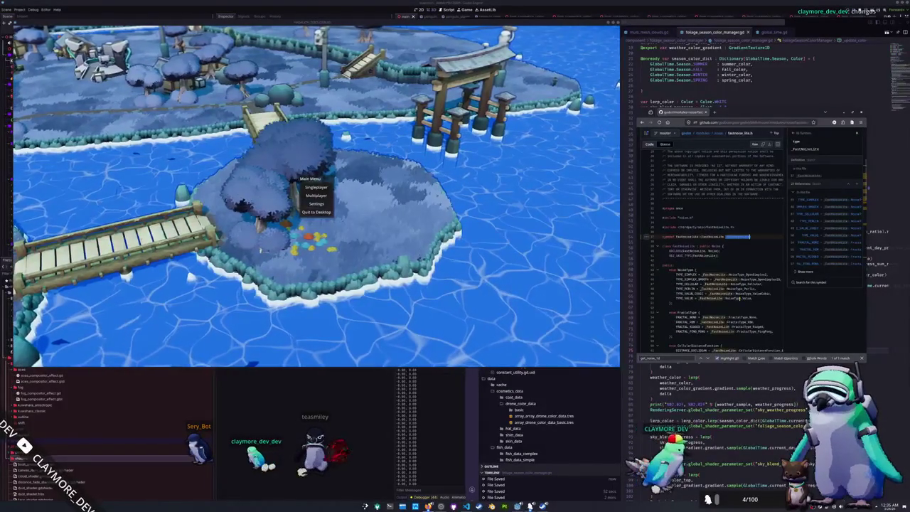
pyautogui.scroll(-3, 728, 299)
pyautogui.scroll(-10, 739, 299)
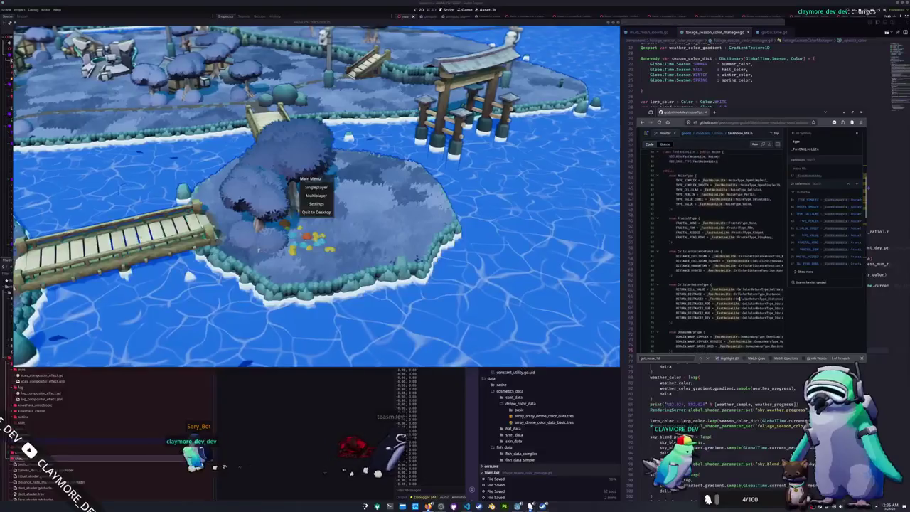
pyautogui.scroll(-10, 739, 299)
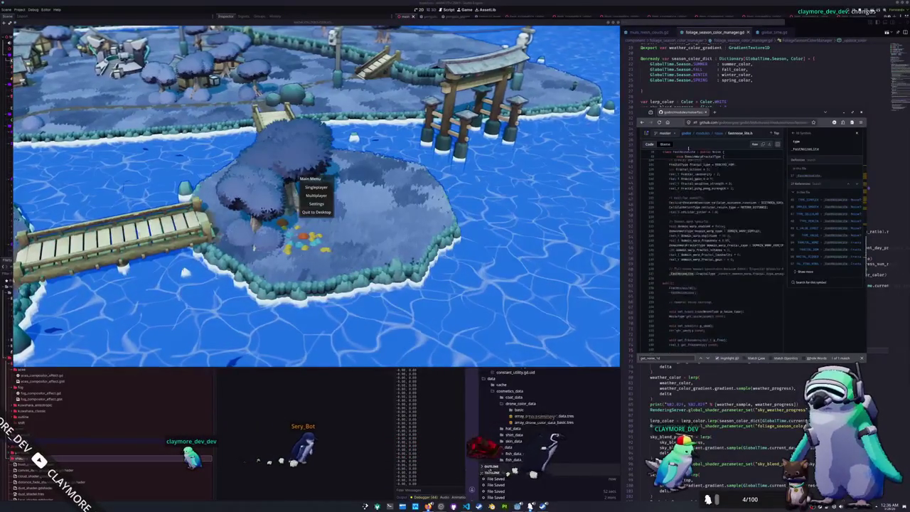
pyautogui.hotkey('alt', 'Left')
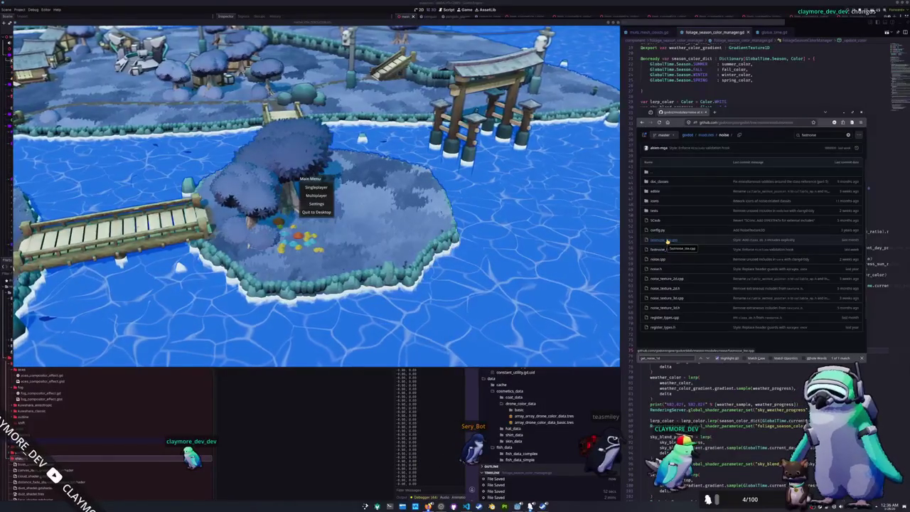
pyautogui.click(667, 240)
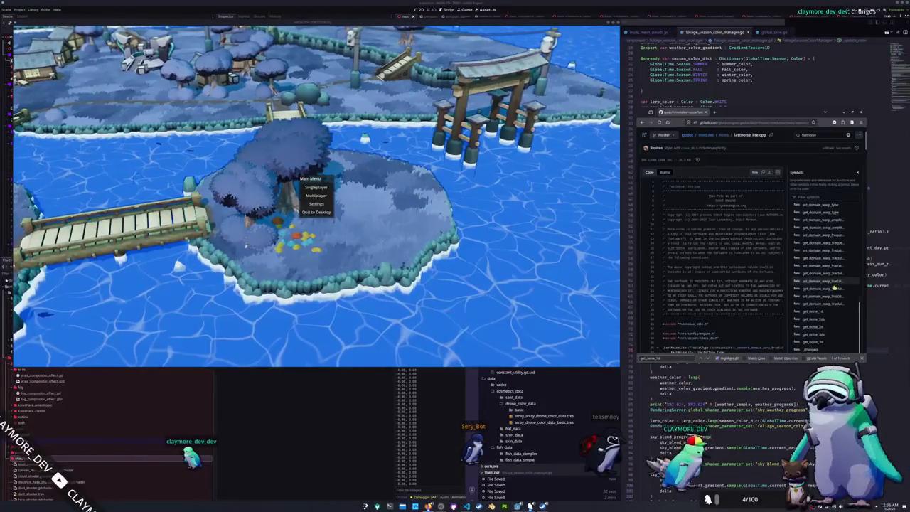
# Scroll through fastnoise_lite.cpp's setters and noise methods, then go back to the modules/noise folder
pyautogui.scroll(-10, 719, 297)
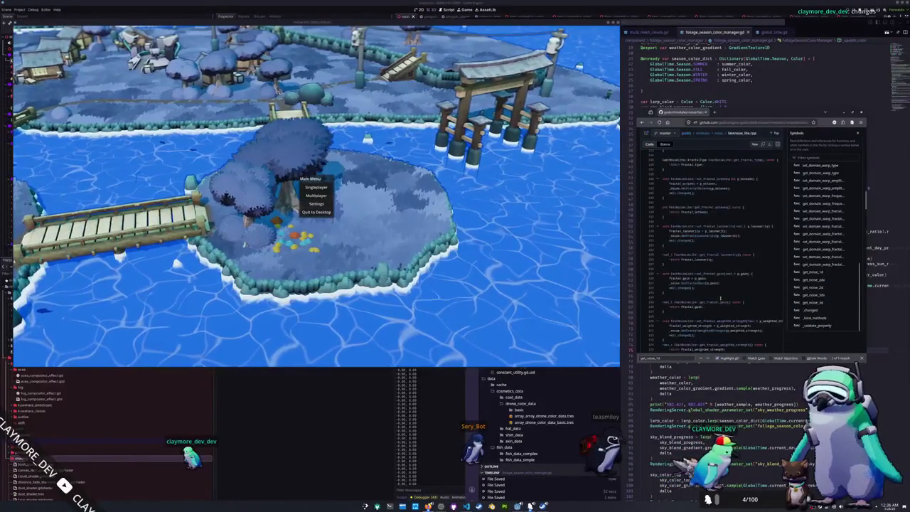
pyautogui.scroll(-5, 719, 297)
pyautogui.scroll(-10, 719, 298)
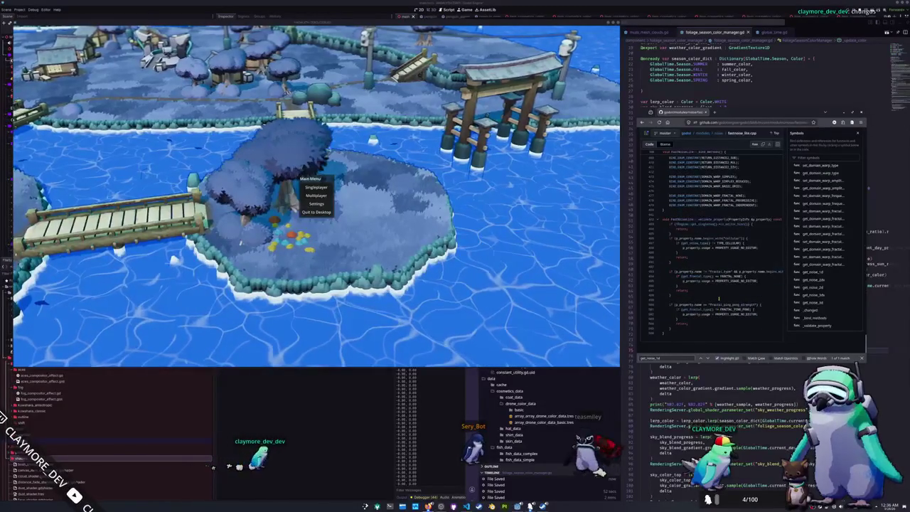
pyautogui.scroll(10, 719, 299)
pyautogui.scroll(5, 718, 235)
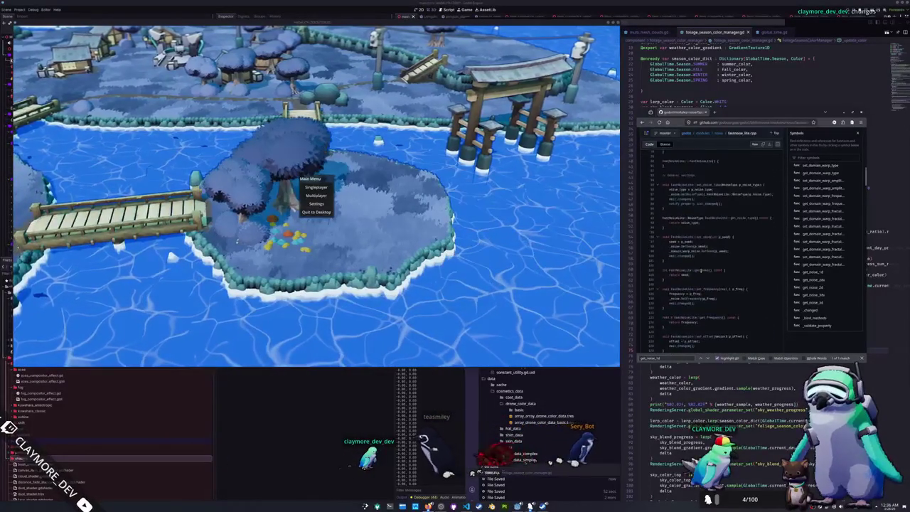
pyautogui.scroll(15, 711, 242)
pyautogui.click(723, 176)
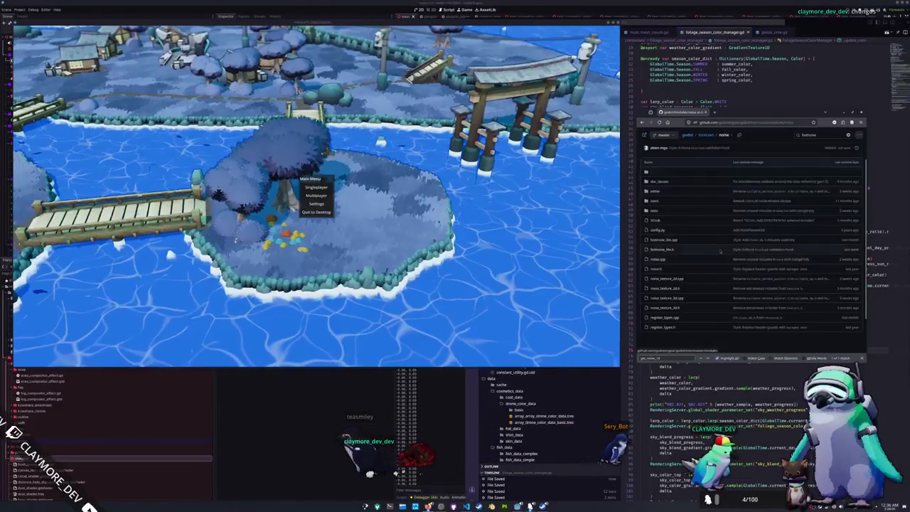
# Glance at noise.cpp, then open noise.h and jump to its get_noise_1d definition
pyautogui.click(697, 282)
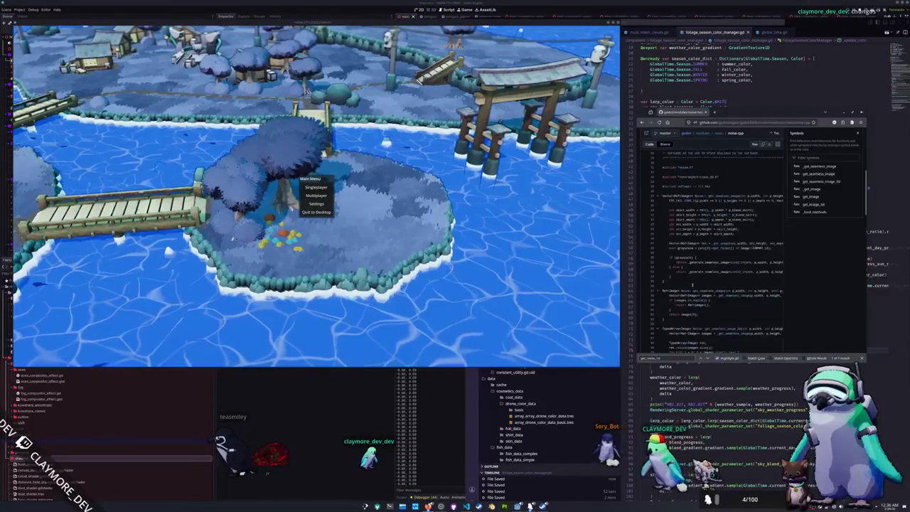
pyautogui.scroll(5, 719, 138)
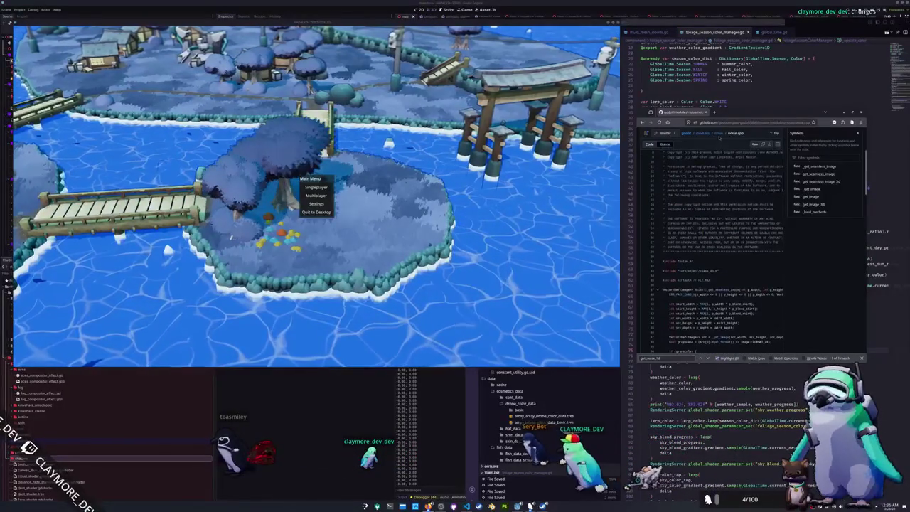
pyautogui.click(718, 133)
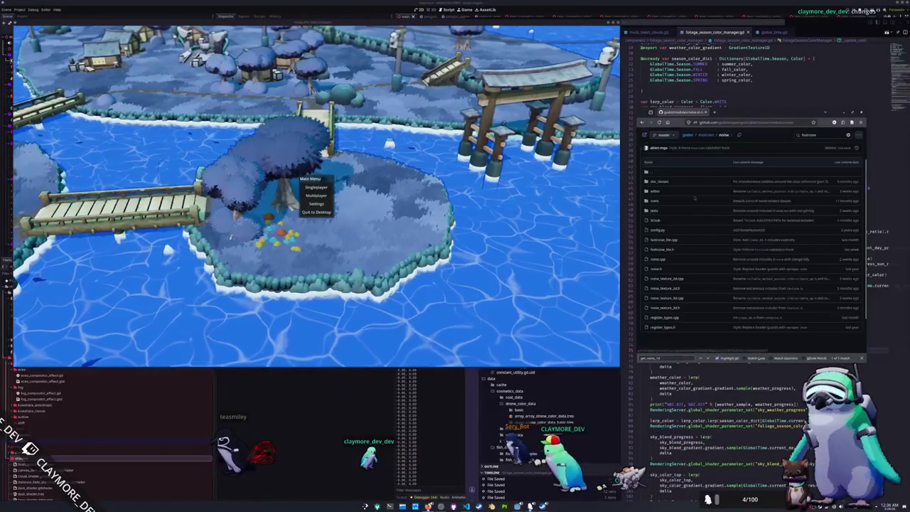
pyautogui.click(655, 269)
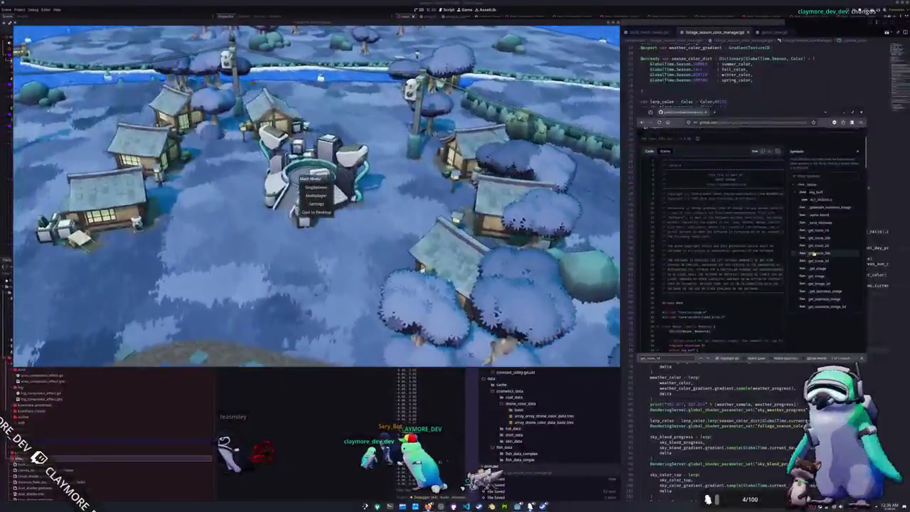
pyautogui.scroll(-8, 727, 273)
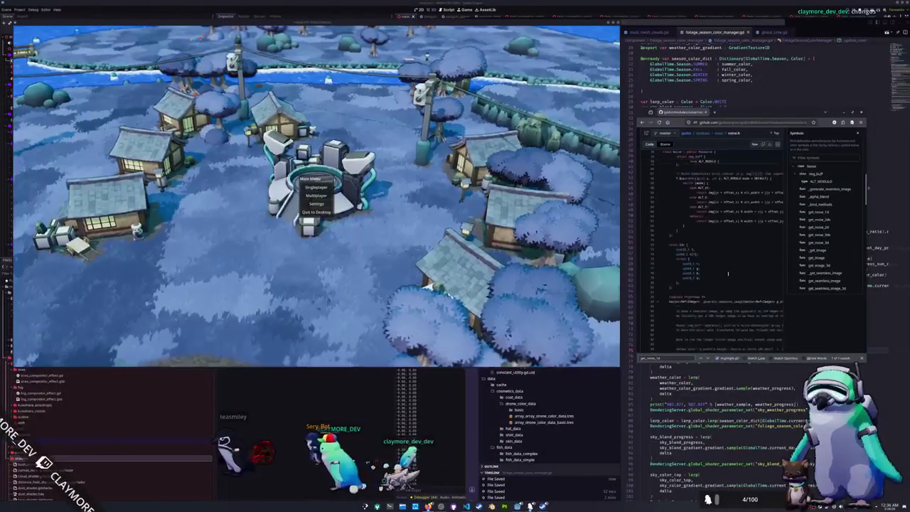
pyautogui.scroll(-3, 728, 273)
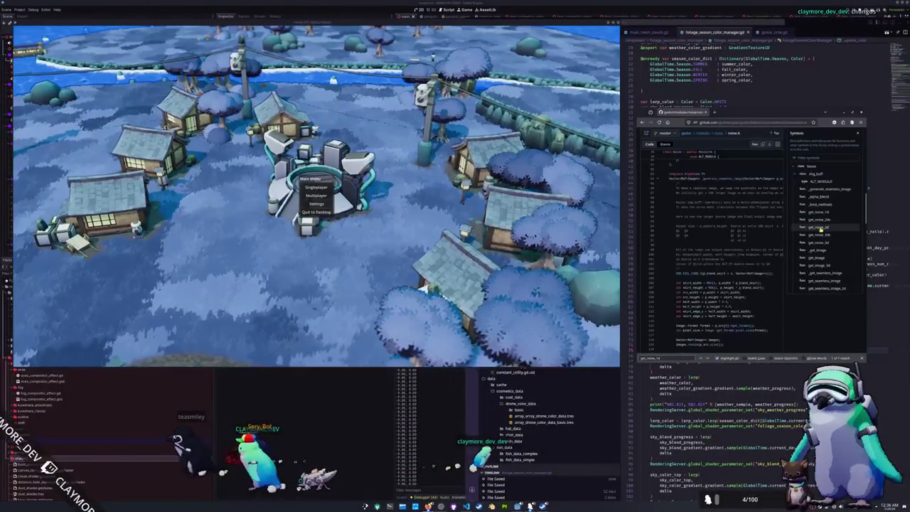
pyautogui.click(819, 228)
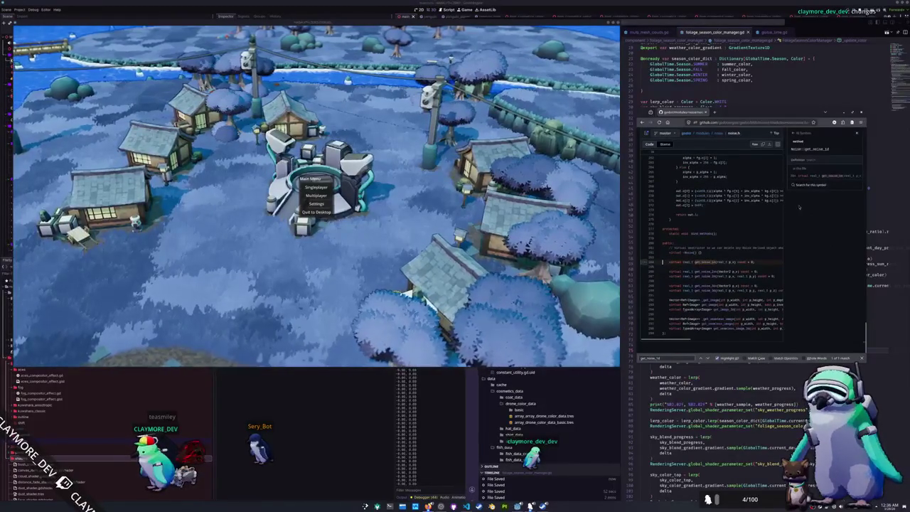
# Reopen noise.cpp, view the get_seamless_image function, and return to the noise folder
pyautogui.click(722, 133)
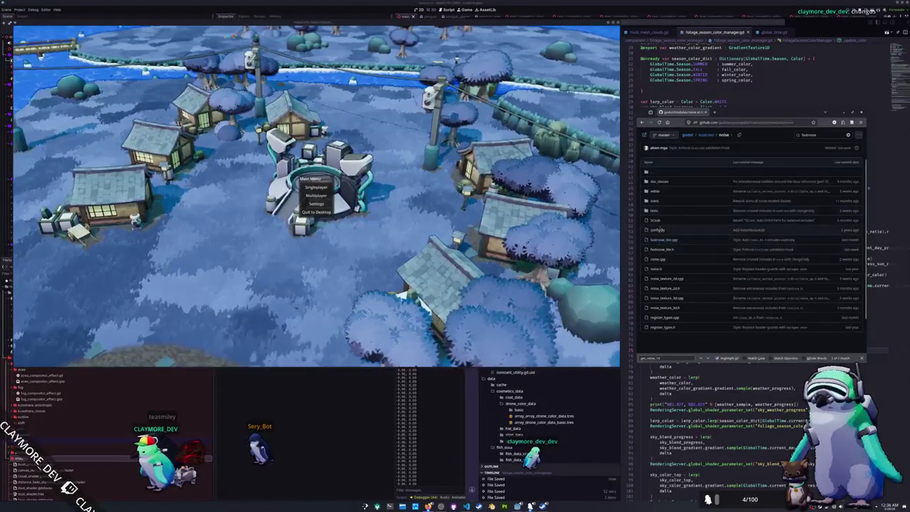
pyautogui.click(656, 259)
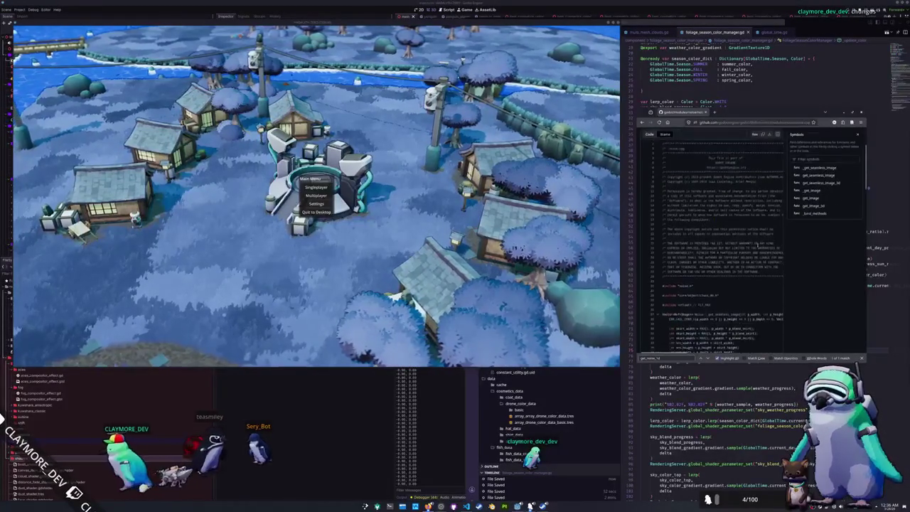
pyautogui.click(818, 173)
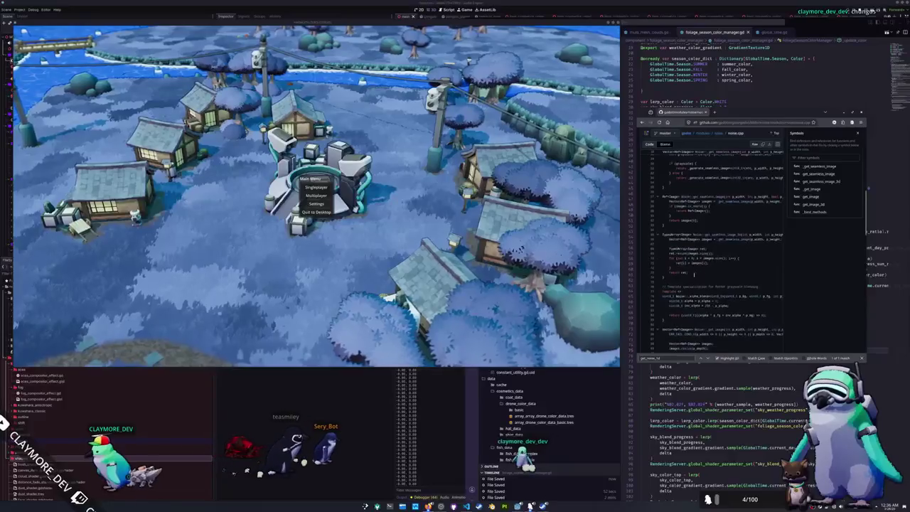
pyautogui.scroll(3, 711, 249)
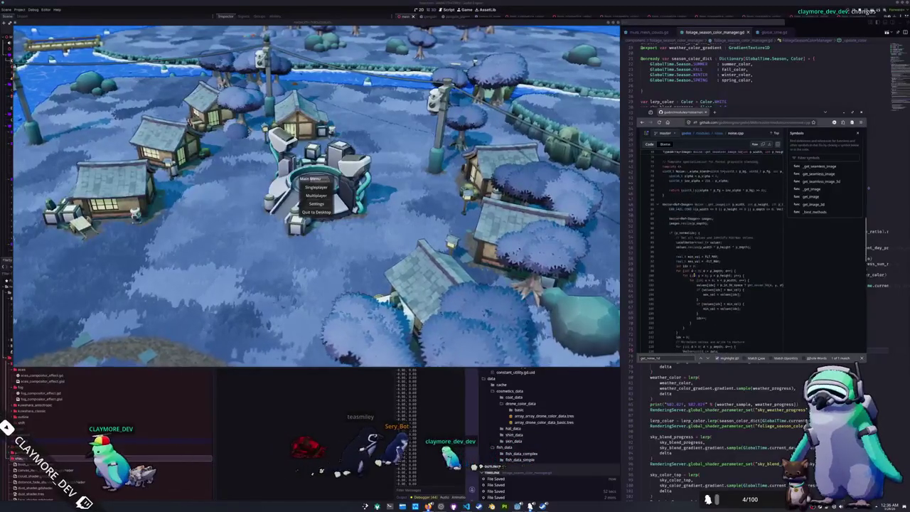
pyautogui.click(720, 134)
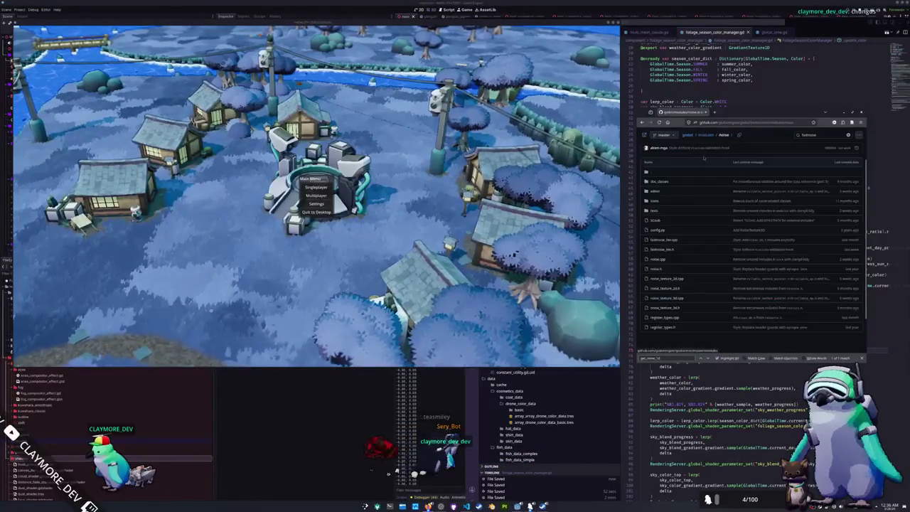
# Read through the fastnoise_lite.h header and reopen it from the noise folder
pyautogui.click(662, 250)
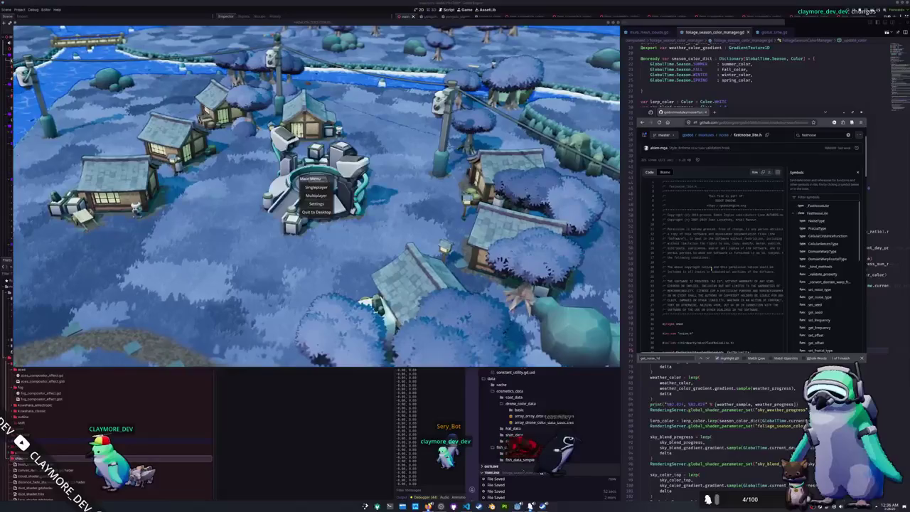
pyautogui.scroll(-1, 711, 249)
pyautogui.scroll(-10, 822, 284)
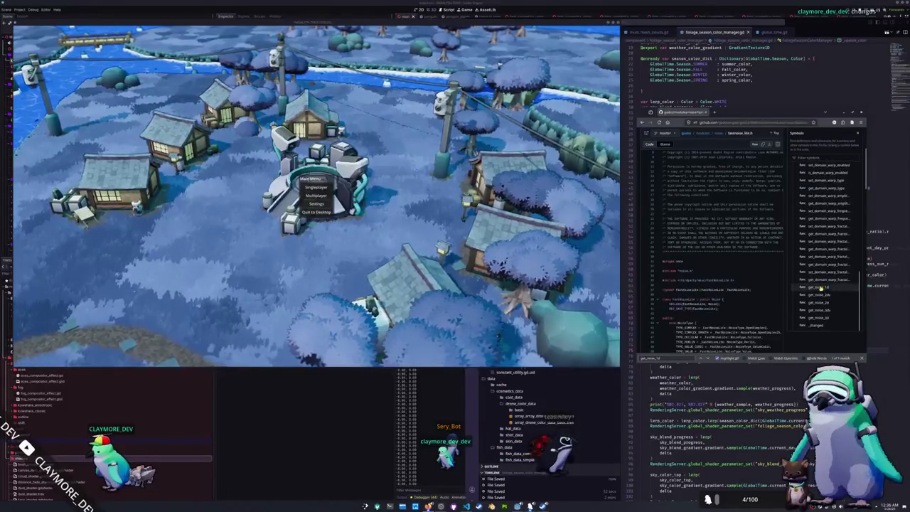
pyautogui.scroll(5, 822, 288)
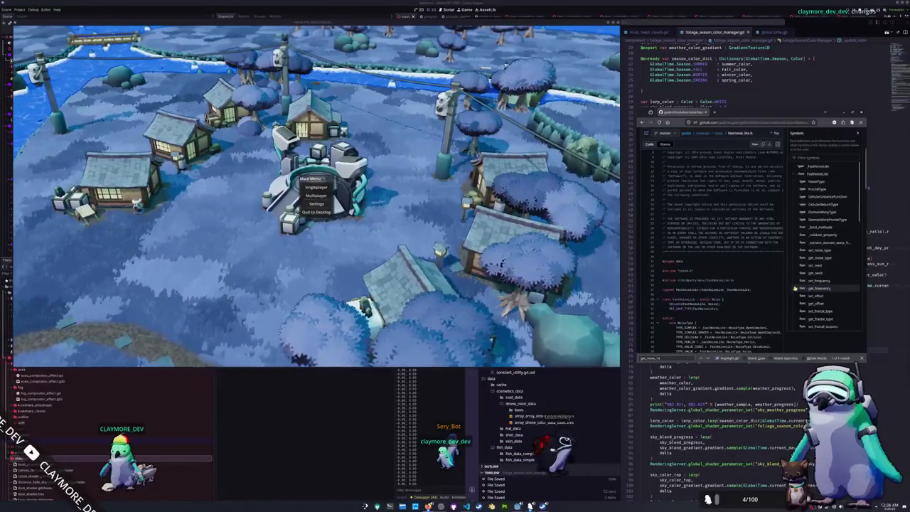
pyautogui.scroll(-4, 718, 249)
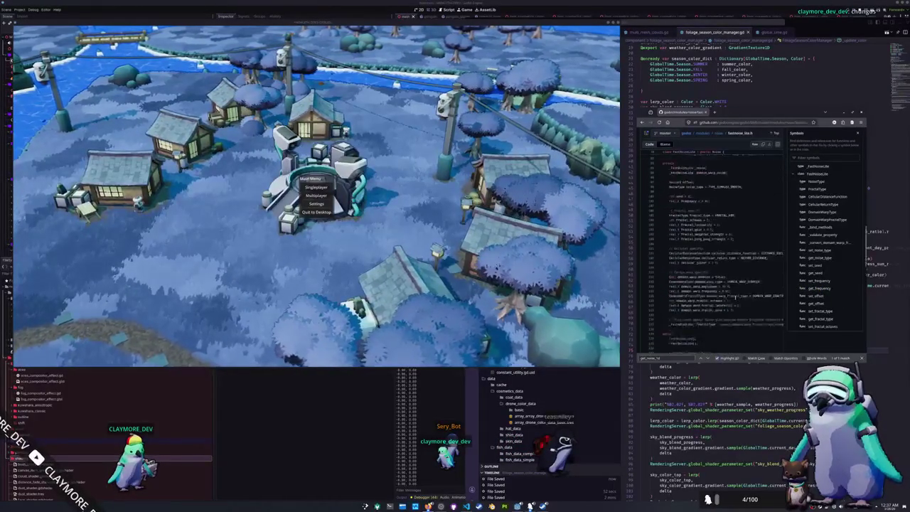
pyautogui.scroll(-10, 735, 297)
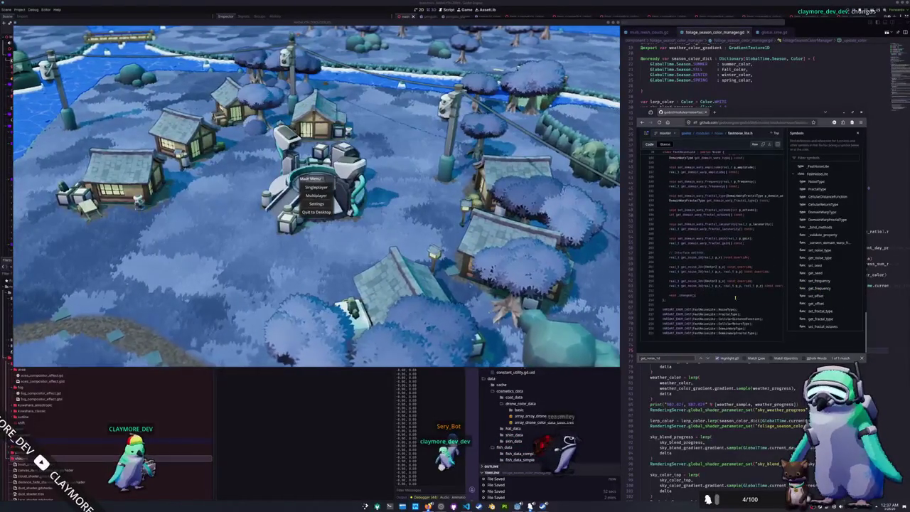
pyautogui.scroll(20, 736, 297)
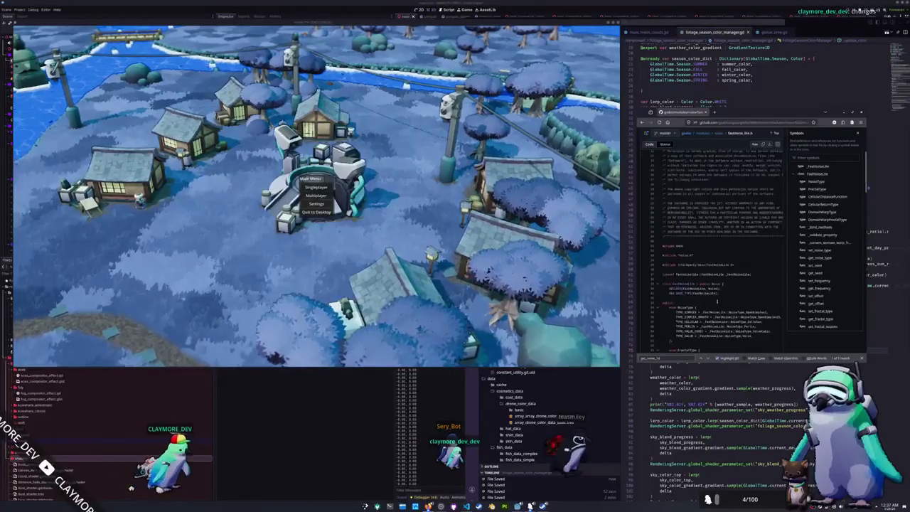
pyautogui.click(726, 176)
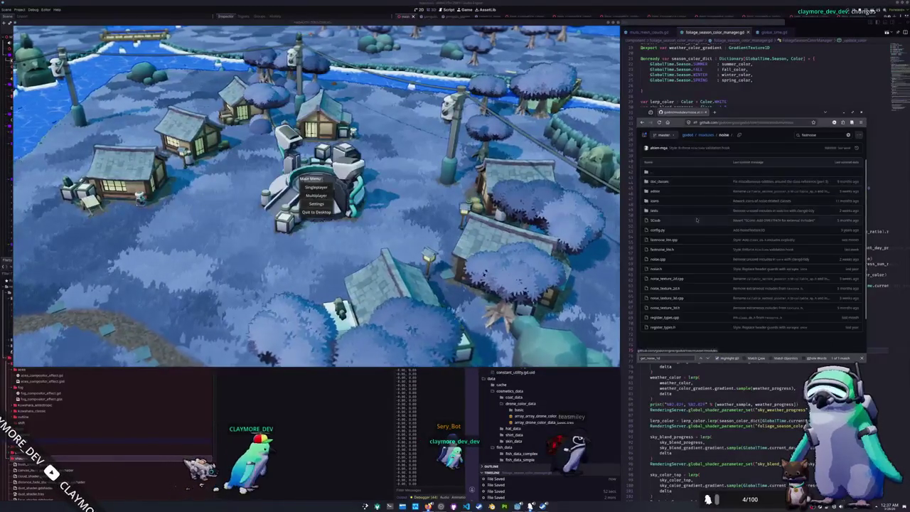
pyautogui.click(662, 249)
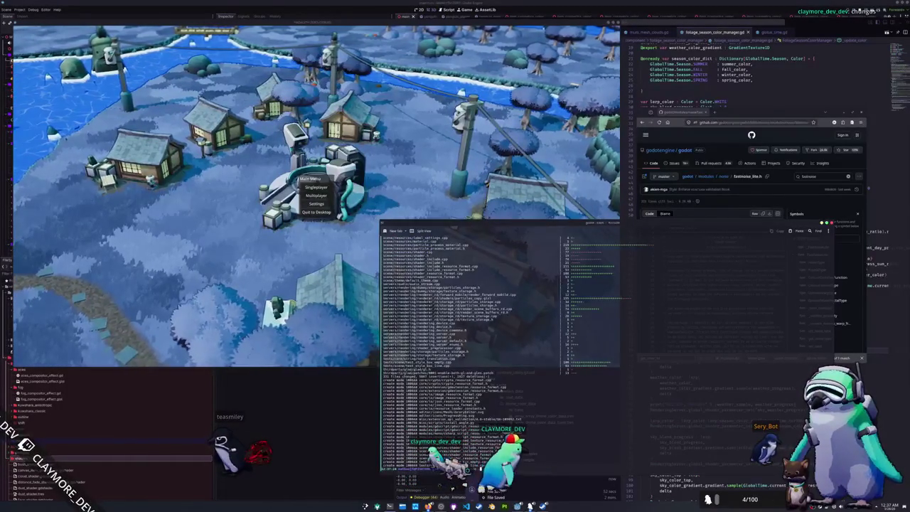
# Open the local godot clone in VS Code at the 2D GetNoise(x, y) definition in fastnoise_lite.h
pyautogui.press('Return')
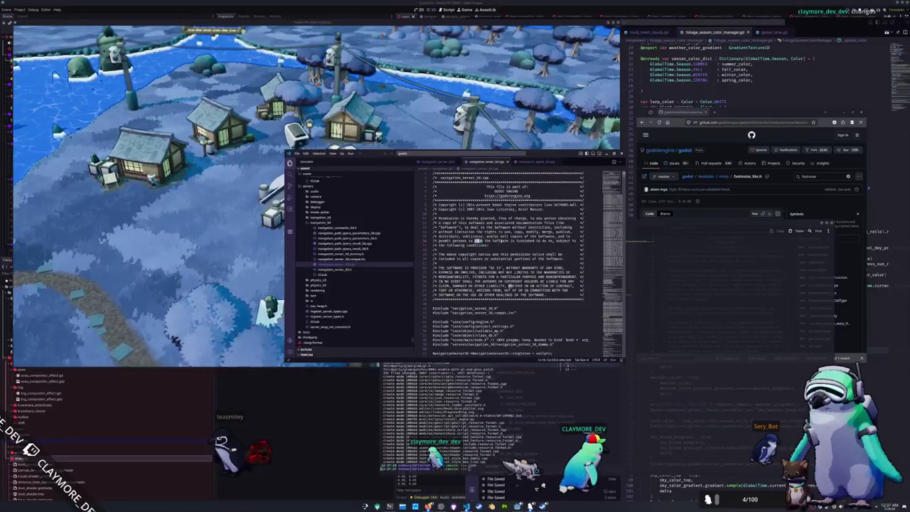
pyautogui.hotkey('ctrl', 'p')
pyautogui.press('Escape')
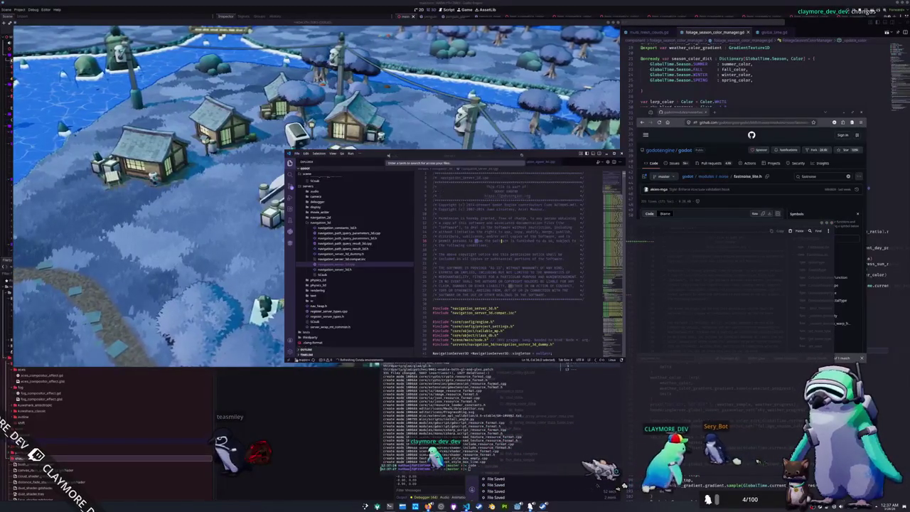
pyautogui.write('GetNoise')
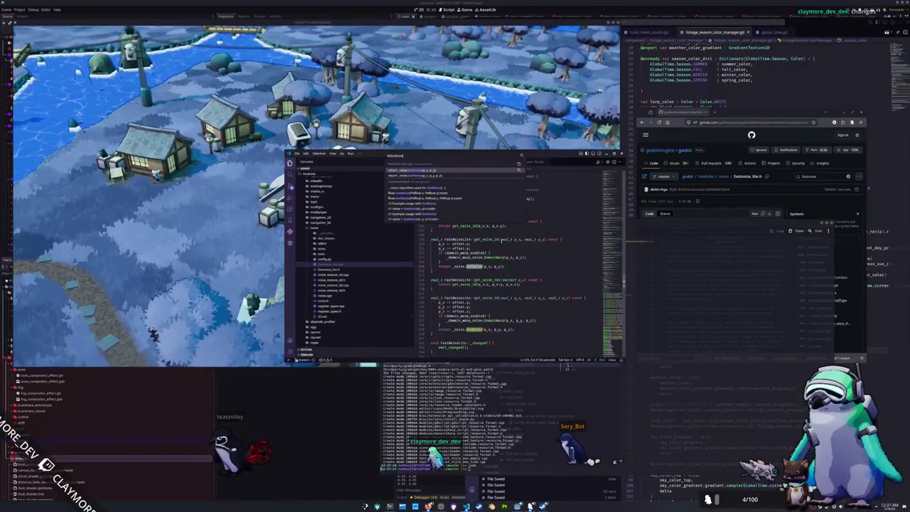
pyautogui.scroll(-5, 502, 241)
pyautogui.press('Down')
pyautogui.press('Down')
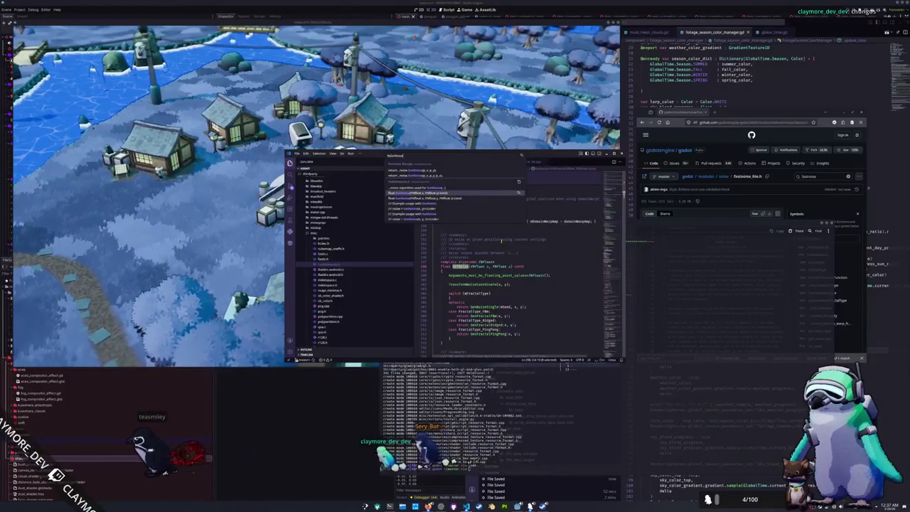
pyautogui.press('Return')
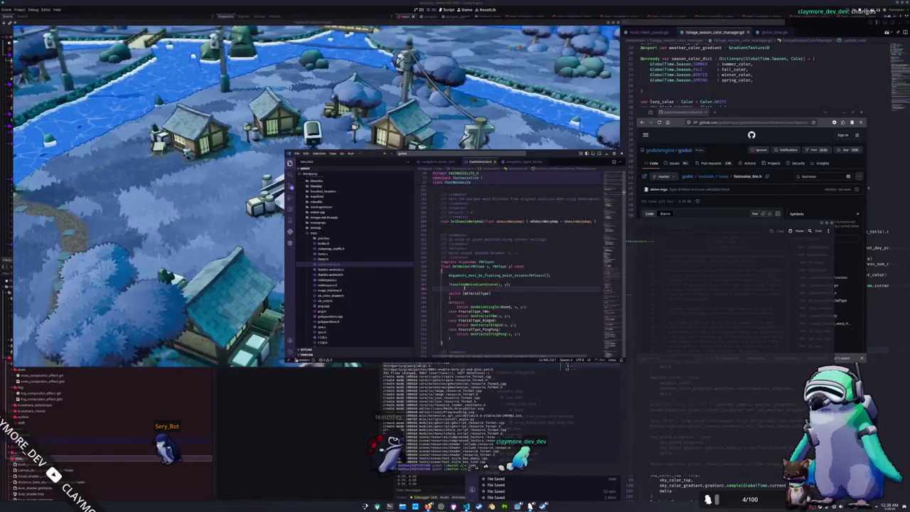
# Review the templated GetNoise implementations, then enter 'fastnoise lite rust' as a web search
pyautogui.scroll(-5, 464, 288)
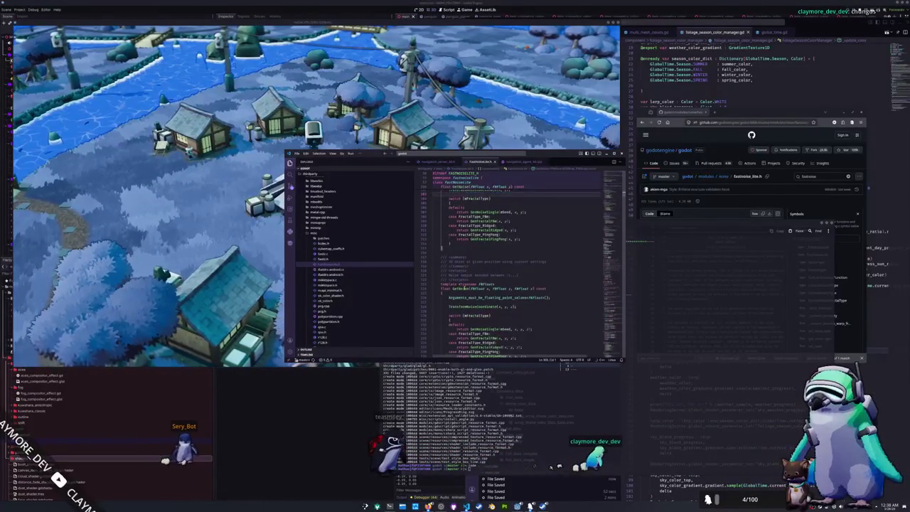
pyautogui.scroll(-6, 464, 284)
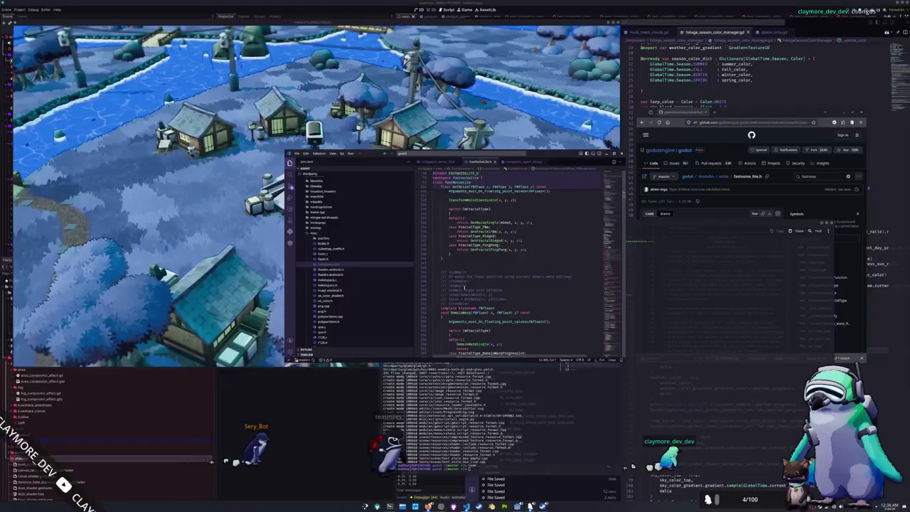
pyautogui.scroll(-8, 464, 286)
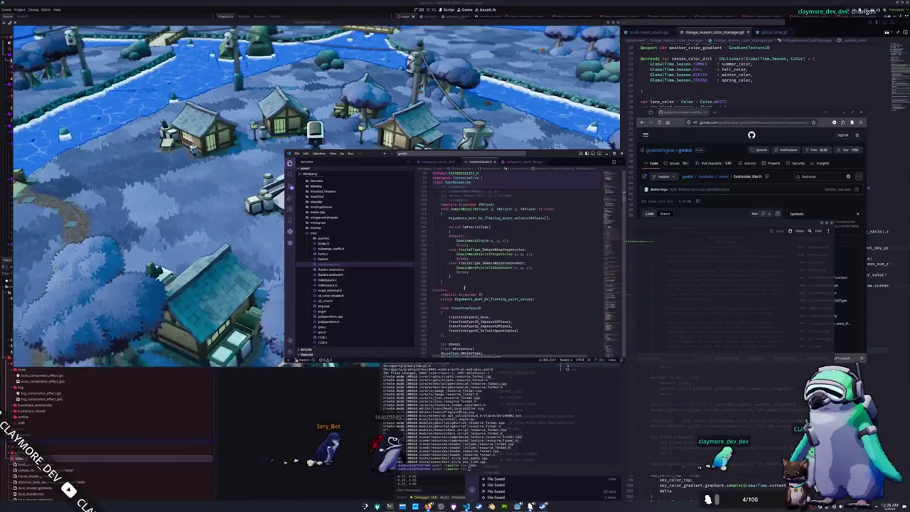
pyautogui.scroll(6, 464, 286)
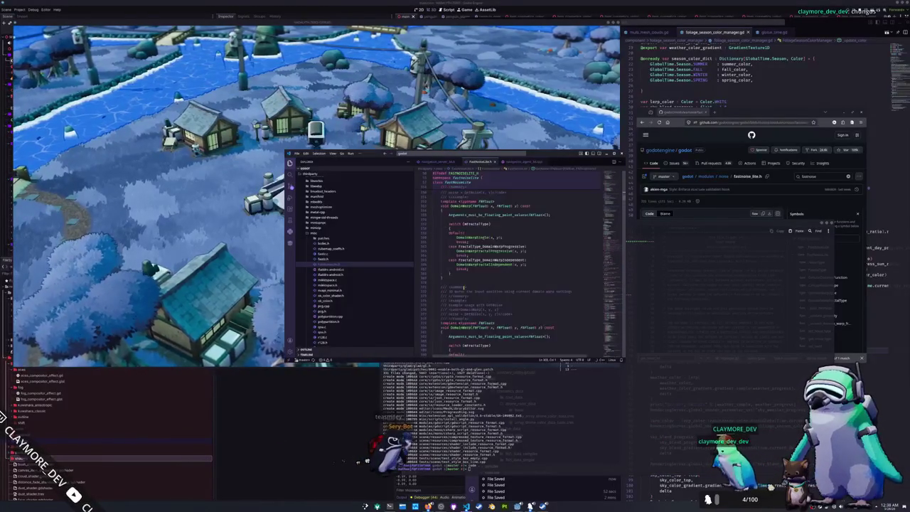
pyautogui.scroll(8, 464, 286)
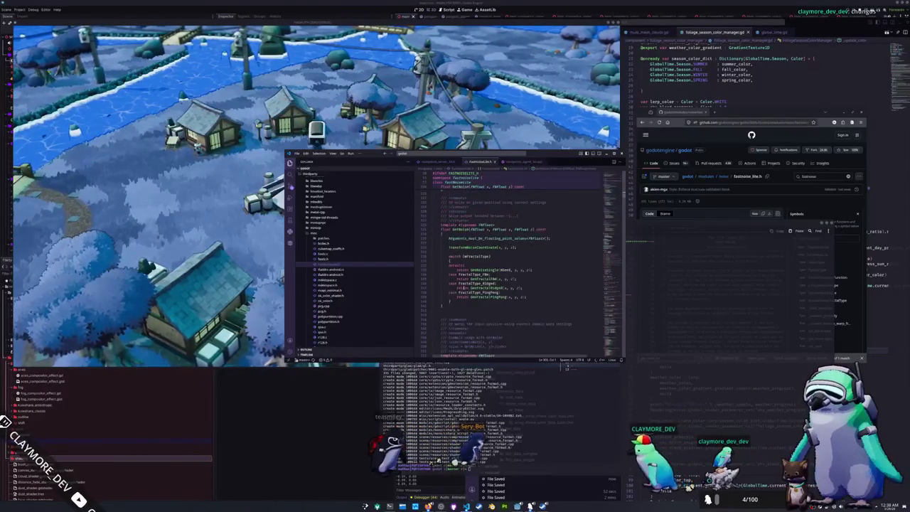
pyautogui.scroll(5, 445, 298)
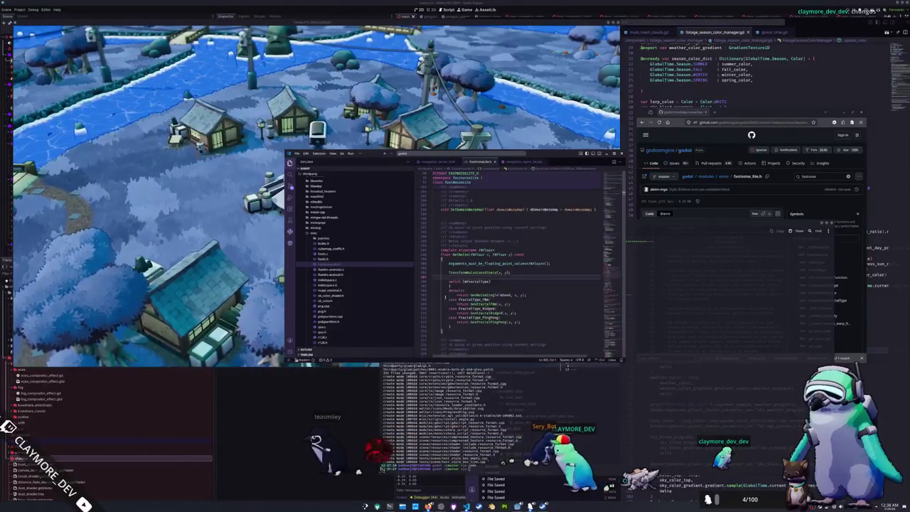
pyautogui.doubleClick(461, 278)
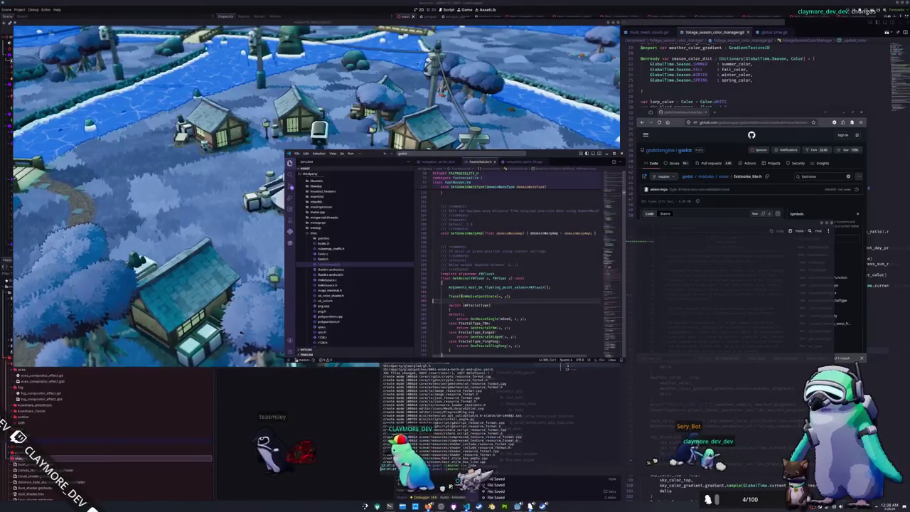
pyautogui.click(464, 299)
pyautogui.scroll(-2, 475, 290)
pyautogui.scroll(-3, 475, 290)
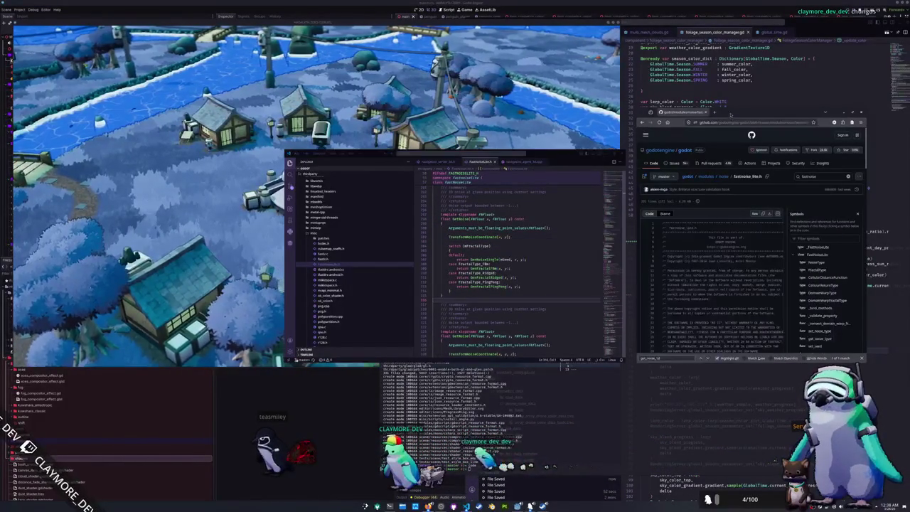
pyautogui.write('fastnoise')
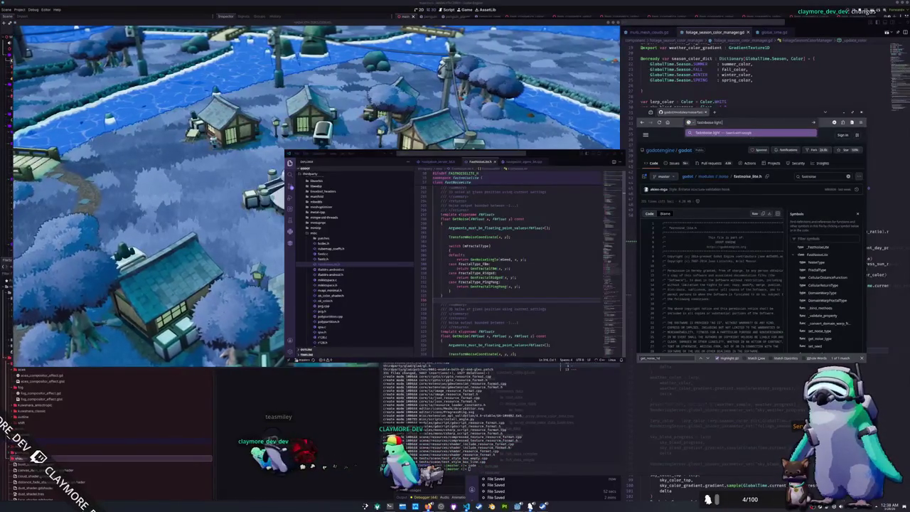
pyautogui.write(' lite rust')
# Search 'fastnoise lite rust' and read the docs.rs fastnoise_lite Features and Feature Flags sections
pyautogui.press('Return')
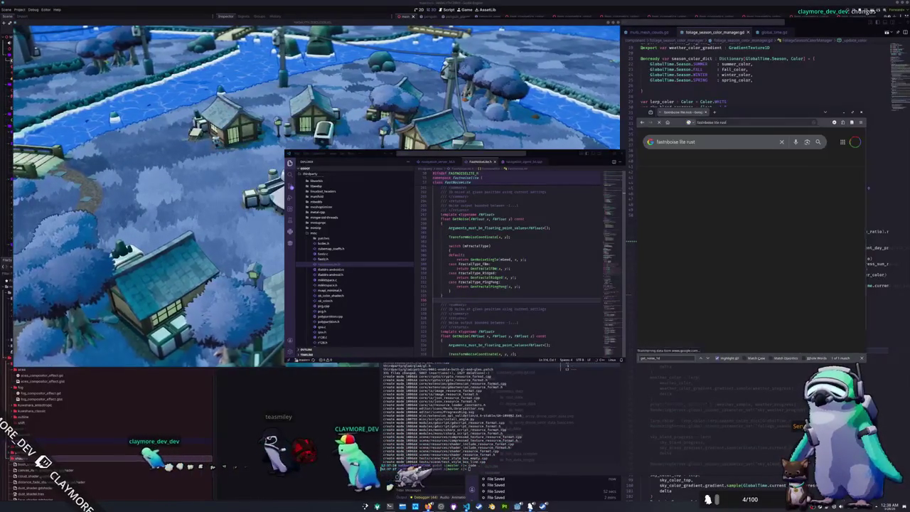
pyautogui.scroll(-2, 691, 216)
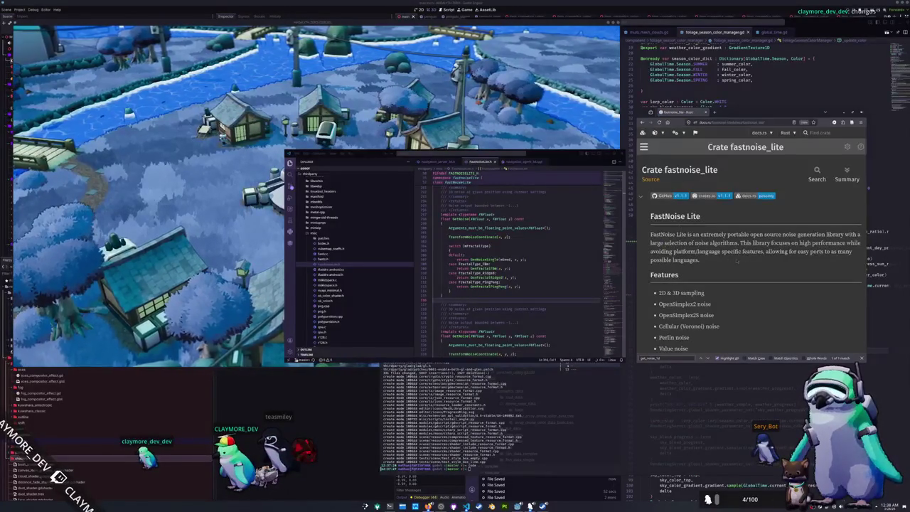
pyautogui.scroll(-3, 785, 269)
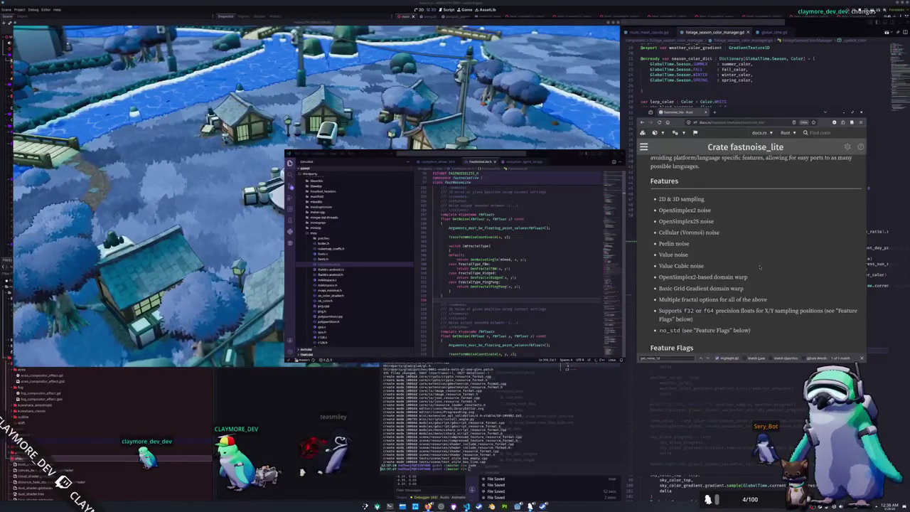
pyautogui.scroll(-3, 746, 232)
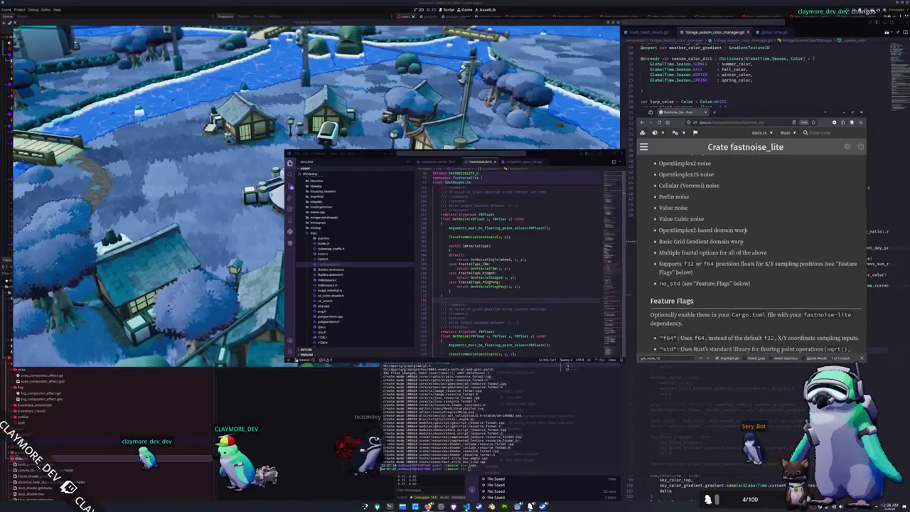
pyautogui.scroll(-3, 747, 237)
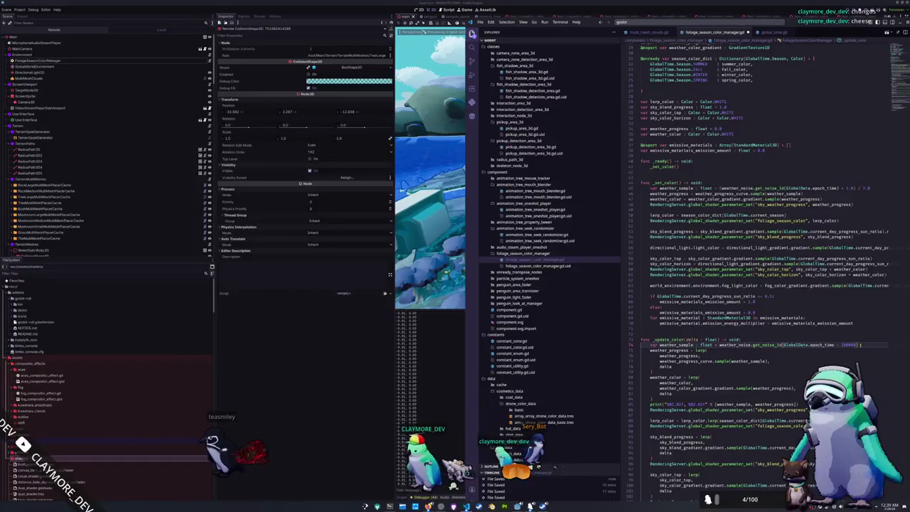
pyautogui.hotkey('alt', 'Tab')
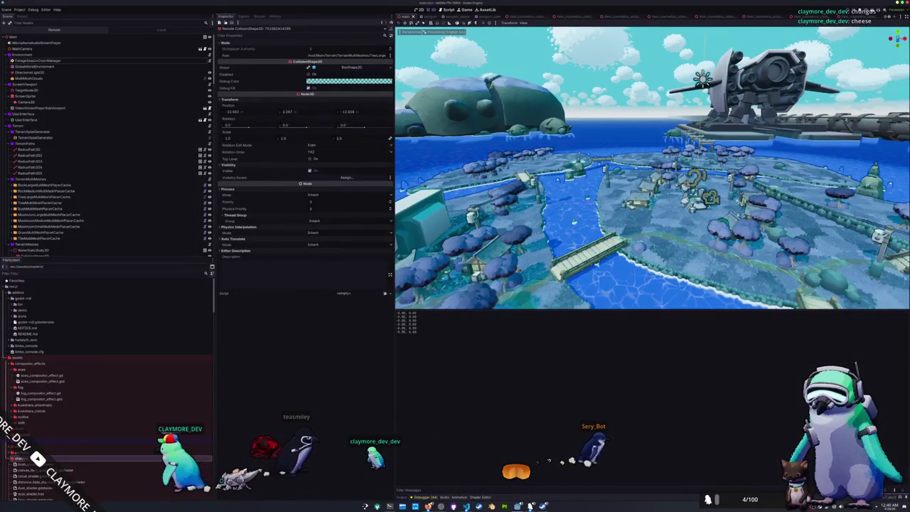
pyautogui.hotkey('alt', 'Tab')
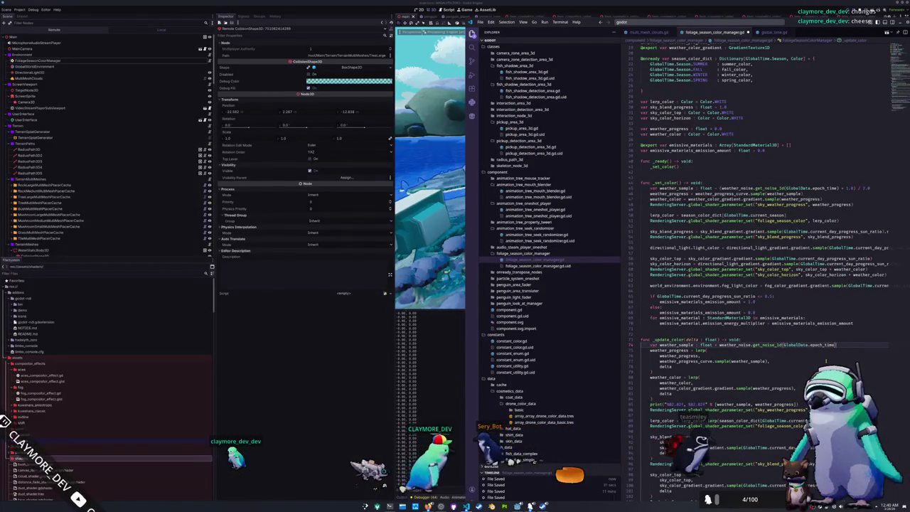
# Wrap GlobalData.epoch_time in fposmod(…, 1000) on line 75 and check its documentation hint
pyautogui.write('fposmod(')
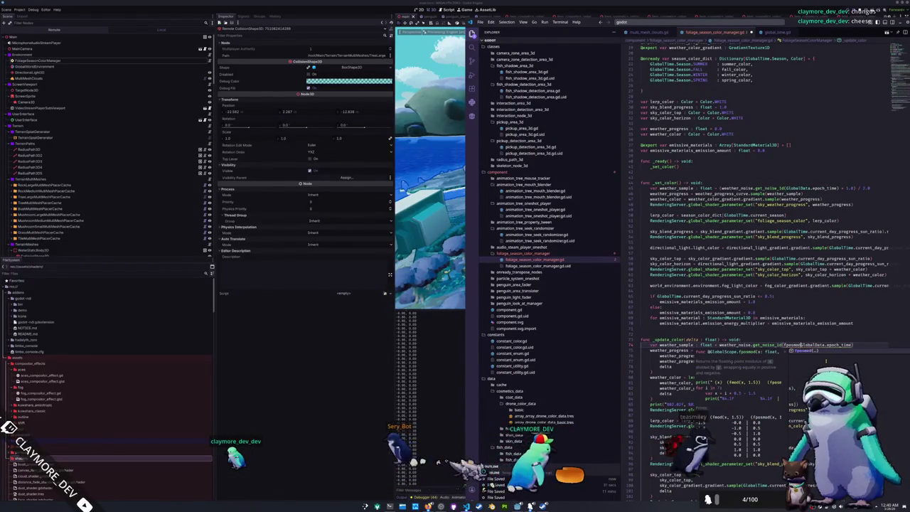
pyautogui.press('Return')
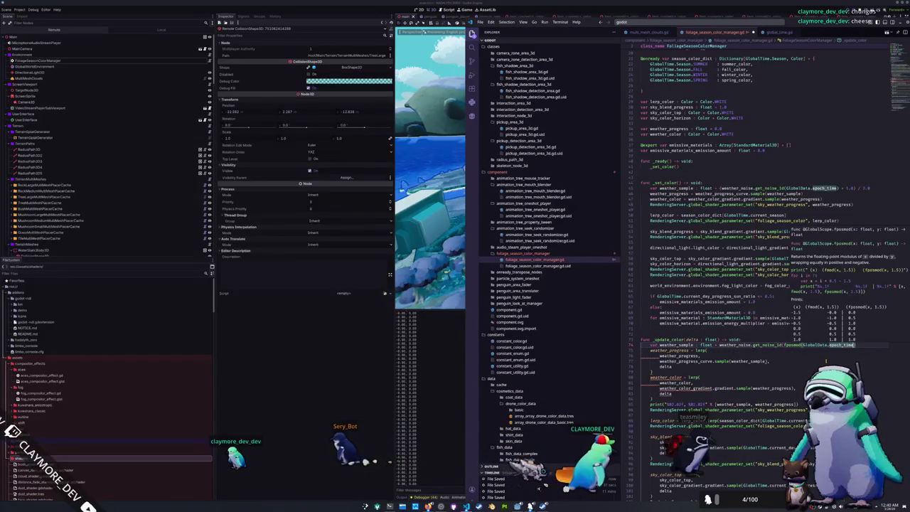
pyautogui.write(', 1000')
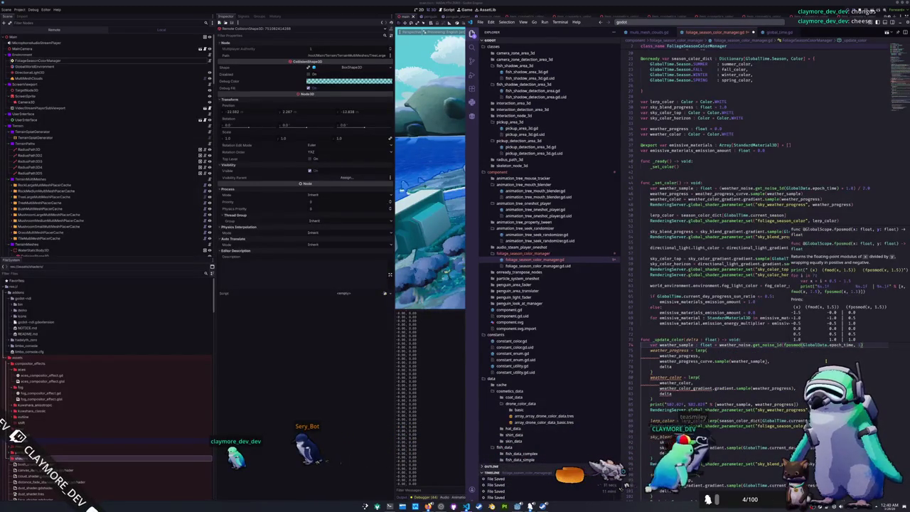
pyautogui.write(')')
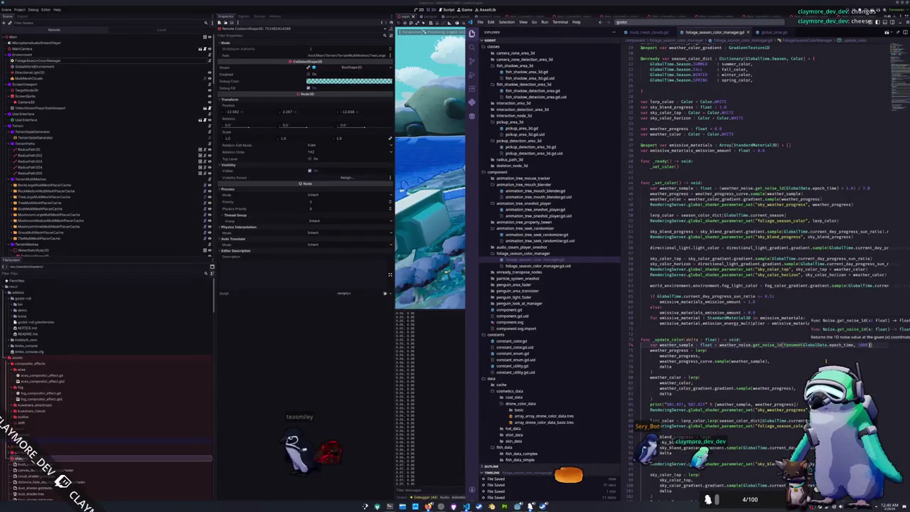
pyautogui.click(868, 345)
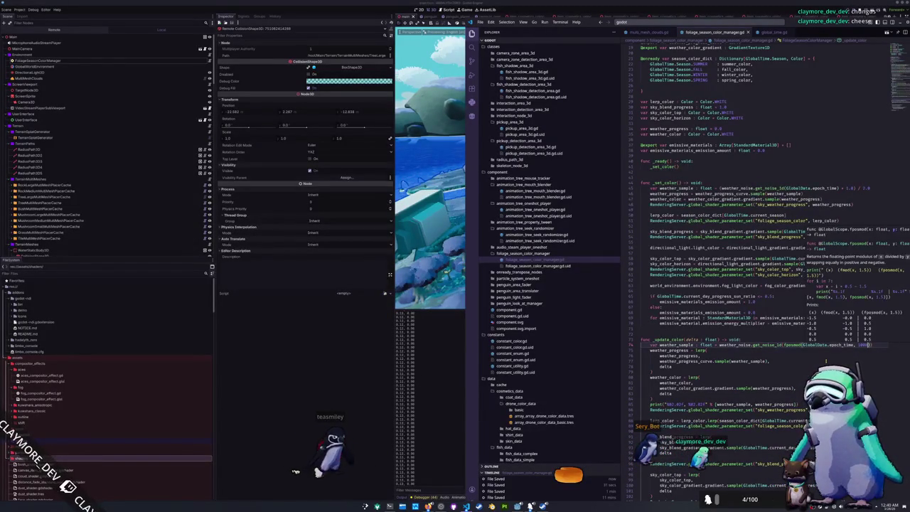
# Remap the get_noise_1d weather sample with '+ 1.0) / 2.0'
pyautogui.hotkey('ctrl', 'Left')
pyautogui.hotkey('ctrl', 'Left')
pyautogui.hotkey('ctrl', 'Left')
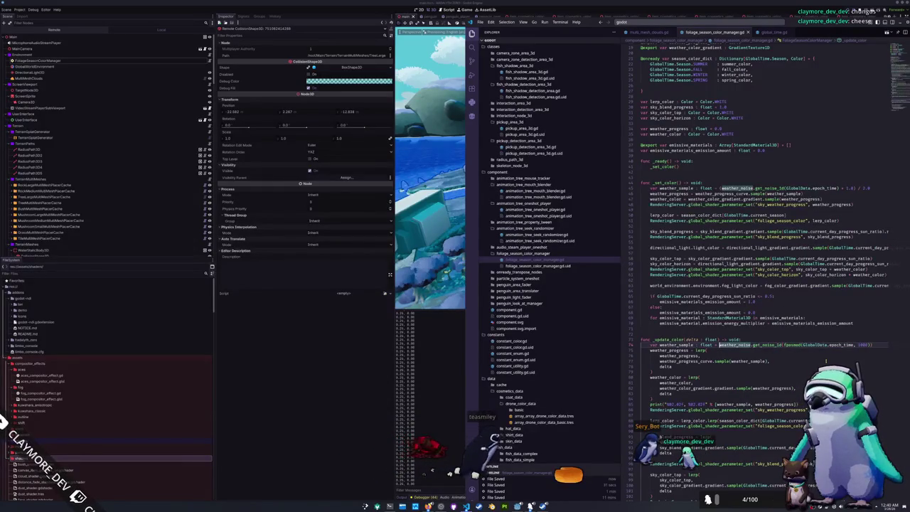
pyautogui.press('Left')
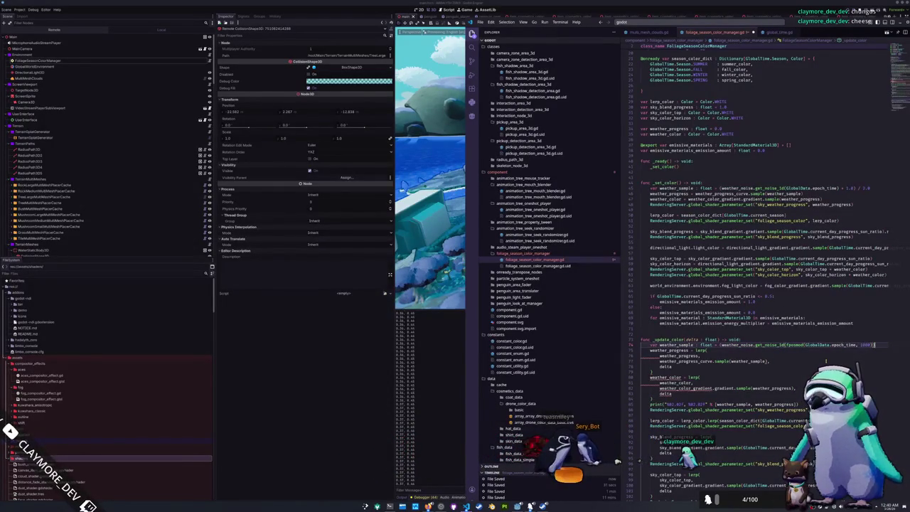
pyautogui.write(' + 1.0)')
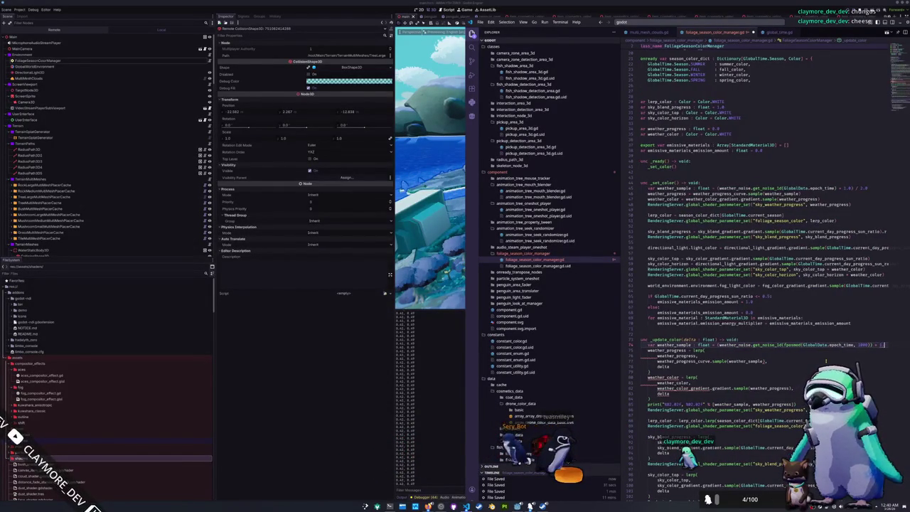
pyautogui.write(' / 2.0')
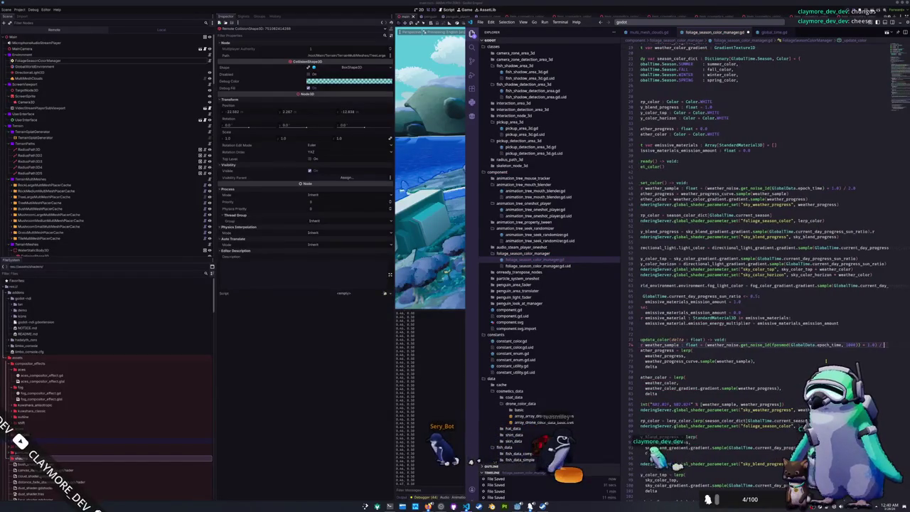
pyautogui.press('Down')
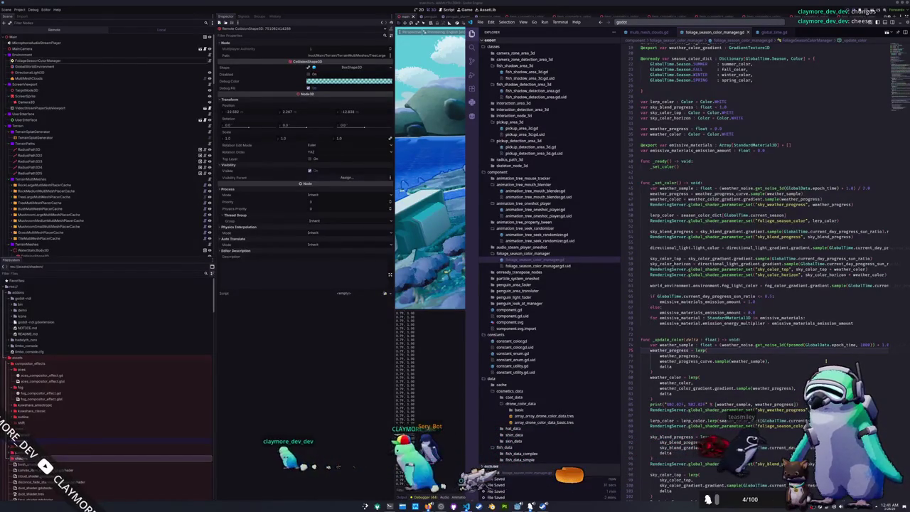
# Run the game, stop it, switch to the Game workspace, and run it again
pyautogui.press('F5')
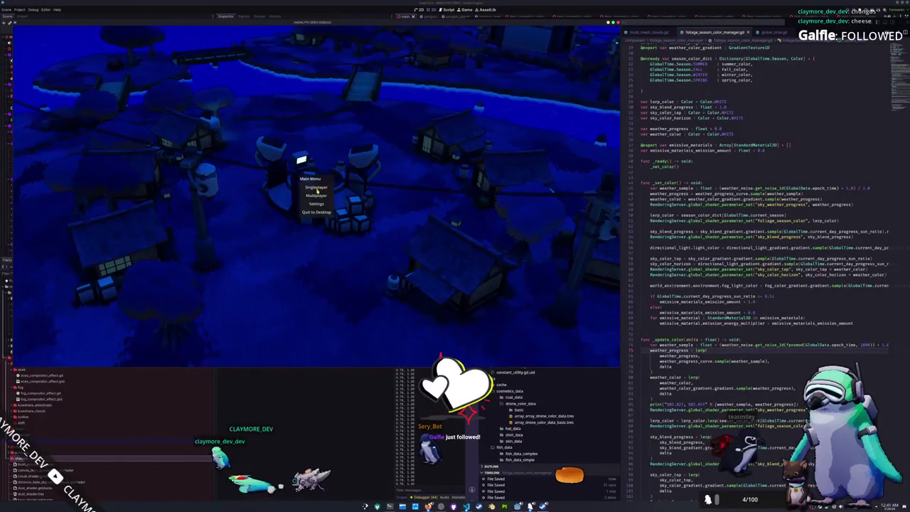
pyautogui.press('F8')
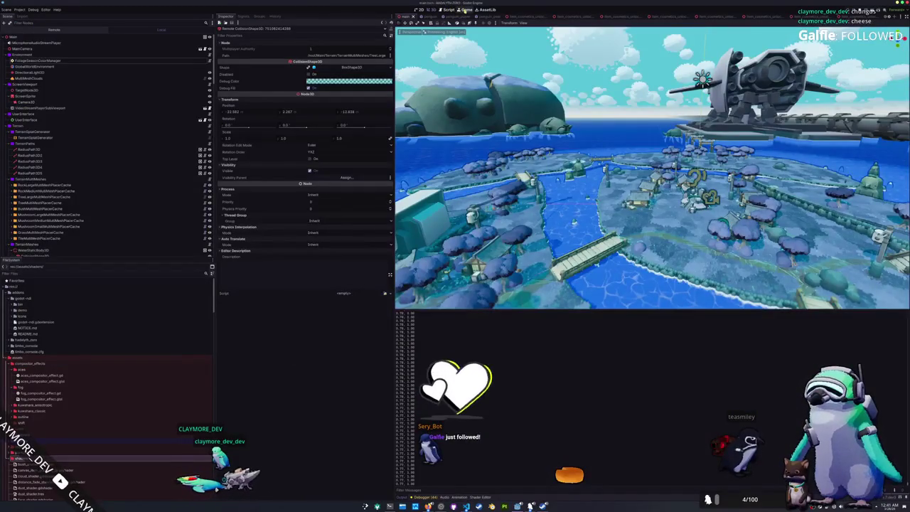
pyautogui.click(466, 9)
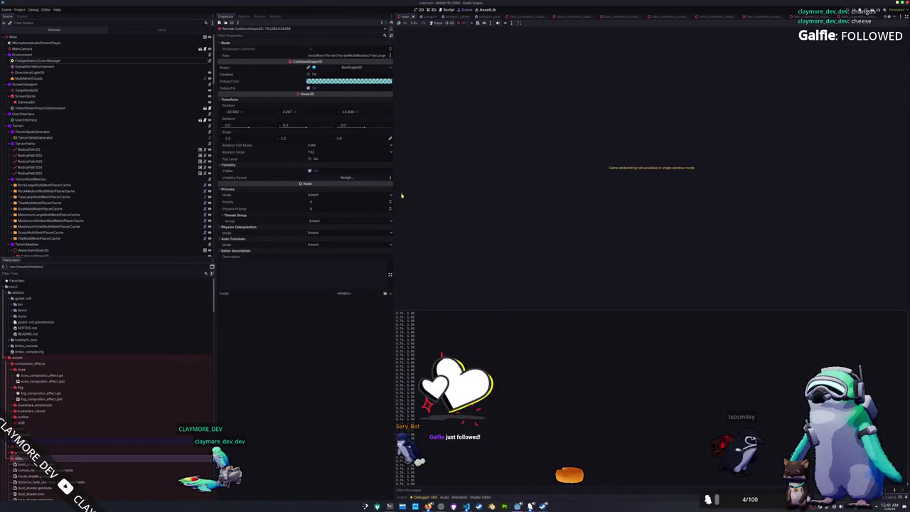
pyautogui.press('F5')
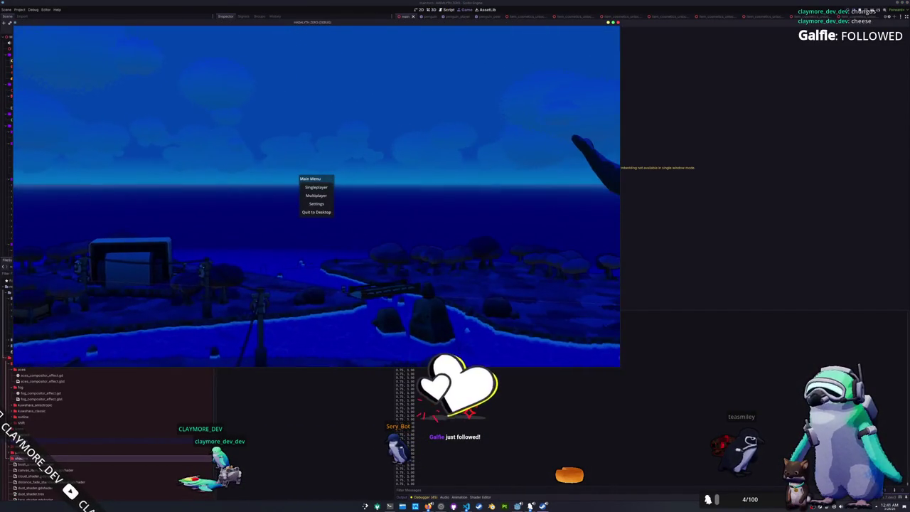
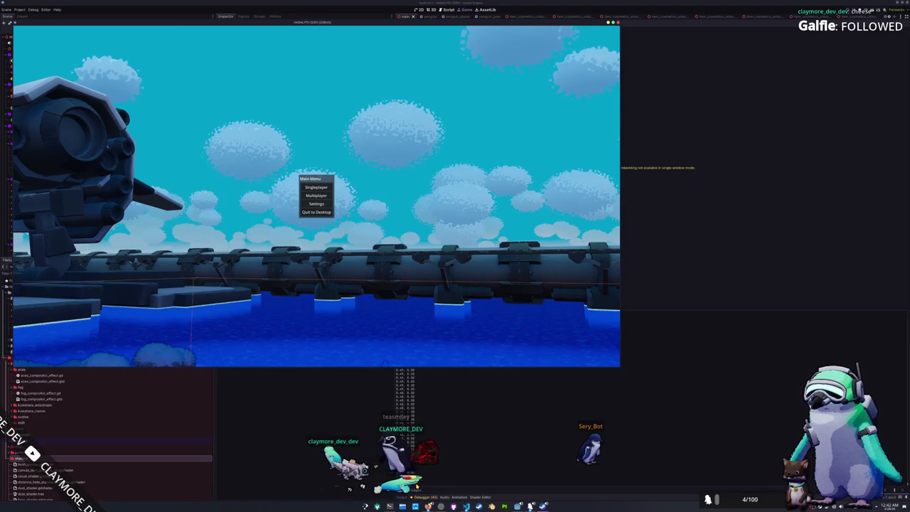
# Review the FoliageSeasonColorManager's Weather Noise and Weather Progress Curve settings, then resume the game
pyautogui.click(301, 418)
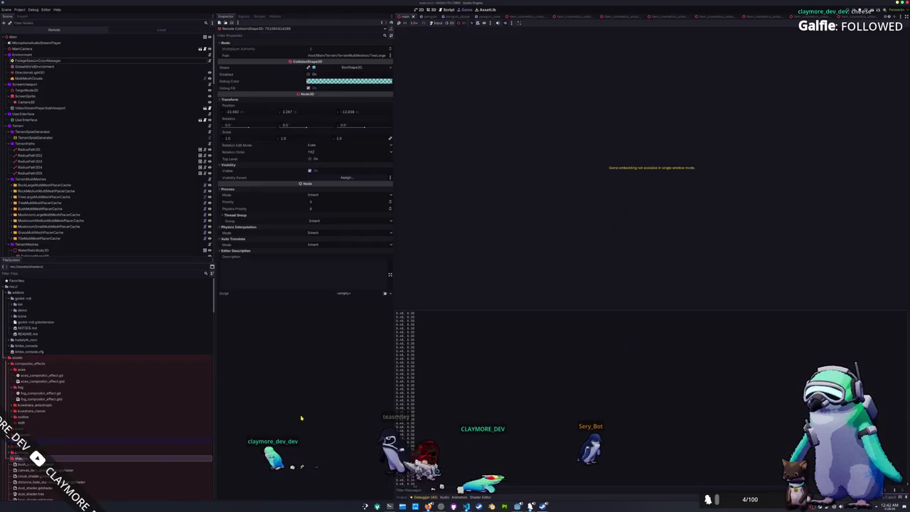
pyautogui.click(65, 61)
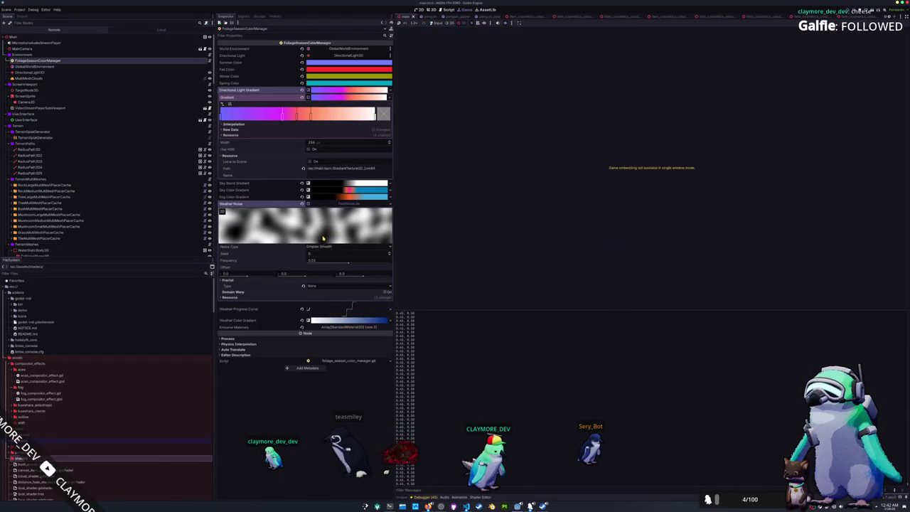
pyautogui.click(271, 280)
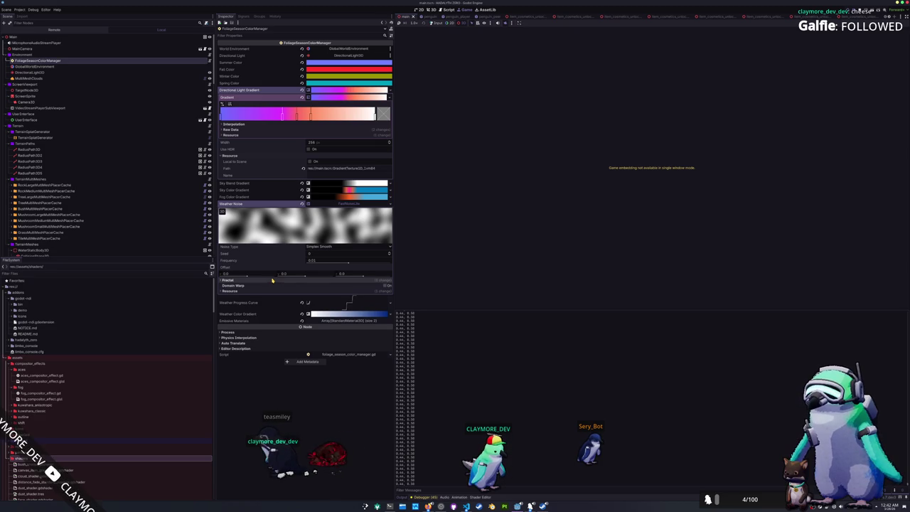
pyautogui.click(346, 205)
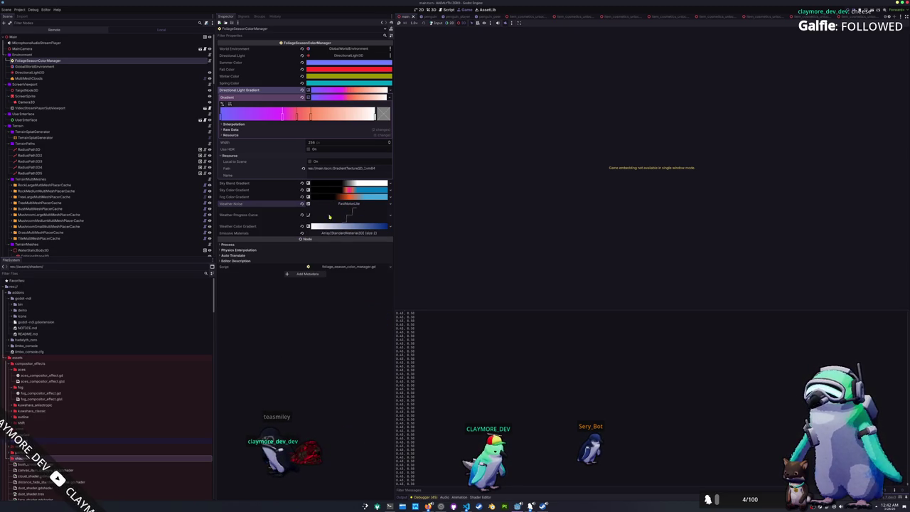
pyautogui.click(340, 216)
pyautogui.click(340, 217)
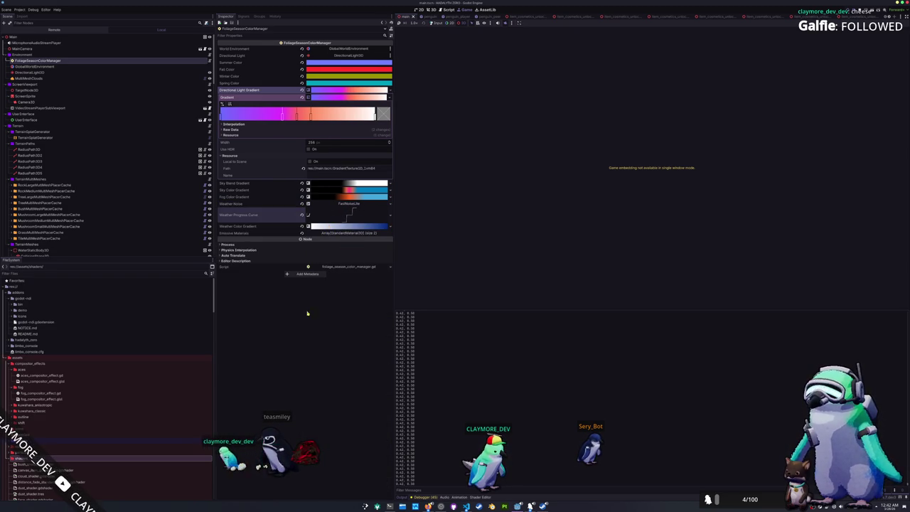
pyautogui.press('F5')
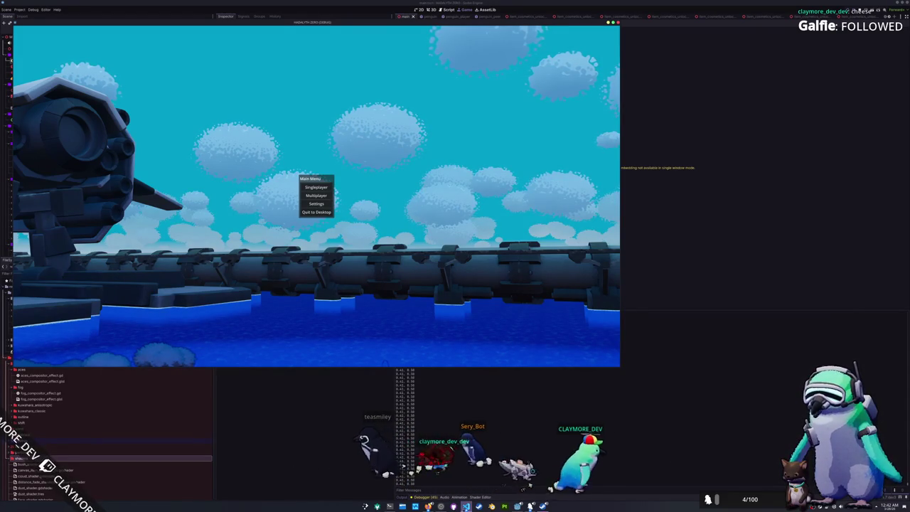
# Replace the fixed period in both fposmod(GlobalData.epoch_time, …) noise calls with weather_period
pyautogui.hotkey('alt', 'Tab')
pyautogui.moveTo(661, 378)
pyautogui.moveTo(788, 352)
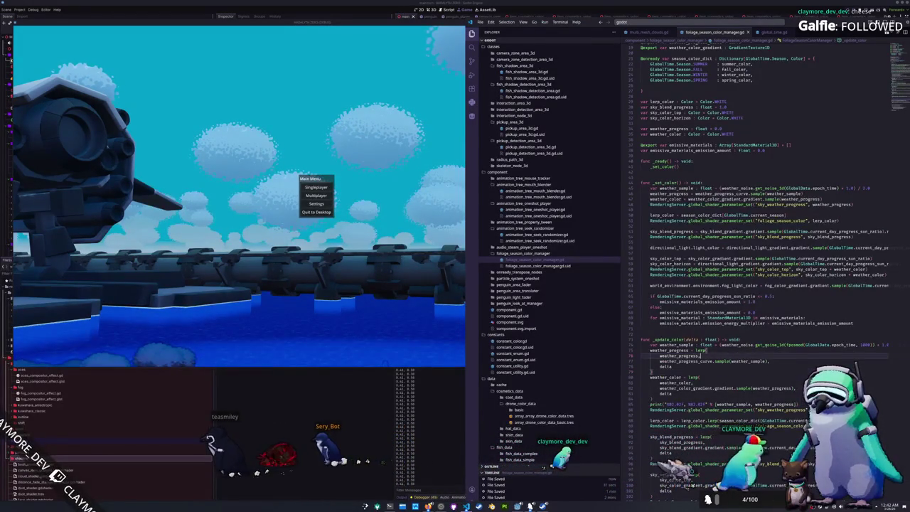
pyautogui.click(785, 345)
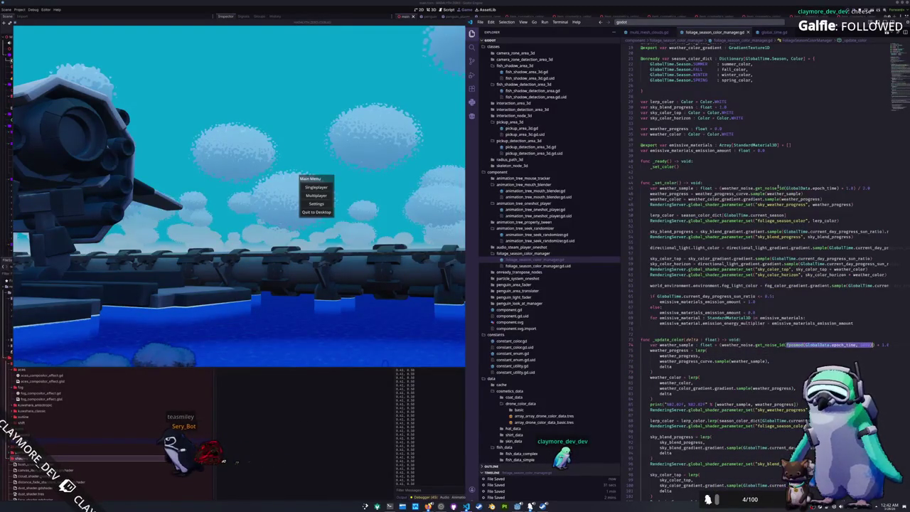
pyautogui.moveTo(786, 189); pyautogui.dragTo(839, 188)
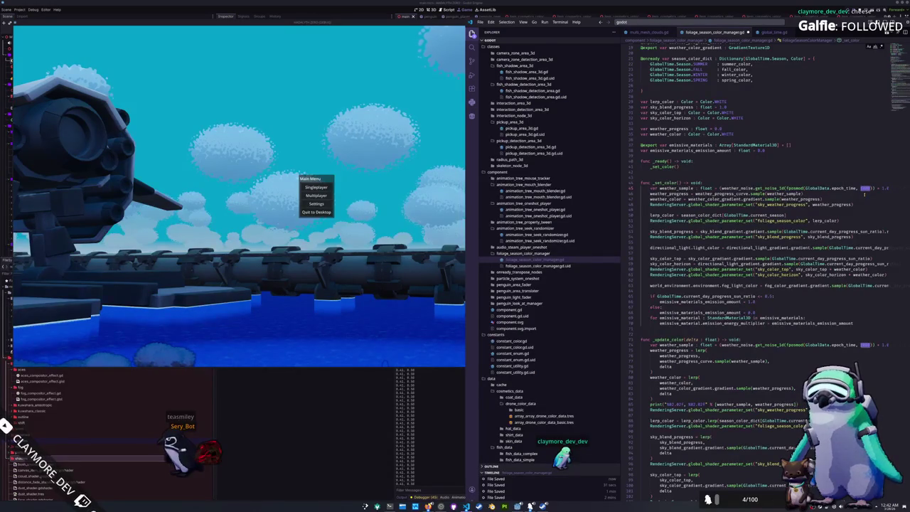
pyautogui.write('weather')
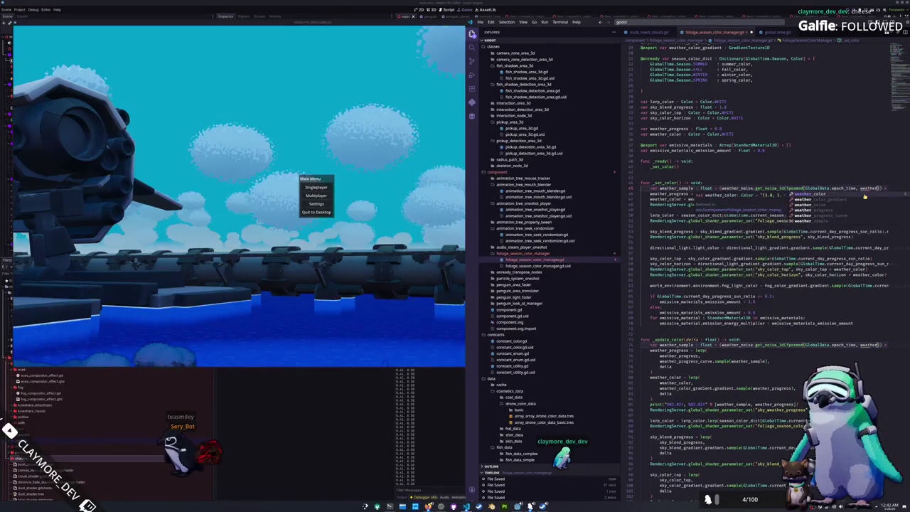
pyautogui.write('_period')
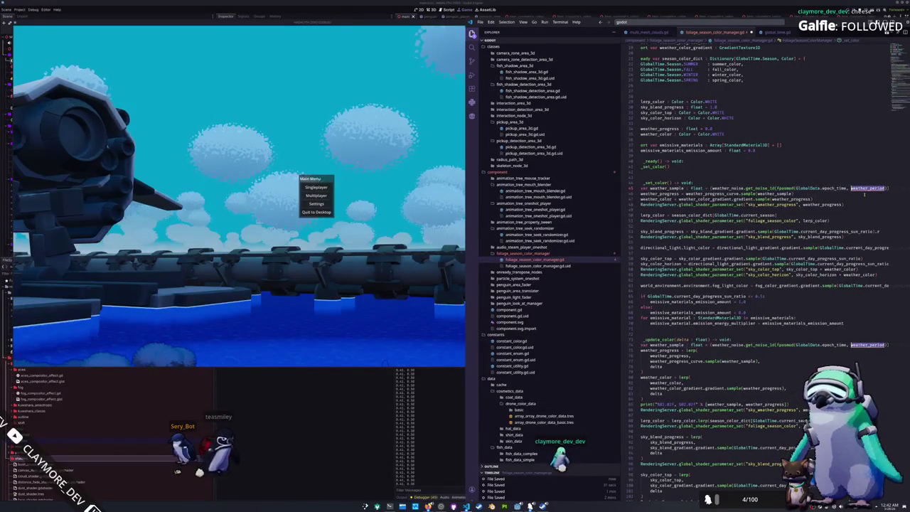
# Declare var weather_period : float near line 28 and quit the running game
pyautogui.click(639, 142)
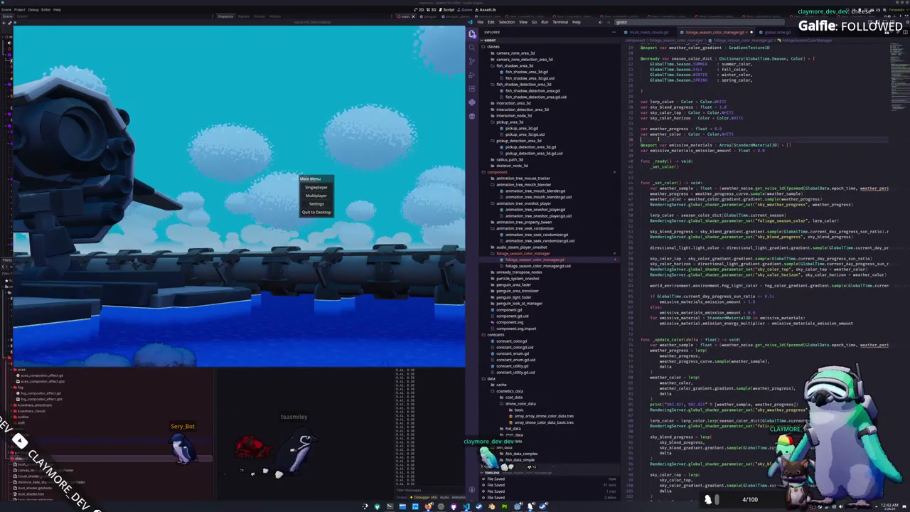
pyautogui.press('Return')
pyautogui.write('var weather_peri')
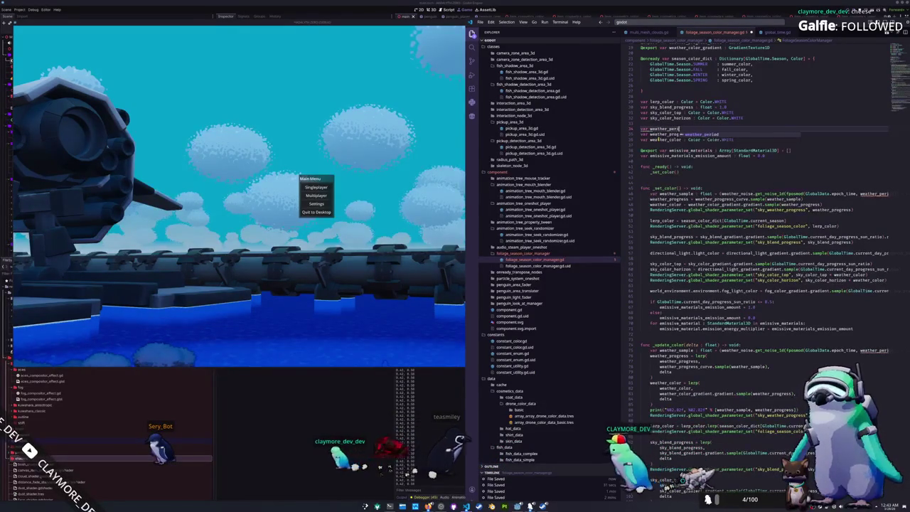
pyautogui.write('od : : float = 20')
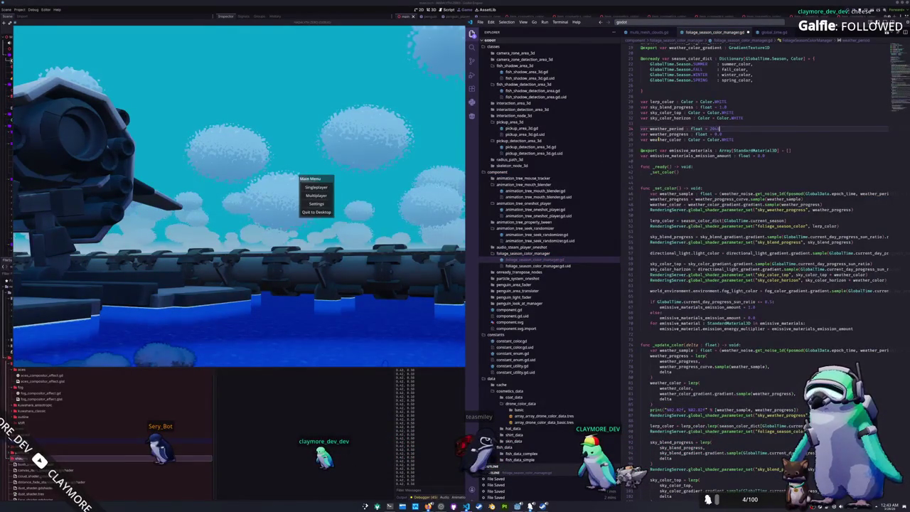
pyautogui.press('Down')
pyautogui.press('Down')
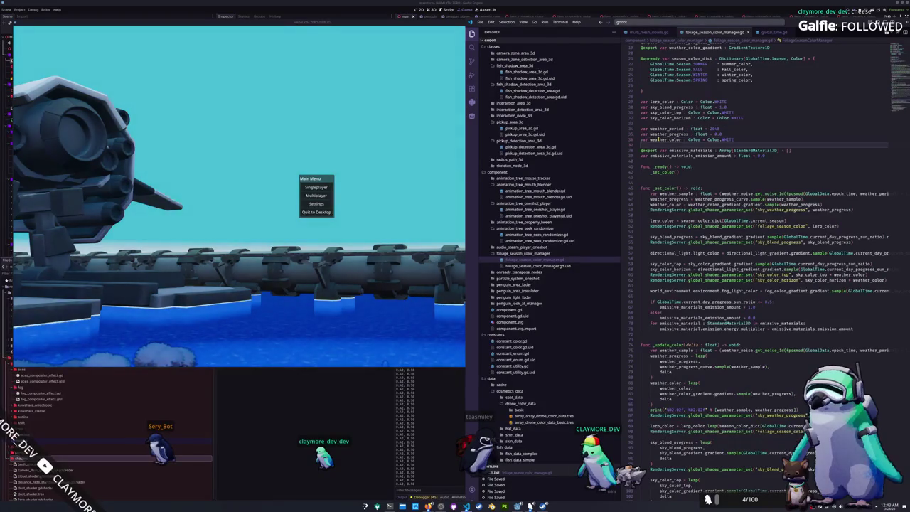
pyautogui.click(333, 212)
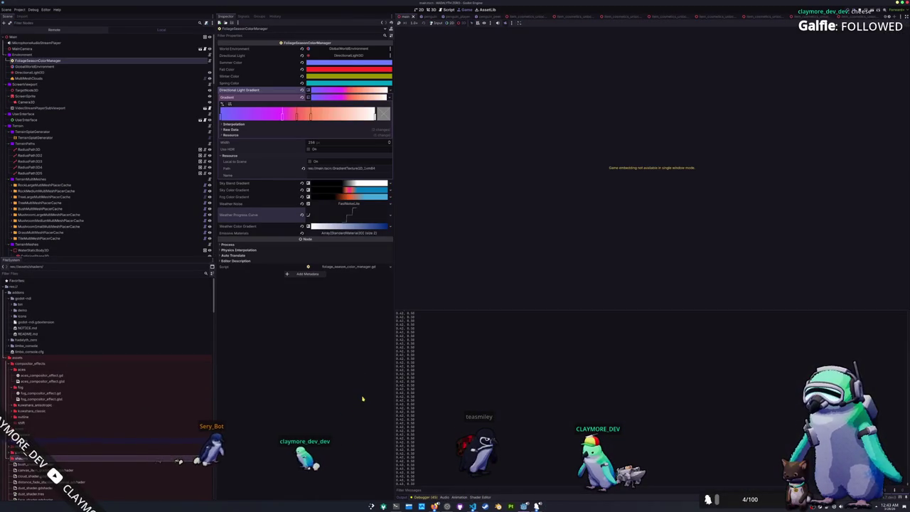
# Run the game and start a Singleplayer session in the village
pyautogui.press('F5')
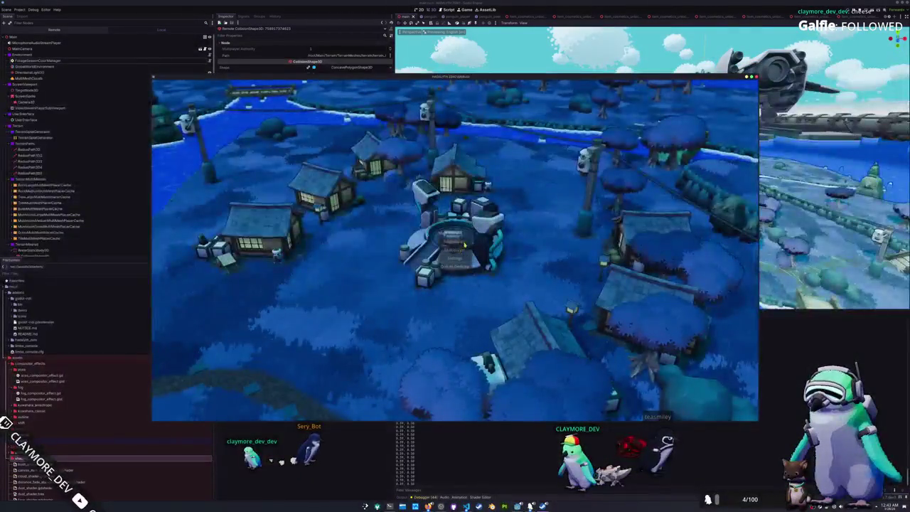
pyautogui.click(455, 266)
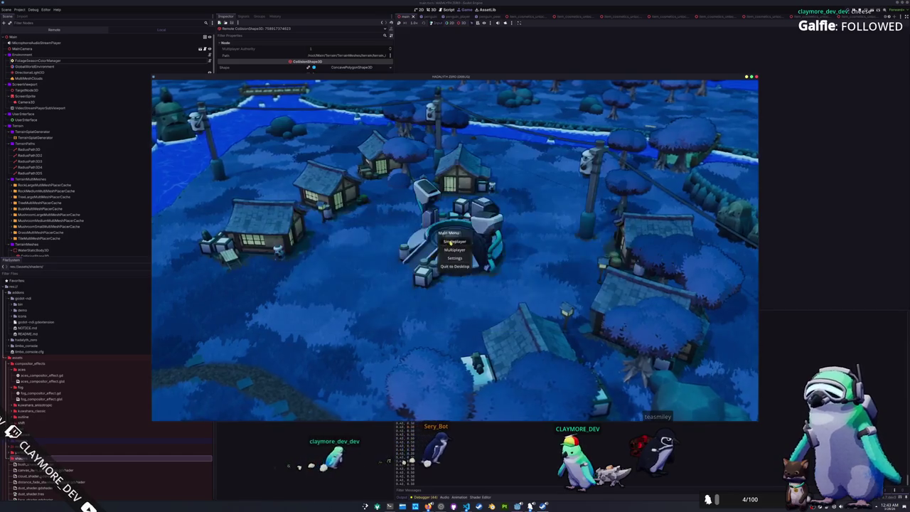
pyautogui.click(450, 243)
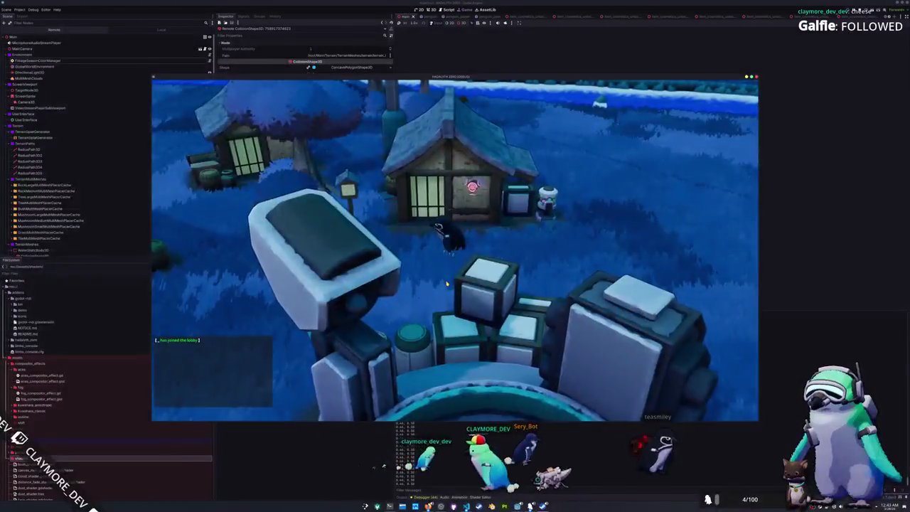
# Walk the penguin around the night village, toggle the inventory, and move the game window aside
pyautogui.press('d')
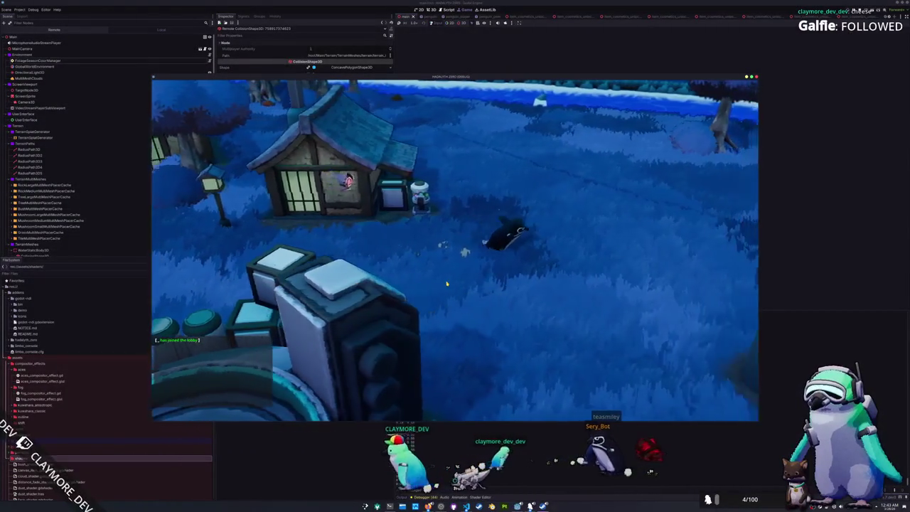
pyautogui.press('i')
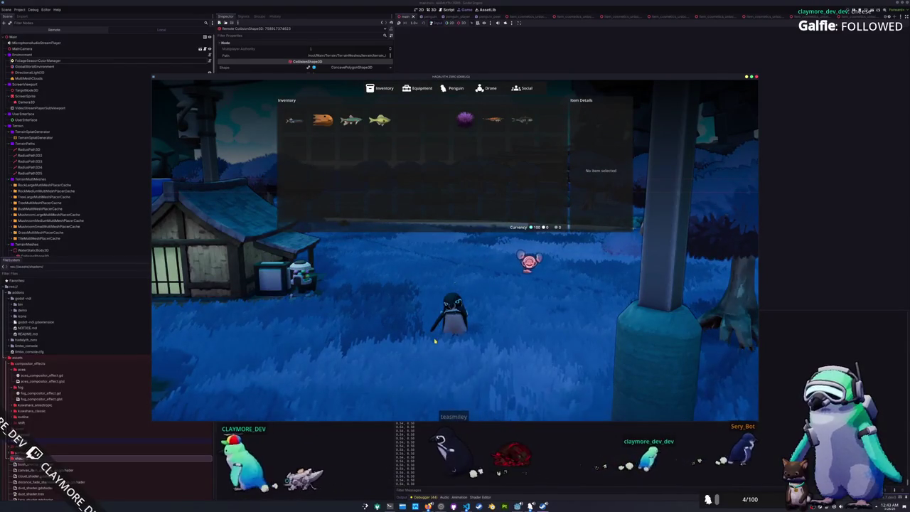
pyautogui.press('i')
pyautogui.press('s')
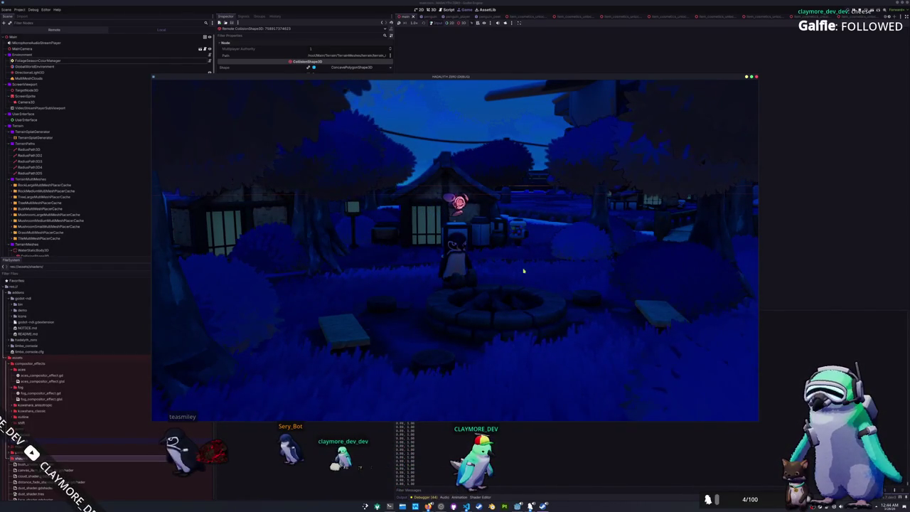
pyautogui.moveTo(565, 71); pyautogui.dragTo(496, 41)
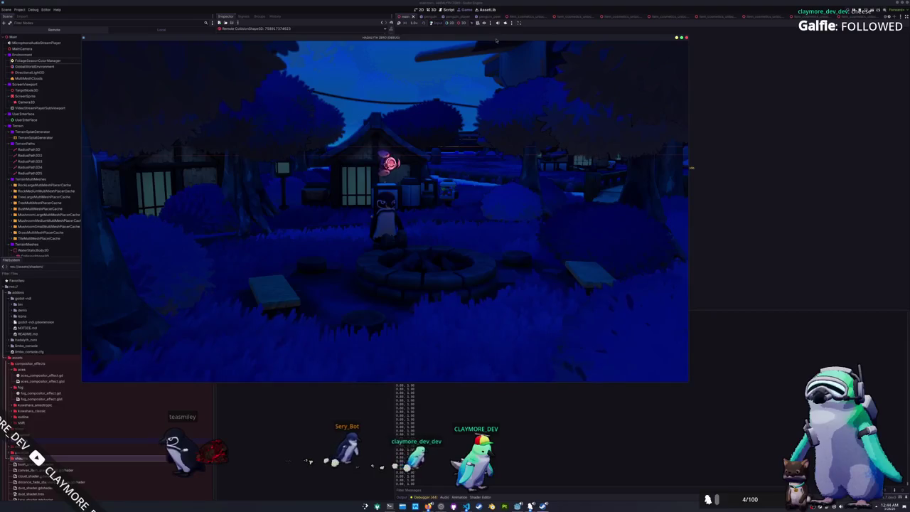
pyautogui.hotkey('alt', 'Tab')
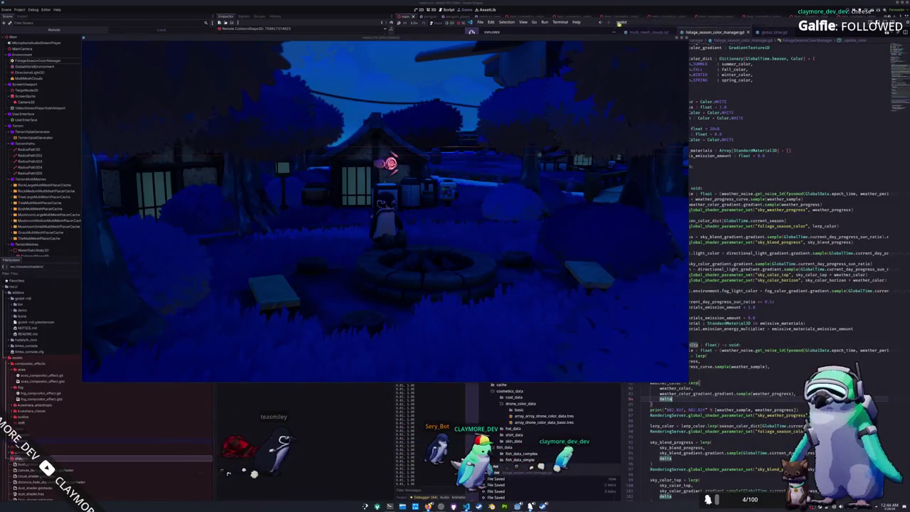
pyautogui.moveTo(623, 40)
pyautogui.mouseDown()
pyautogui.moveTo(394, 171)
pyautogui.moveTo(388, 232)
pyautogui.moveTo(425, 81)
pyautogui.mouseUp()
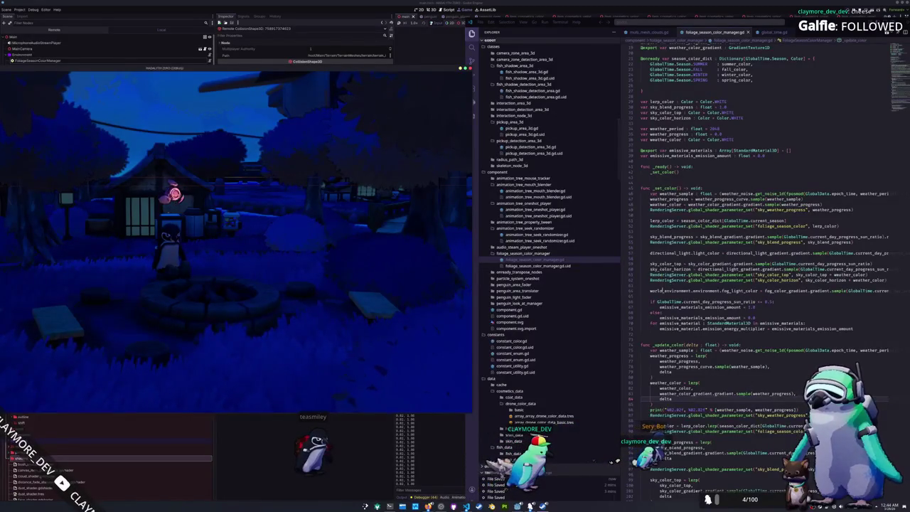
pyautogui.click(663, 290)
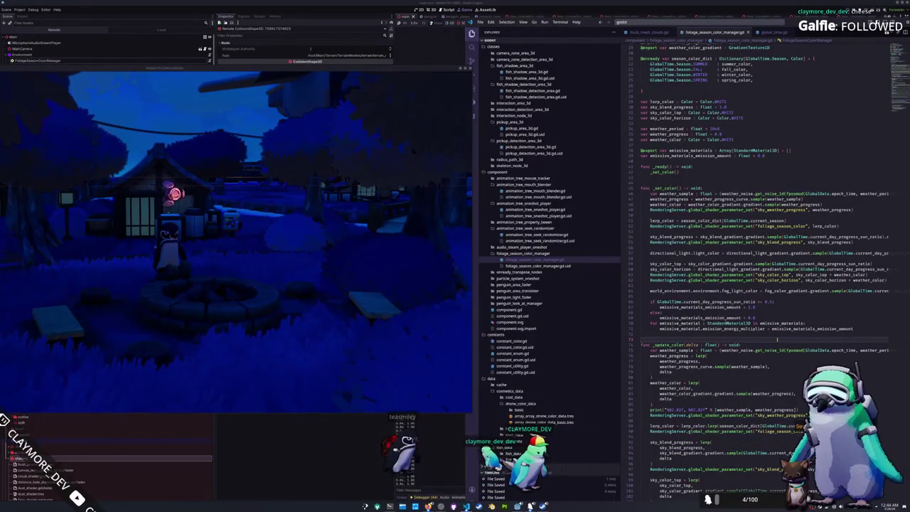
pyautogui.scroll(6, 777, 340)
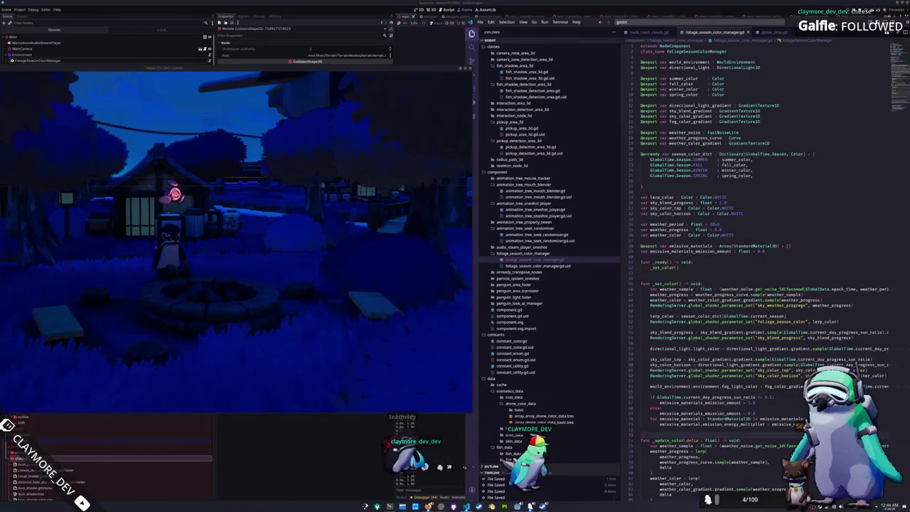
pyautogui.click(749, 138)
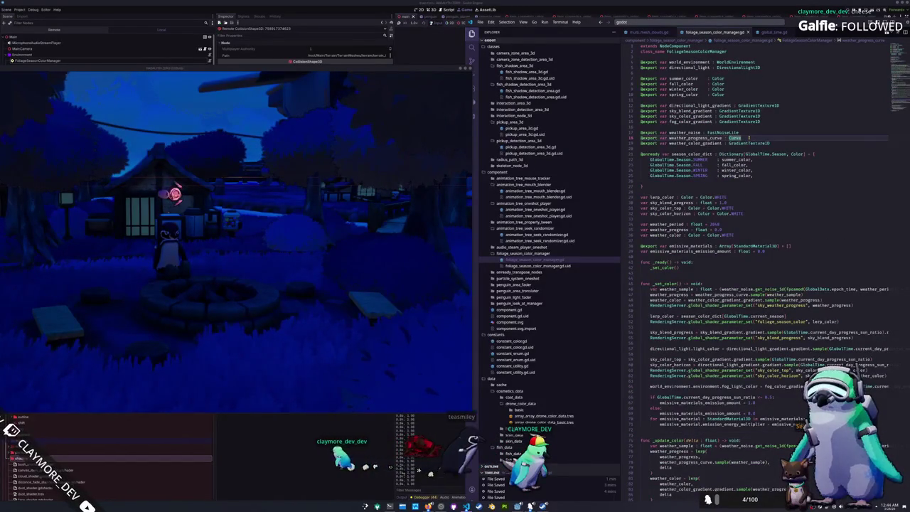
pyautogui.hotkey('ctrl', 'shift', 'Return')
pyautogui.write('@export pr')
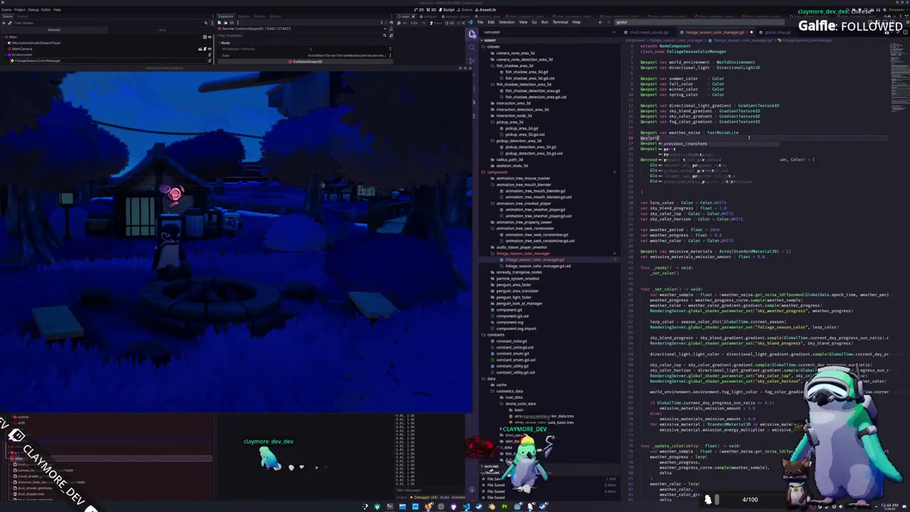
pyautogui.write(' var wea')
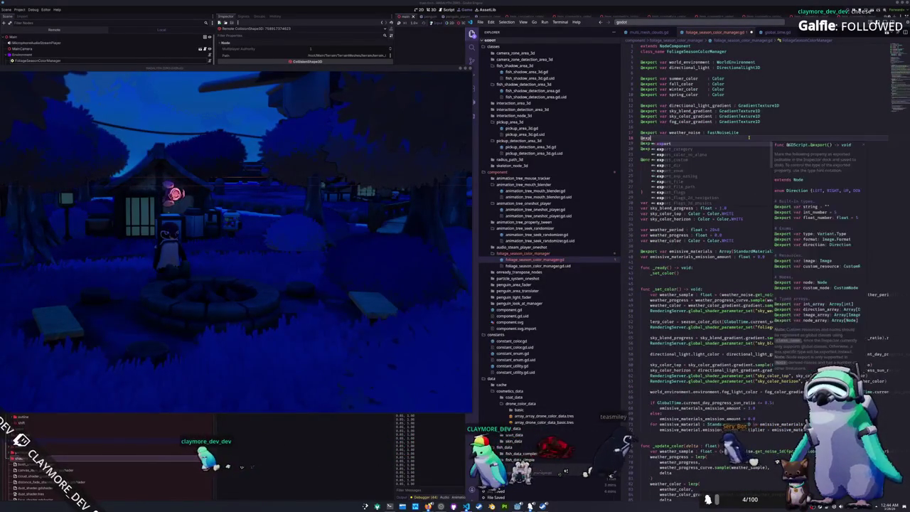
pyautogui.write('ther_sample')
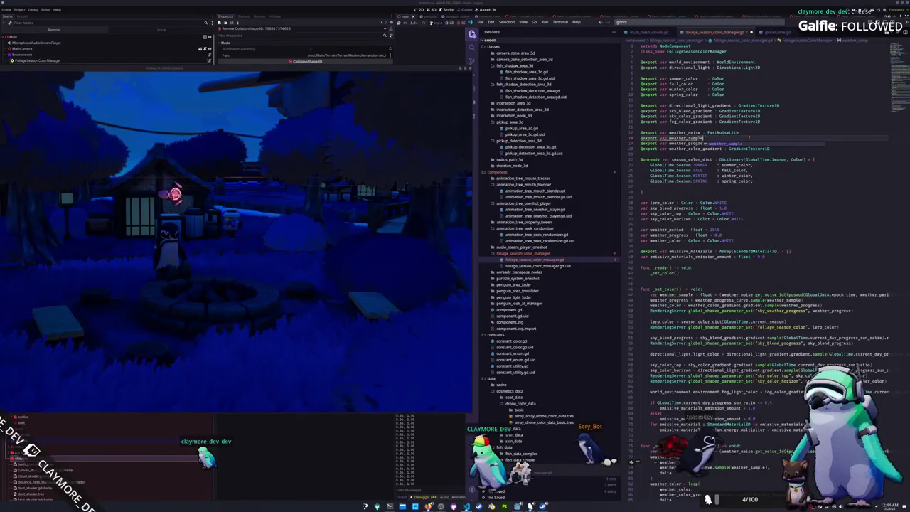
pyautogui.write('_curve : Curve')
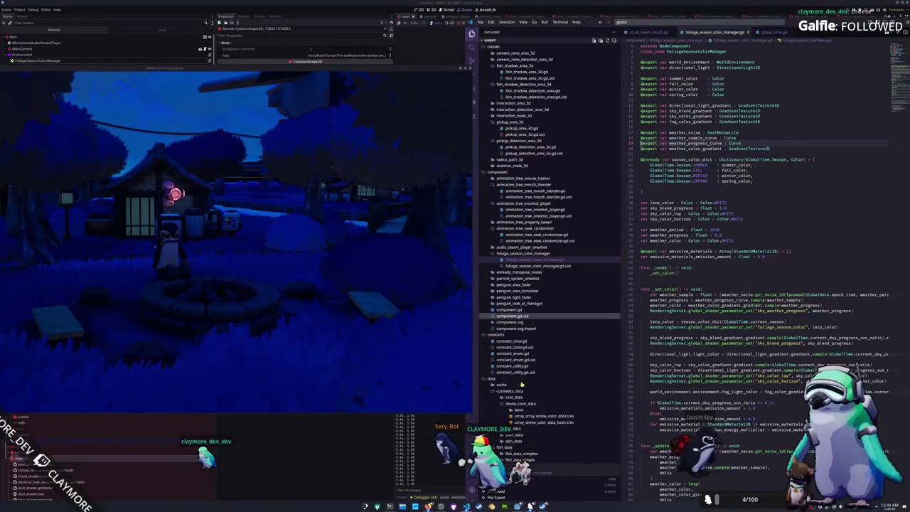
pyautogui.press('F5')
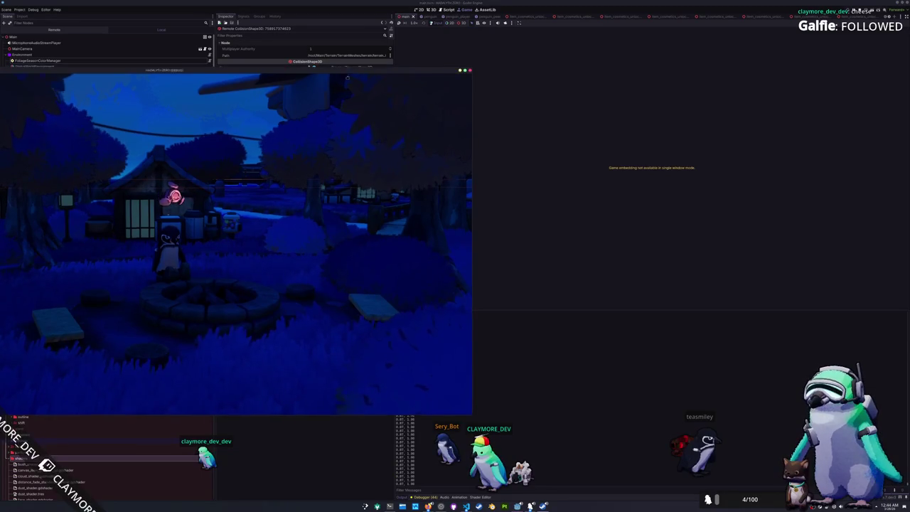
# Assign a new Curve to FoliageSeasonColorManager's Weather Sample Curve property
pyautogui.moveTo(362, 71); pyautogui.dragTo(328, 395)
pyautogui.click(81, 61)
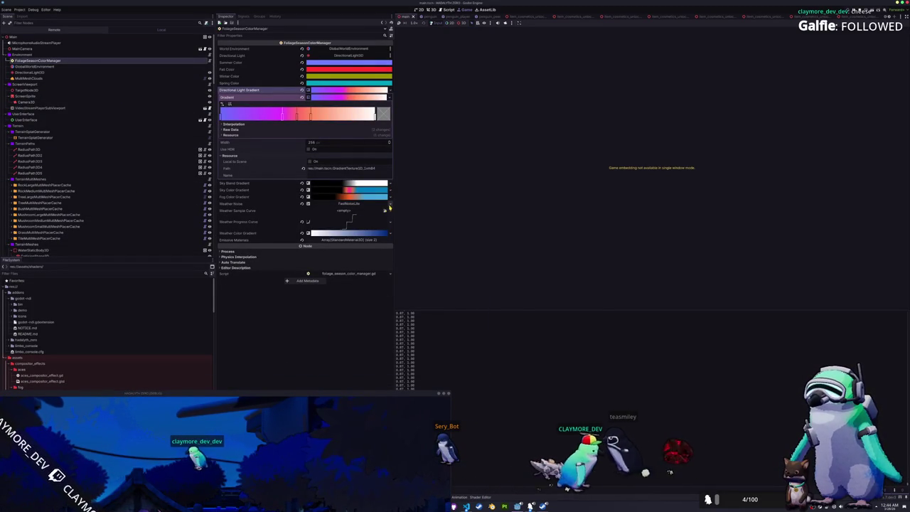
pyautogui.click(391, 211)
pyautogui.click(376, 222)
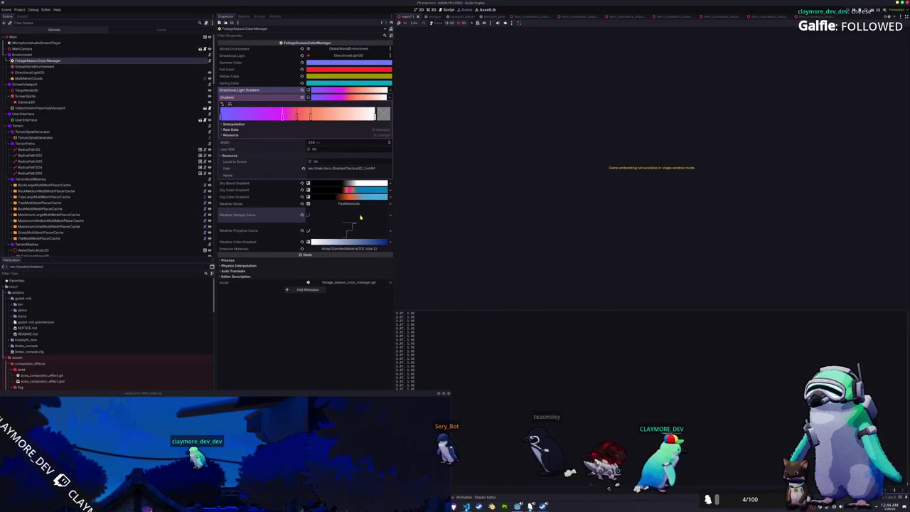
pyautogui.click(348, 215)
# Shape the curve with the Ease In preset and a point at 0.35, flat at 0 before rising to 1
pyautogui.click(387, 235)
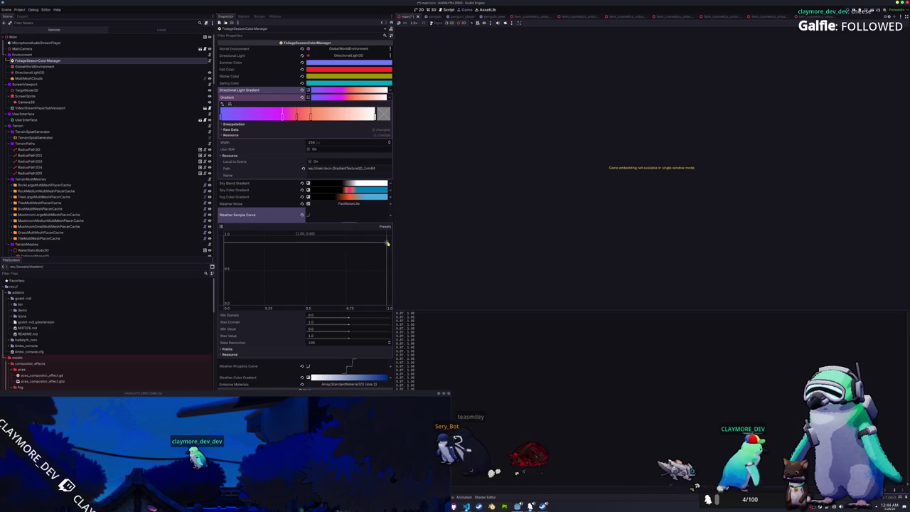
pyautogui.click(231, 303)
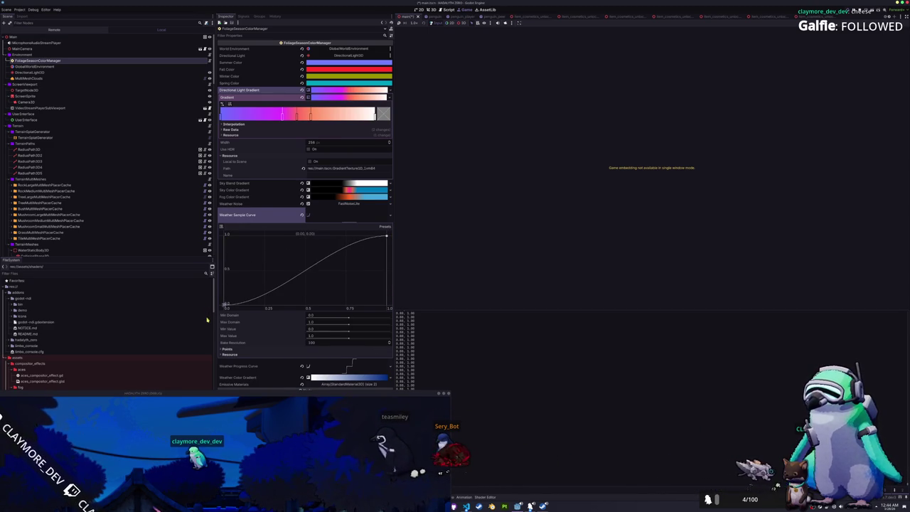
pyautogui.click(383, 228)
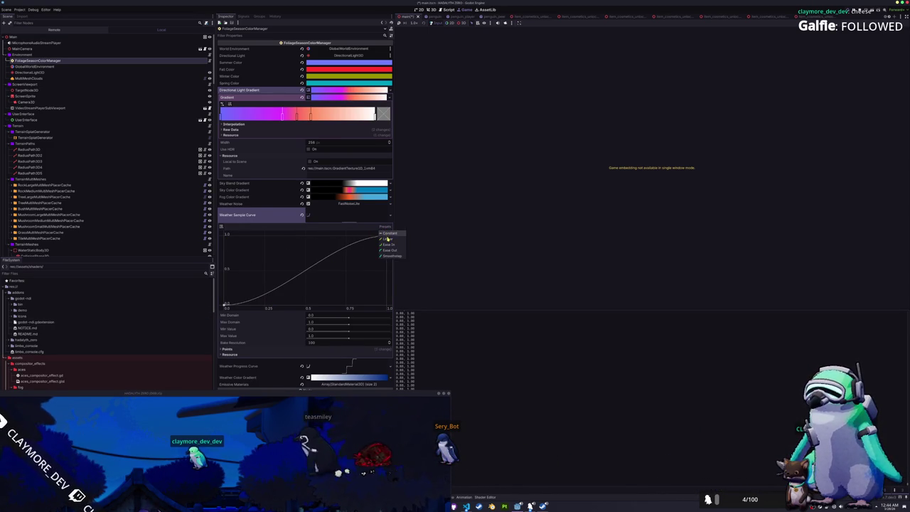
pyautogui.click(386, 244)
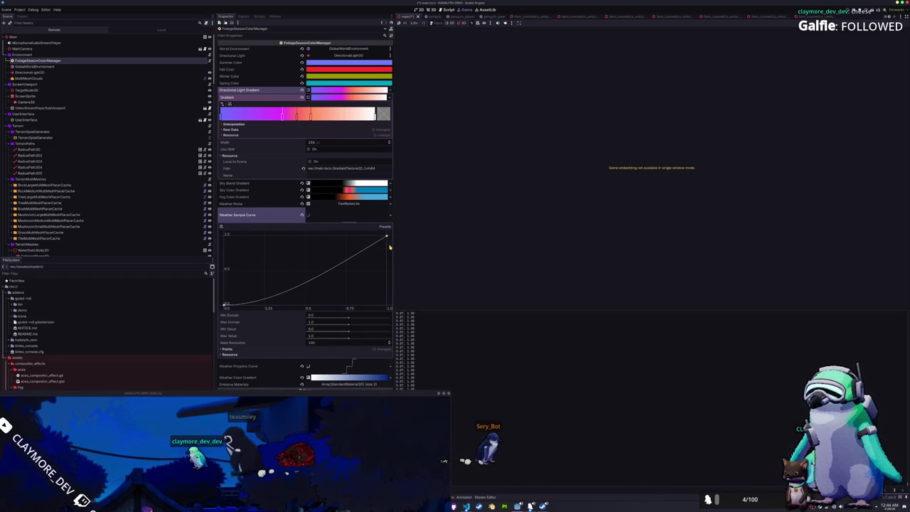
pyautogui.click(280, 304)
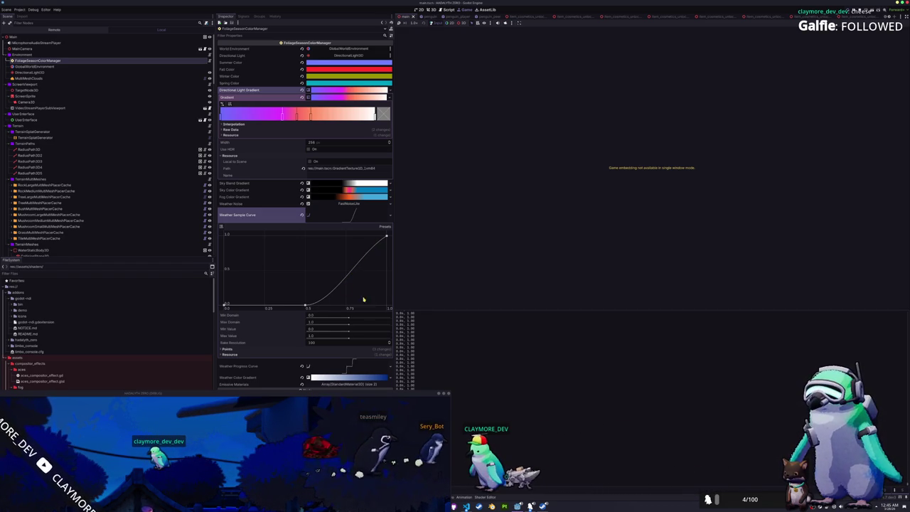
# Resize the game window to reveal the debugger output and return to line 57 of the script
pyautogui.moveTo(422, 392); pyautogui.dragTo(422, 308)
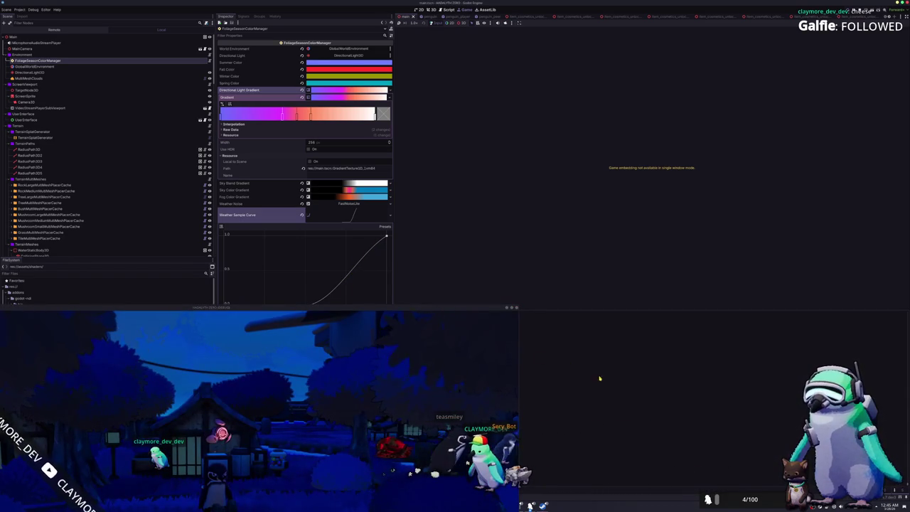
pyautogui.moveTo(475, 320); pyautogui.dragTo(419, 424)
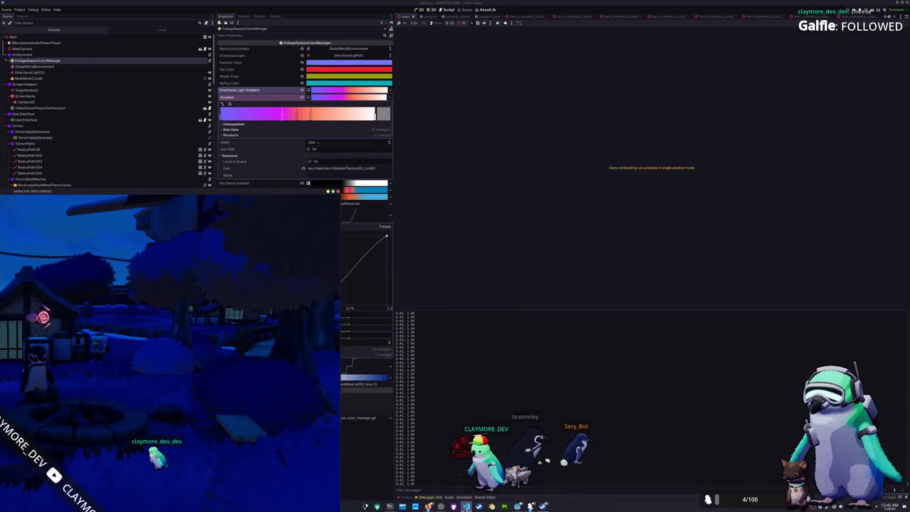
pyautogui.click(466, 507)
pyautogui.click(664, 347)
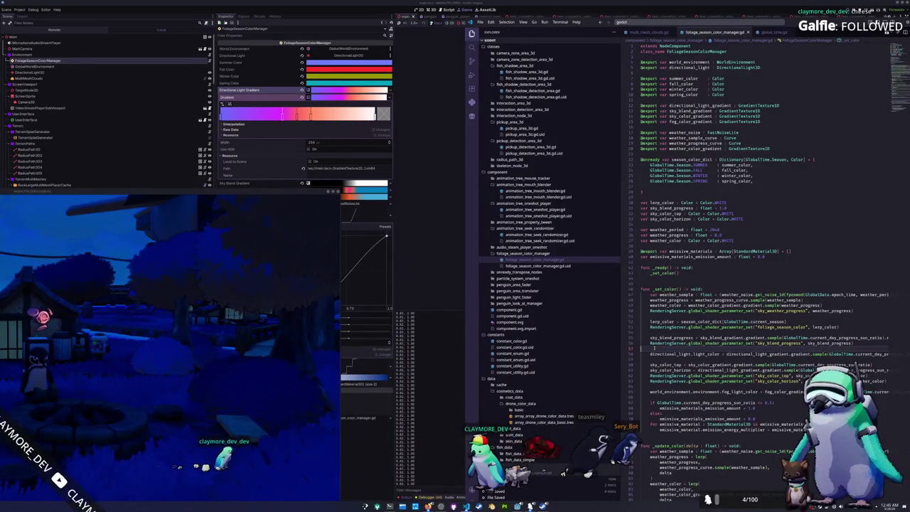
# Add 'weather_sample = weather_sample_curve.sample(weather_sample)' in _set_color
pyautogui.press('Down')
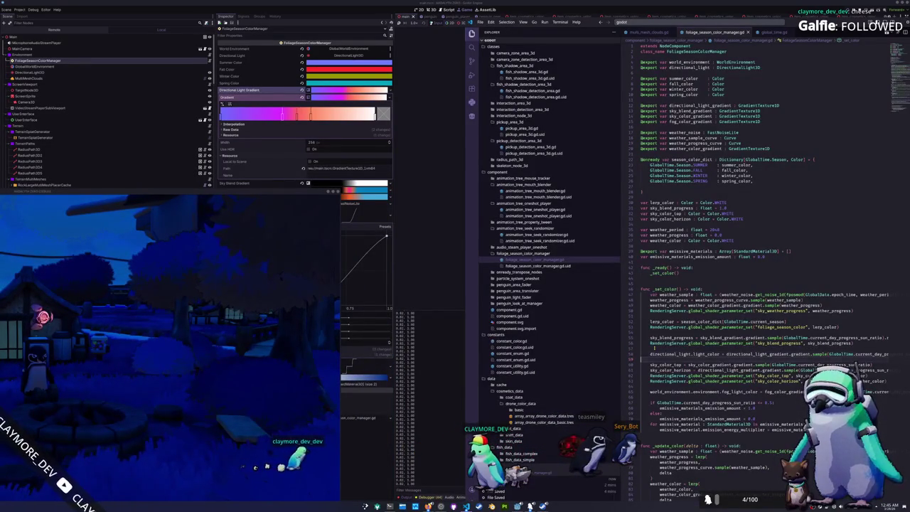
pyautogui.press('Up')
pyautogui.press('Up')
pyautogui.press('Up')
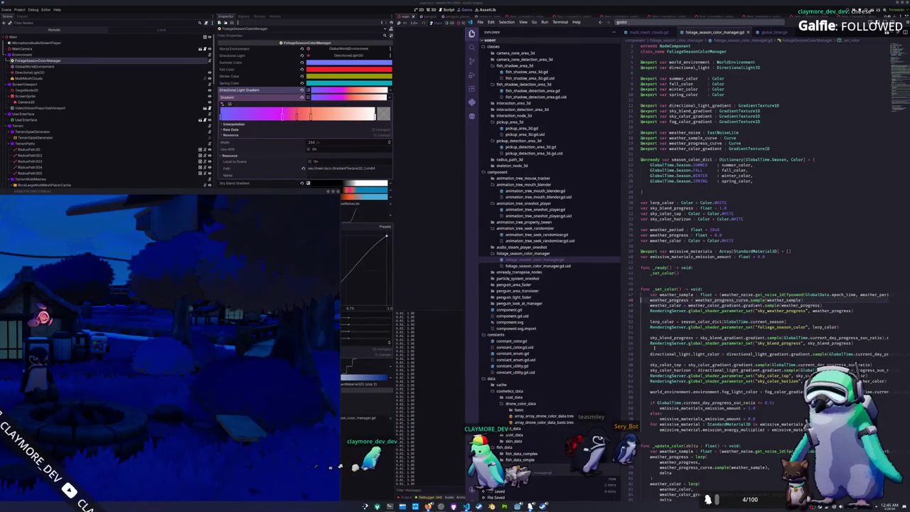
pyautogui.press('Return')
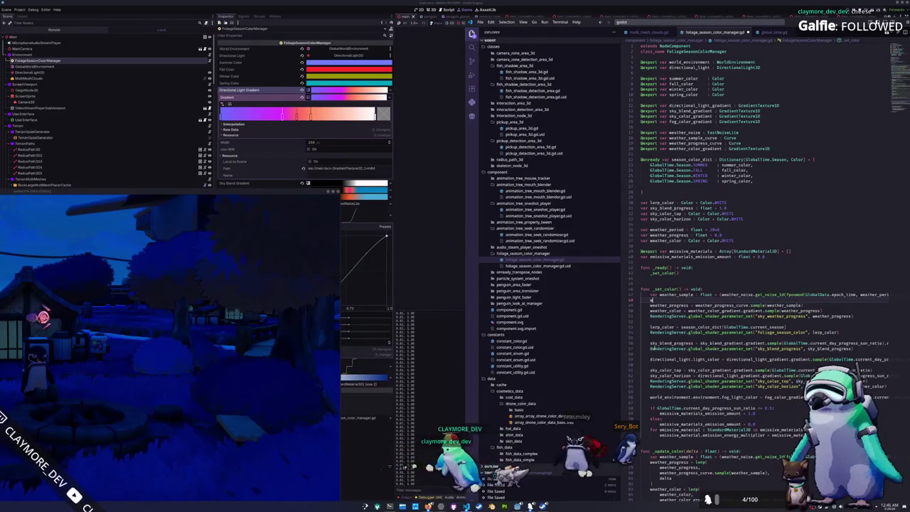
pyautogui.write('eather_sample = ')
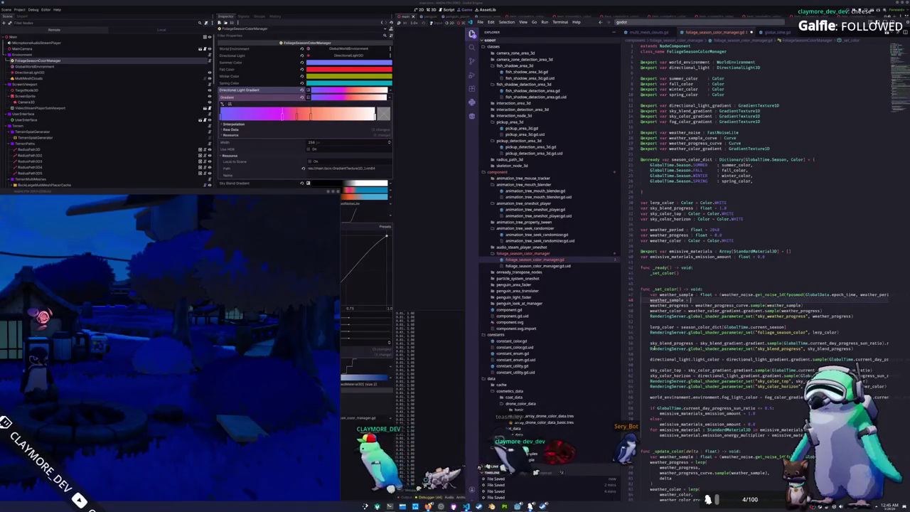
pyautogui.write('weather')
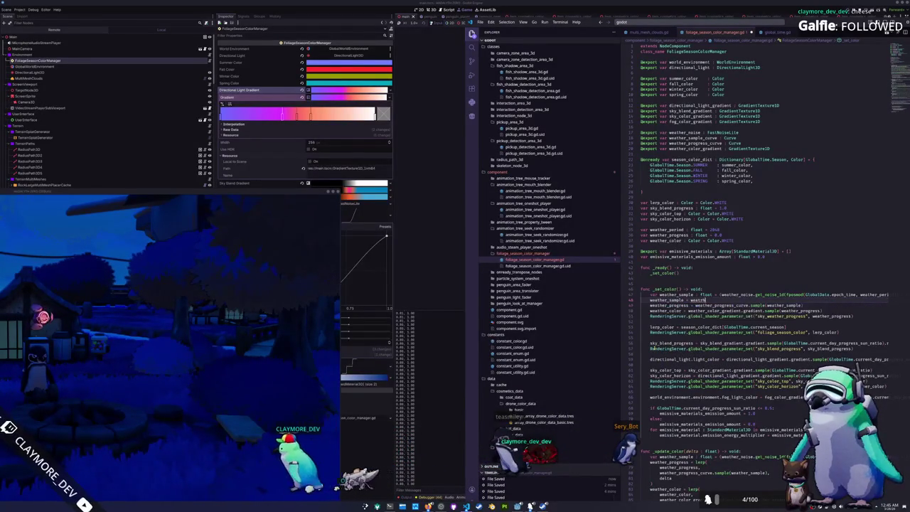
pyautogui.write('her_sample_cur')
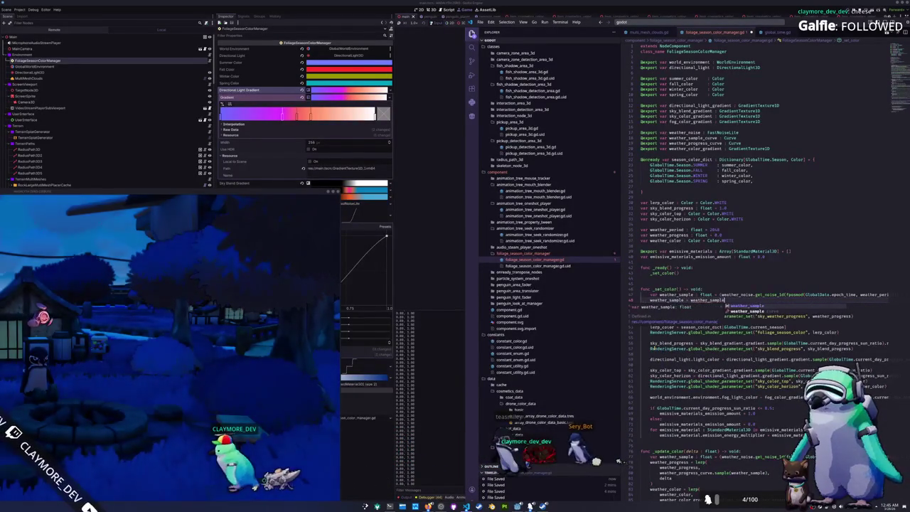
pyautogui.press('Return')
pyautogui.write('.sample')
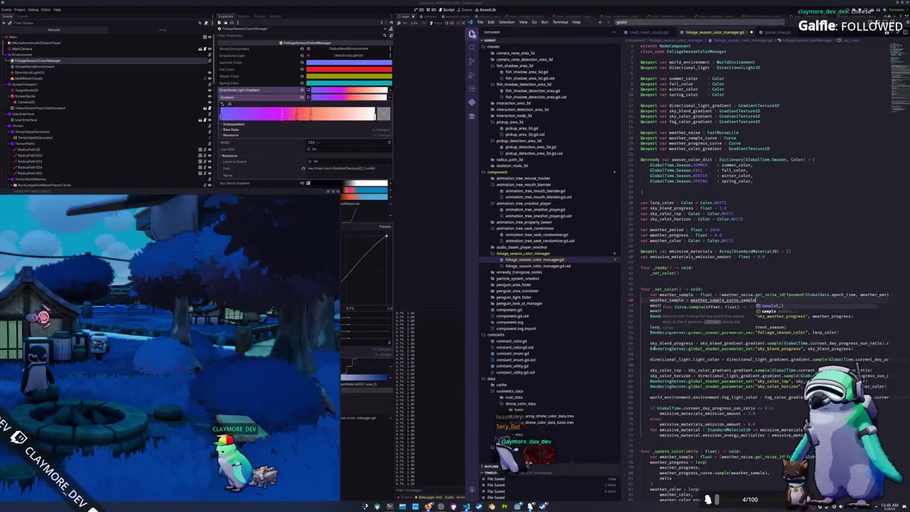
pyautogui.write('(weather_sam')
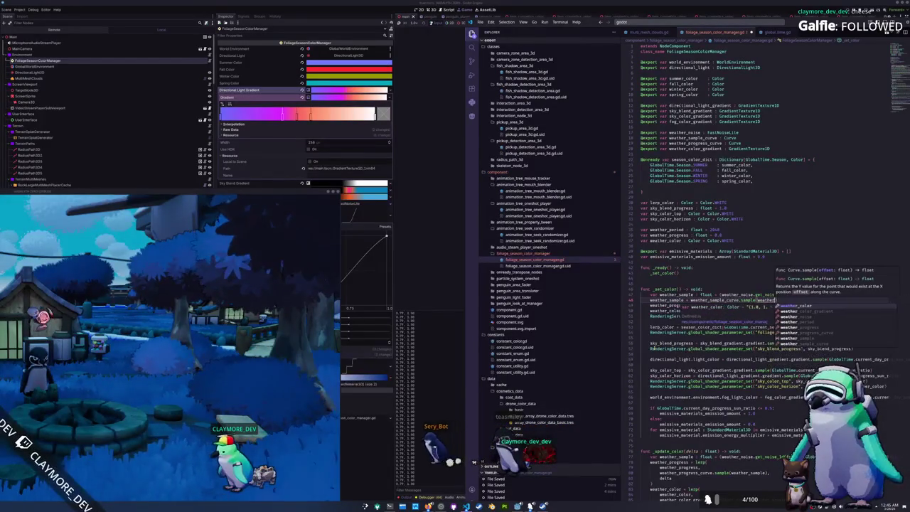
pyautogui.press('Return')
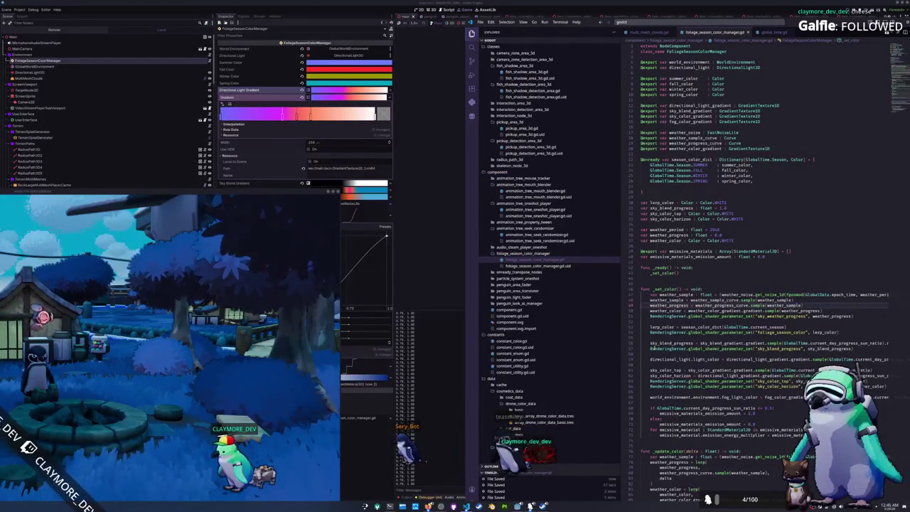
# Copy the same curve-sample line into _update_color above the lerp and run the game
pyautogui.hotkey('ctrl', 'l')
pyautogui.scroll(-3, 641, 432)
pyautogui.doubleClick(650, 415)
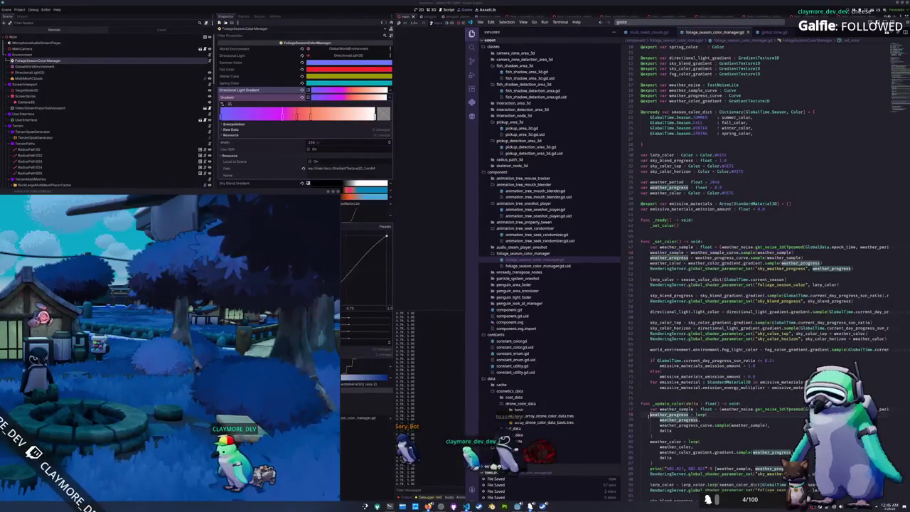
pyautogui.click(642, 417)
pyautogui.hotkey('ctrl', 'v')
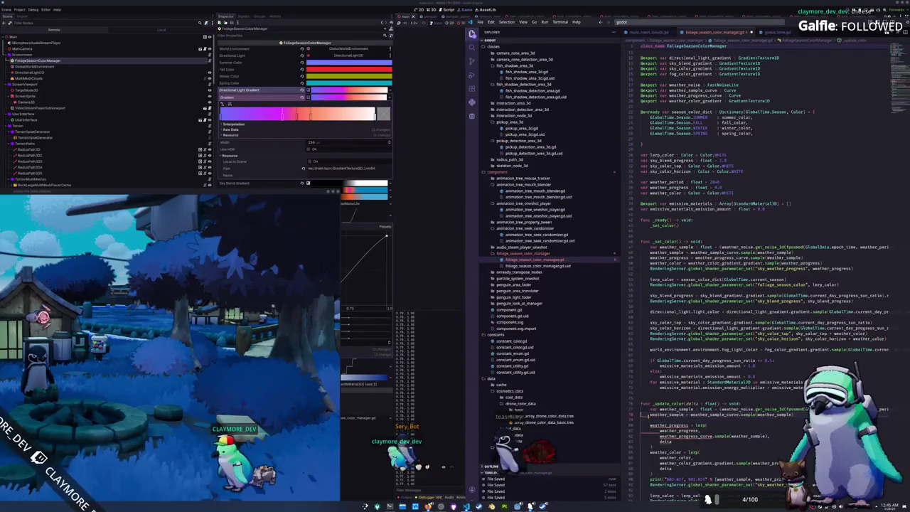
pyautogui.press('BackSpace')
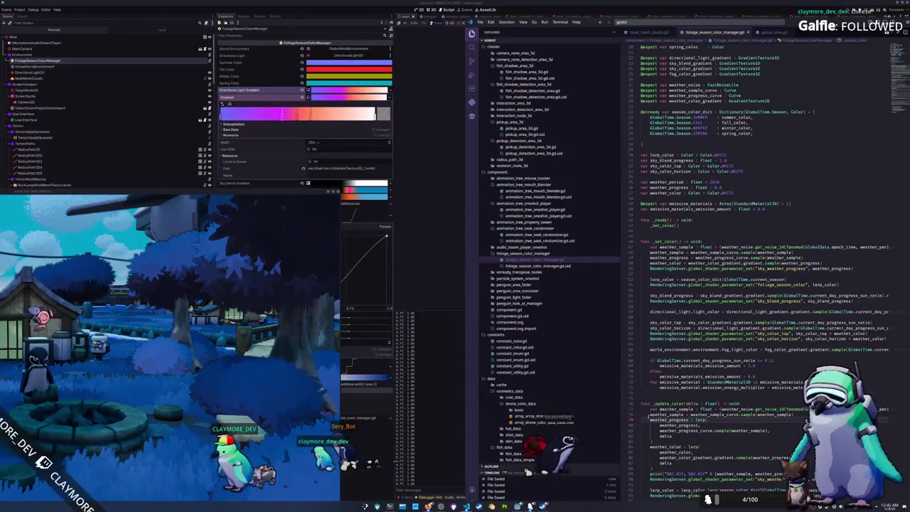
pyautogui.press('F5')
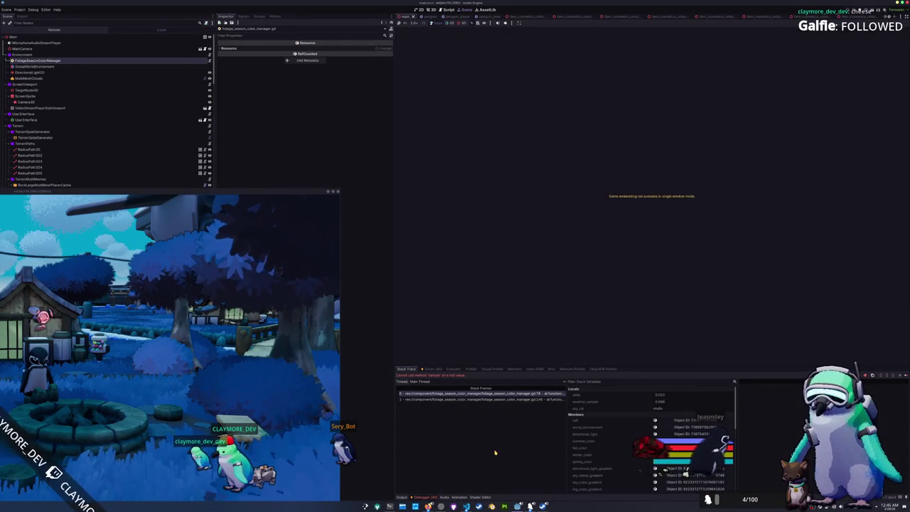
# Restart the game, then open and dismiss the Dumbo Octopus item's action menu in the inventory
pyautogui.press('F8')
pyautogui.press('F5')
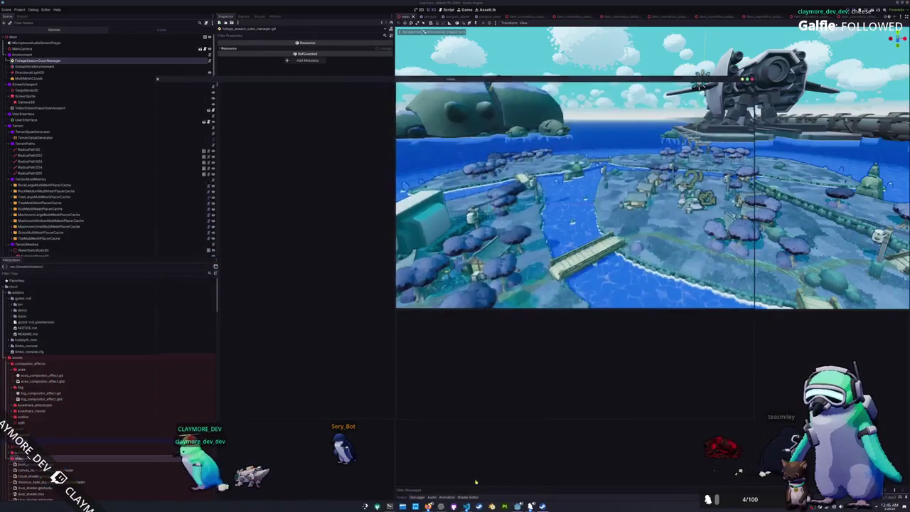
pyautogui.hotkey('alt', 'Tab')
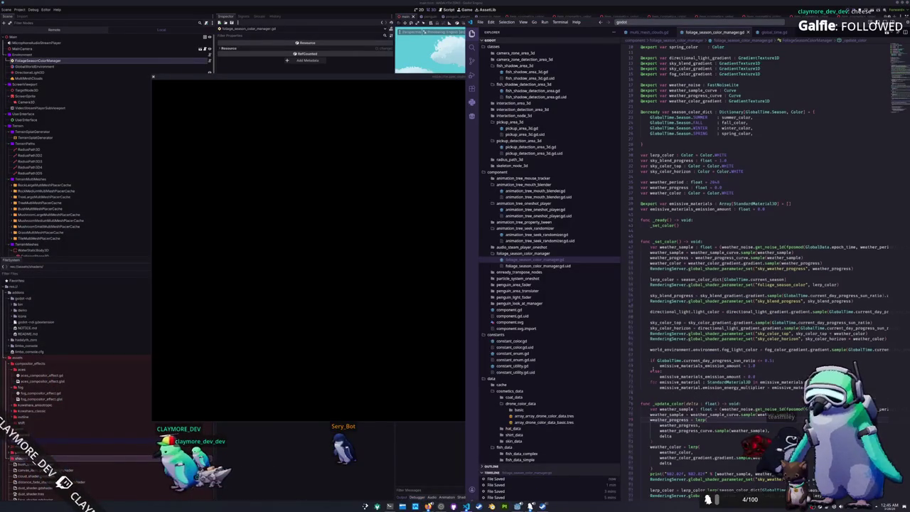
pyautogui.scroll(-1, 652, 370)
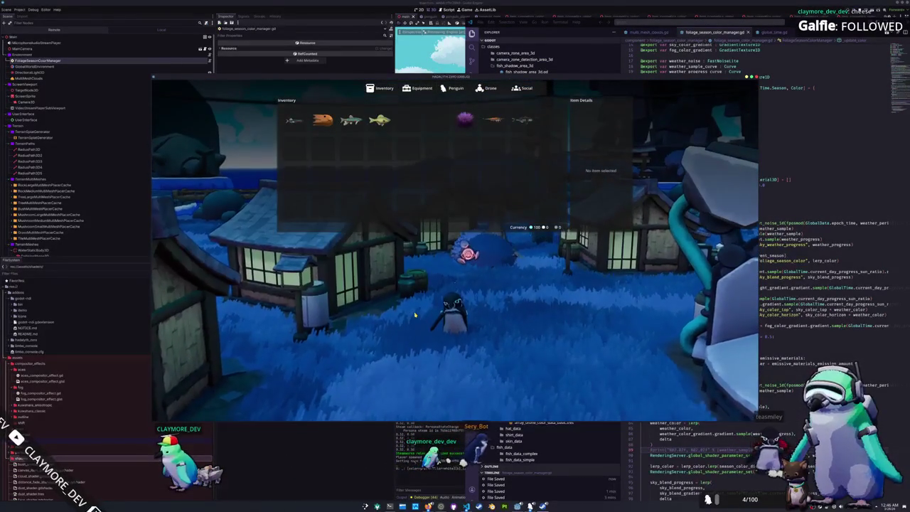
pyautogui.click(322, 121)
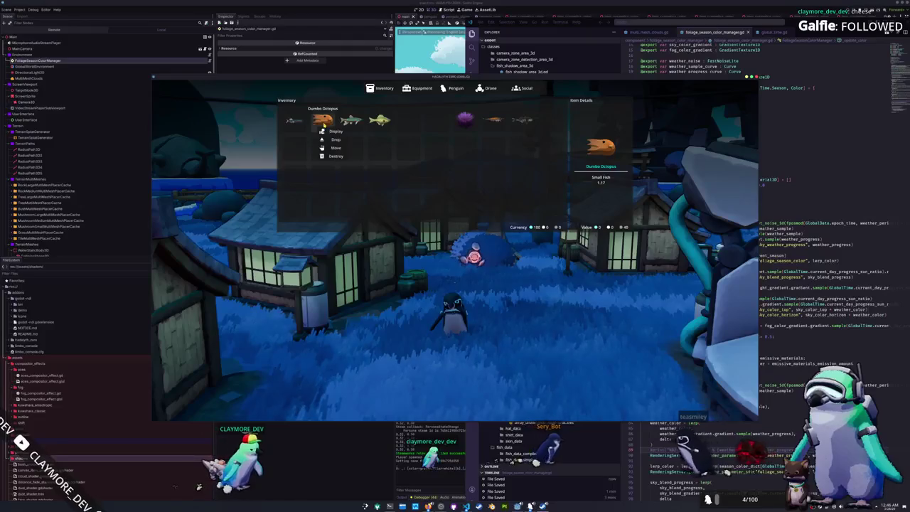
pyautogui.click(296, 147)
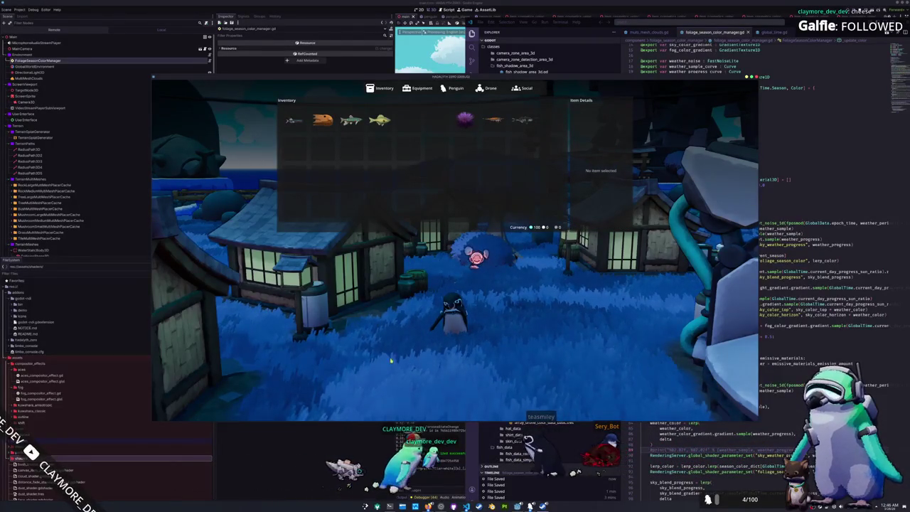
pyautogui.hotkey('alt', 'Tab')
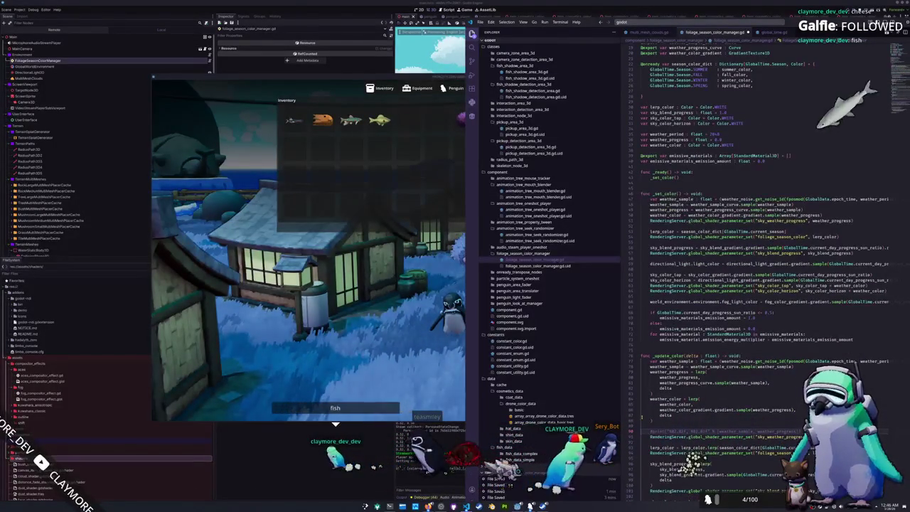
# Uncomment the weather print and nest it under 'if Engine.get_process_frames() % 120 == 0:'
pyautogui.hotkey('ctrl', '/')
pyautogui.press('Return')
pyautogui.write('if Engine.get_p')
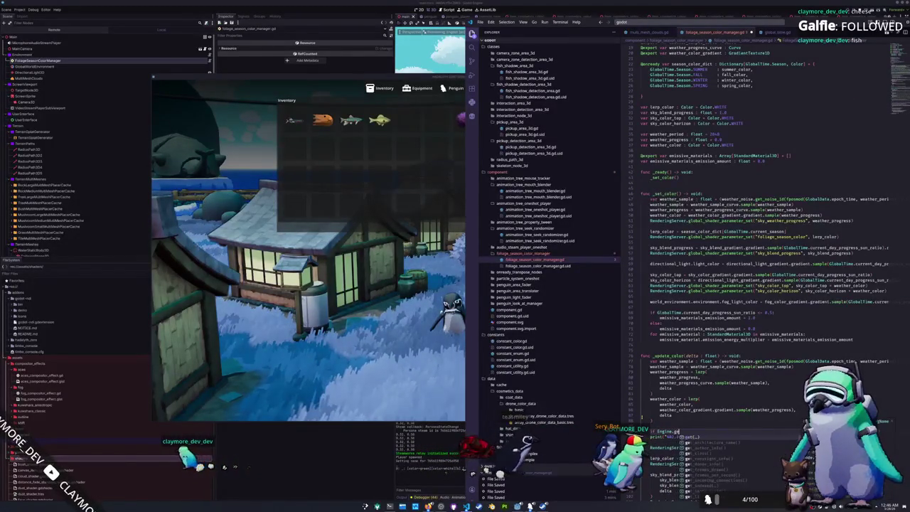
pyautogui.write('h')
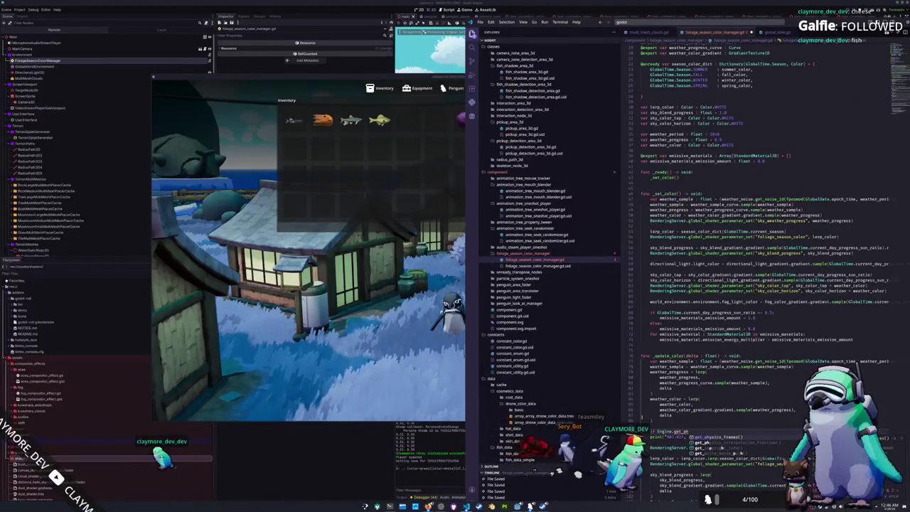
pyautogui.write('ysics_frames(')
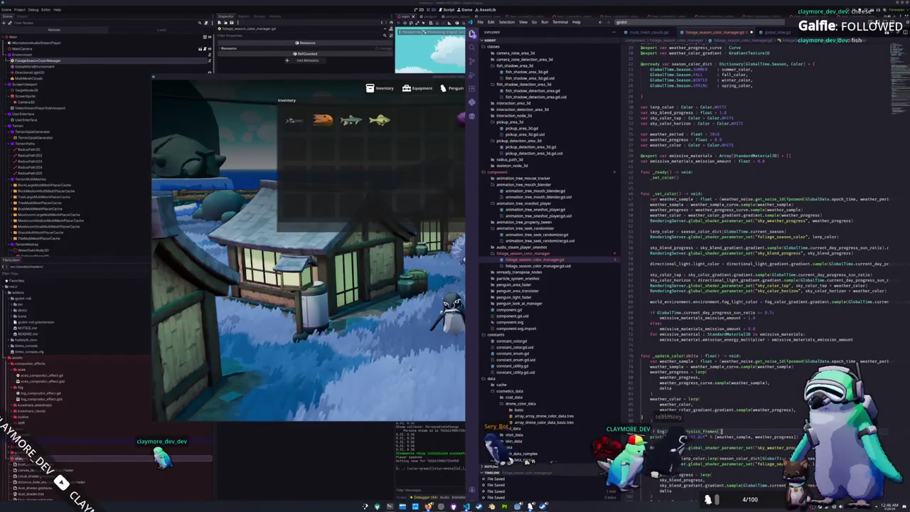
pyautogui.hotkey('ctrl', 'BackSpace')
pyautogui.write('frames')
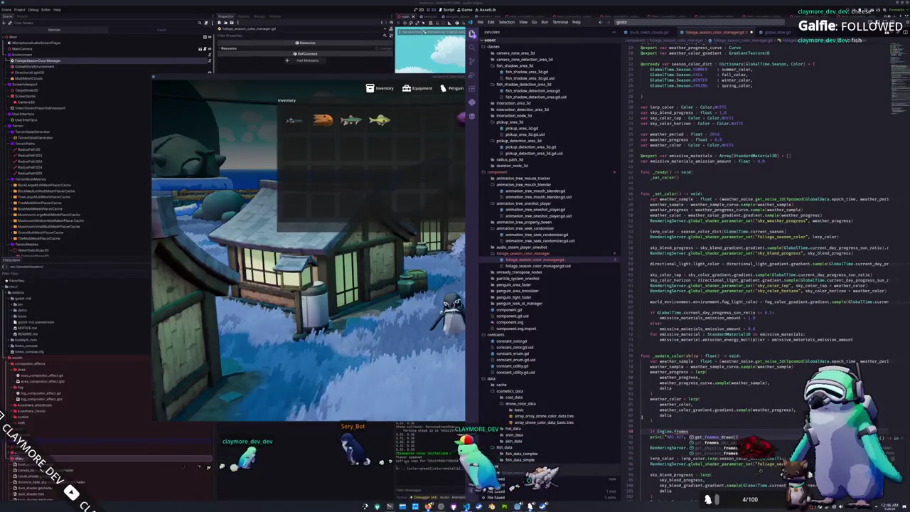
pyautogui.press('Down')
pyautogui.press('Down')
pyautogui.press('Down')
pyautogui.press('Return')
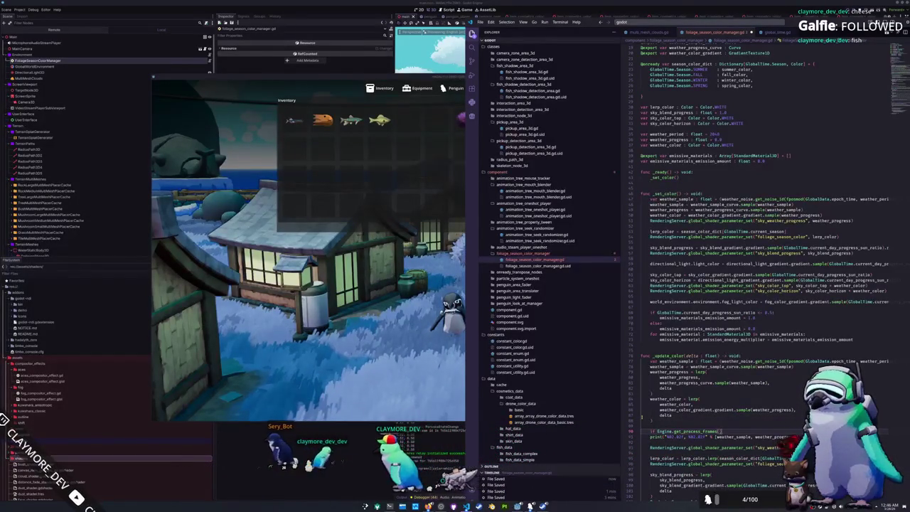
pyautogui.write(' % 1')
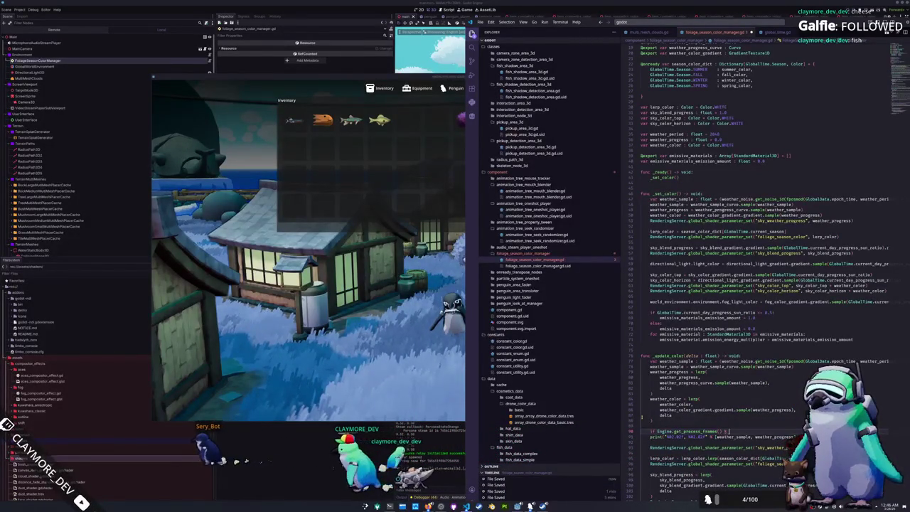
pyautogui.write('00:')
pyautogui.press('Down')
pyautogui.press('Tab')
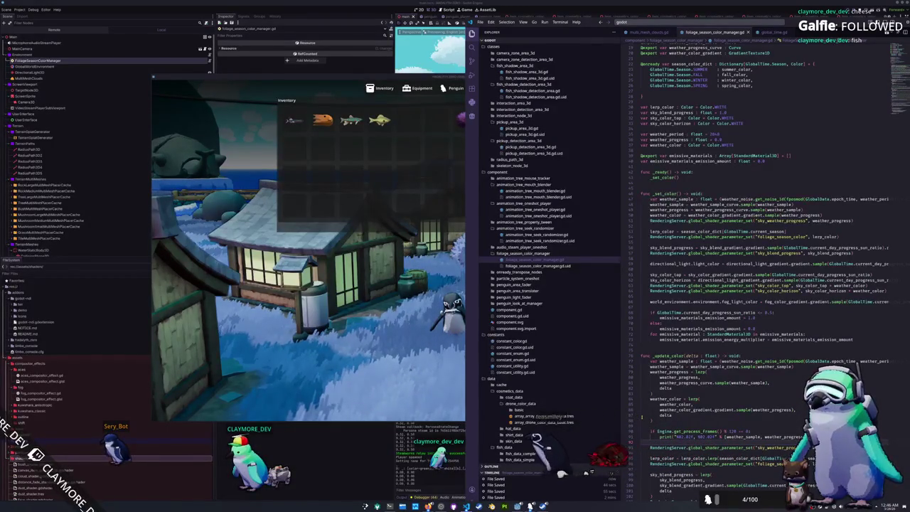
pyautogui.click(393, 337)
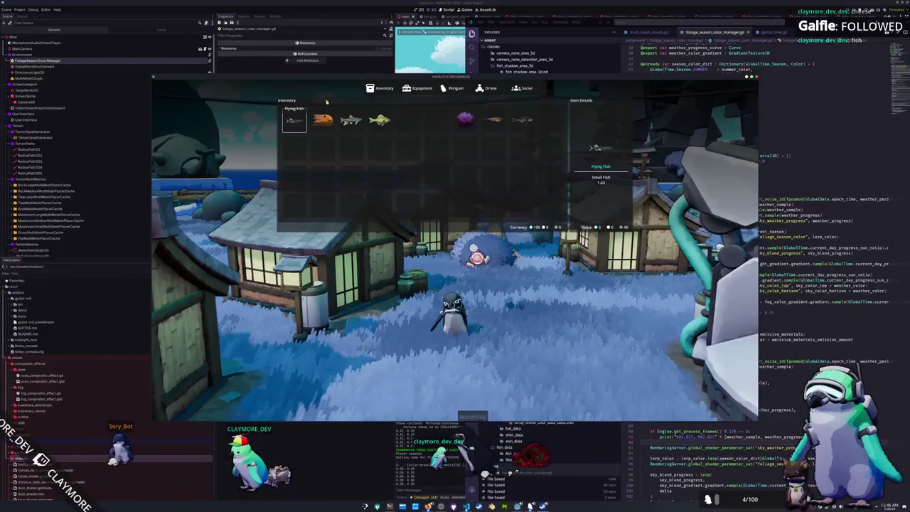
# Close the inventory, move the game window up-right beside the editor, and select GlobalWorldEnvironment
pyautogui.press('Tab')
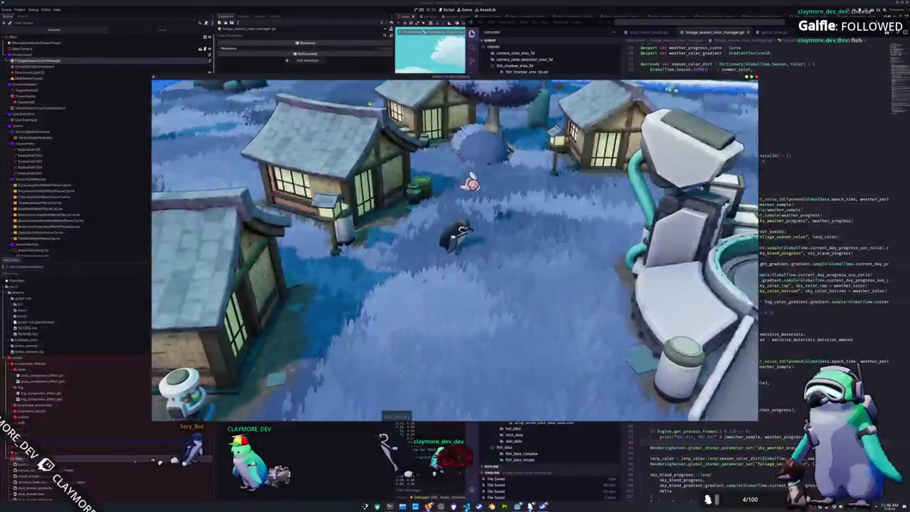
pyautogui.press('F8')
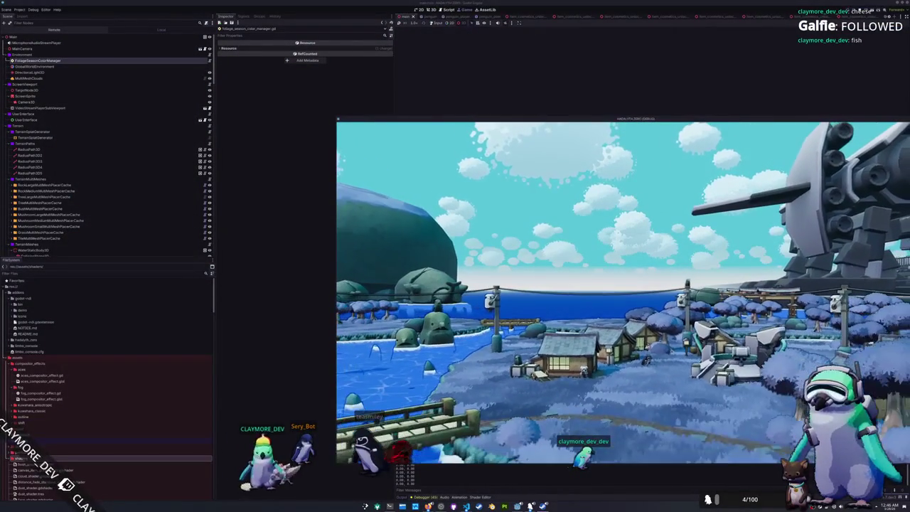
pyautogui.click(438, 23)
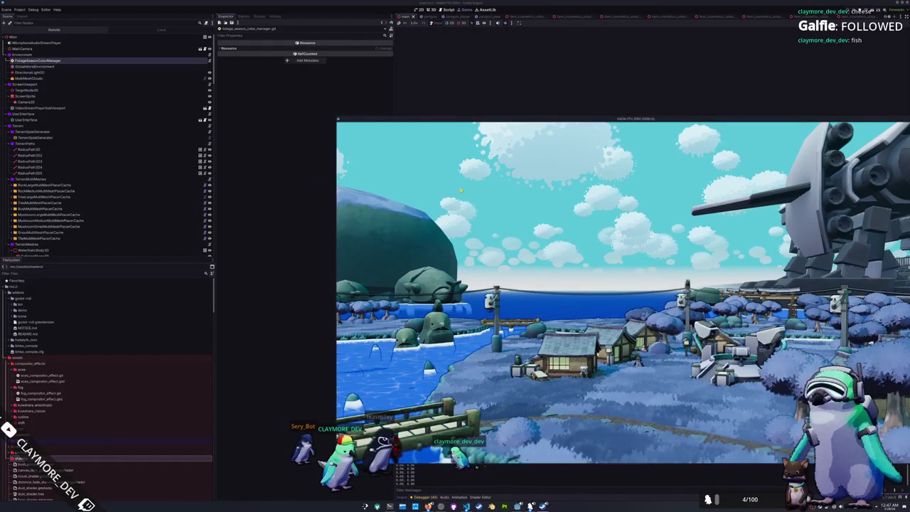
pyautogui.moveTo(391, 118)
pyautogui.mouseDown()
pyautogui.moveTo(461, 81)
pyautogui.moveTo(491, 82)
pyautogui.mouseUp()
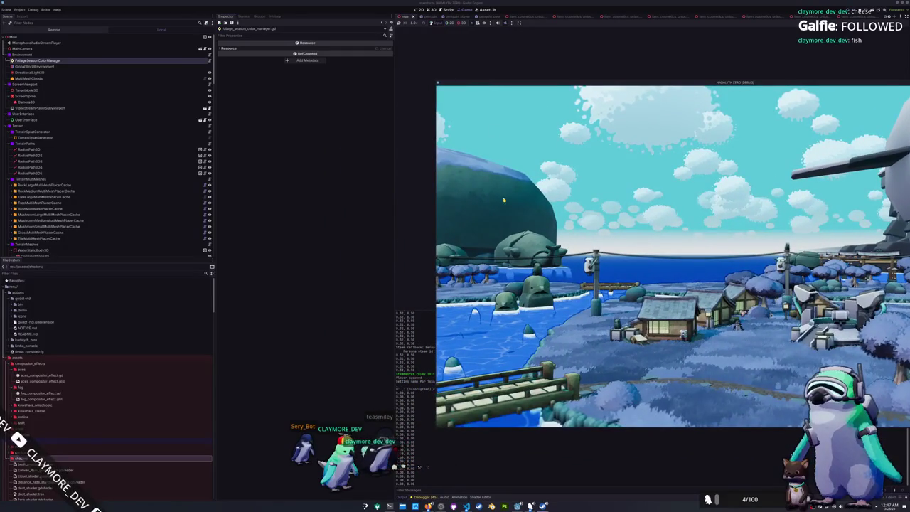
pyautogui.click(346, 278)
pyautogui.hotkey('alt', 'Tab')
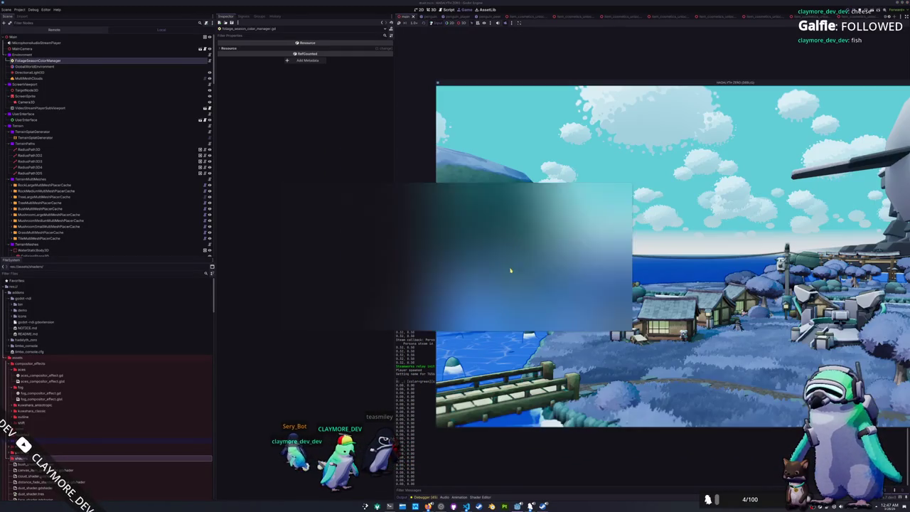
pyautogui.click(65, 66)
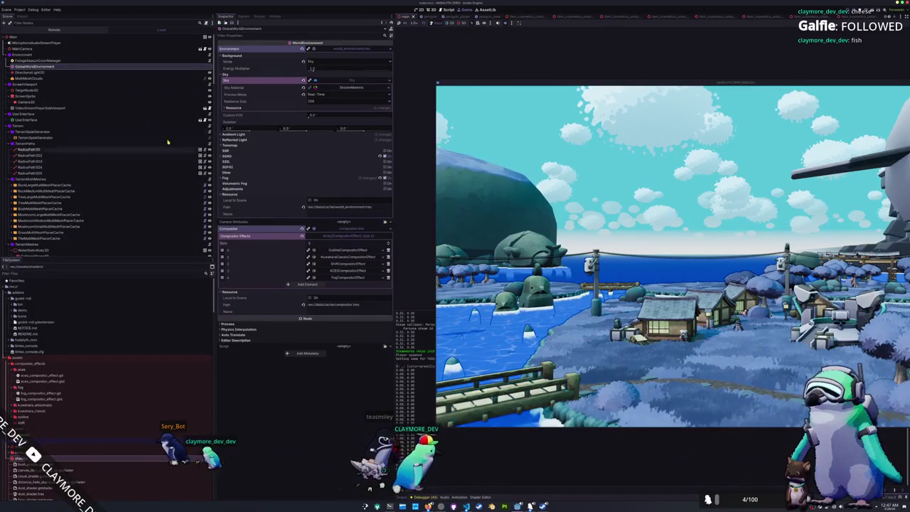
# Drag FoliageSeasonColorManager's Weather Sample Curve start point to about (0.14, 0.00)
pyautogui.click(39, 60)
pyautogui.moveTo(309, 303); pyautogui.dragTo(249, 311)
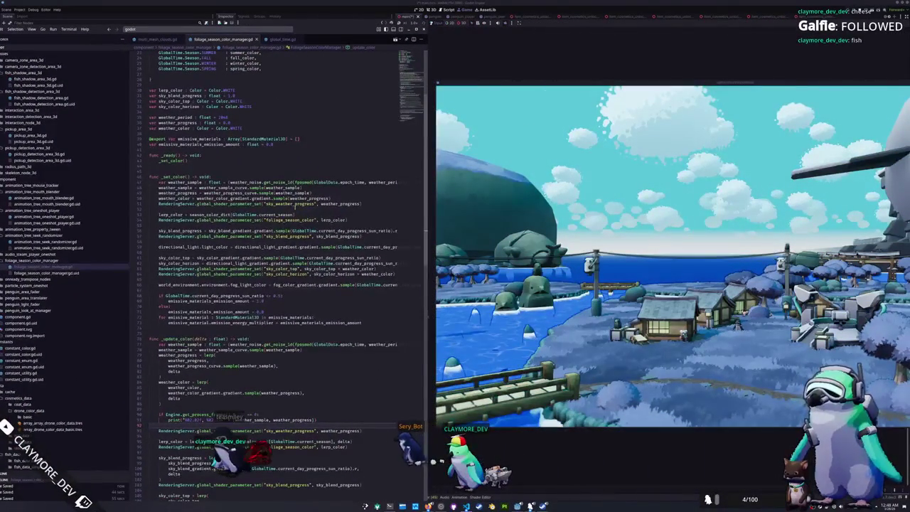
# Multiply delta by 0.01 in both the weather progress and weather colour lerps in _update_color
pyautogui.scroll(-7, 295, 206)
pyautogui.scroll(-3, 288, 224)
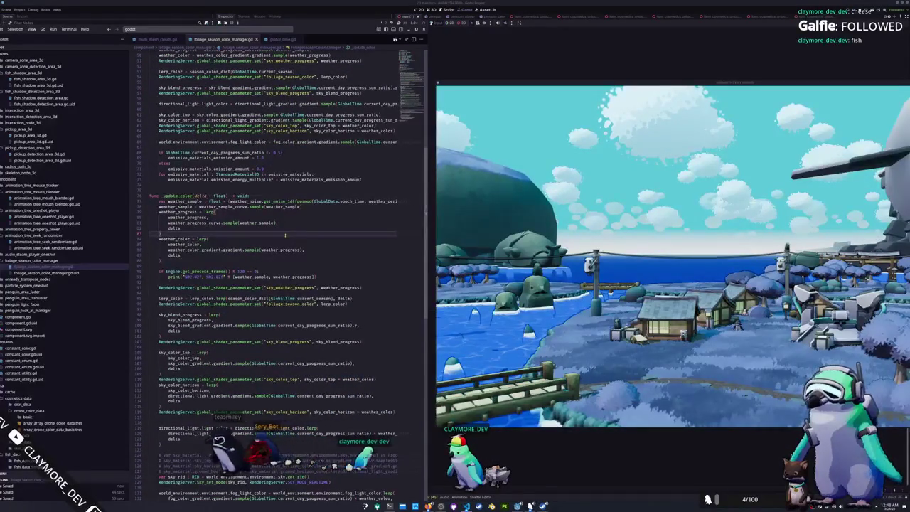
pyautogui.press('Left')
pyautogui.press('Left')
pyautogui.write('*')
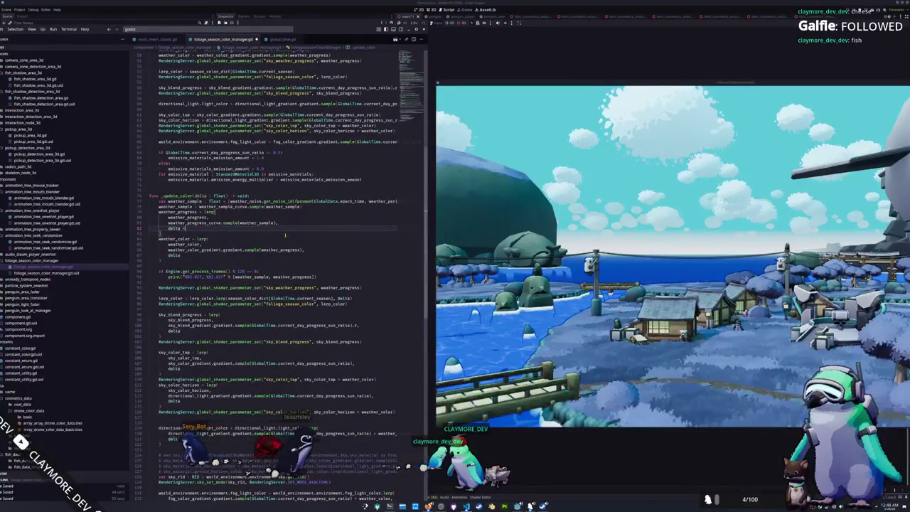
pyautogui.write(' 0.1')
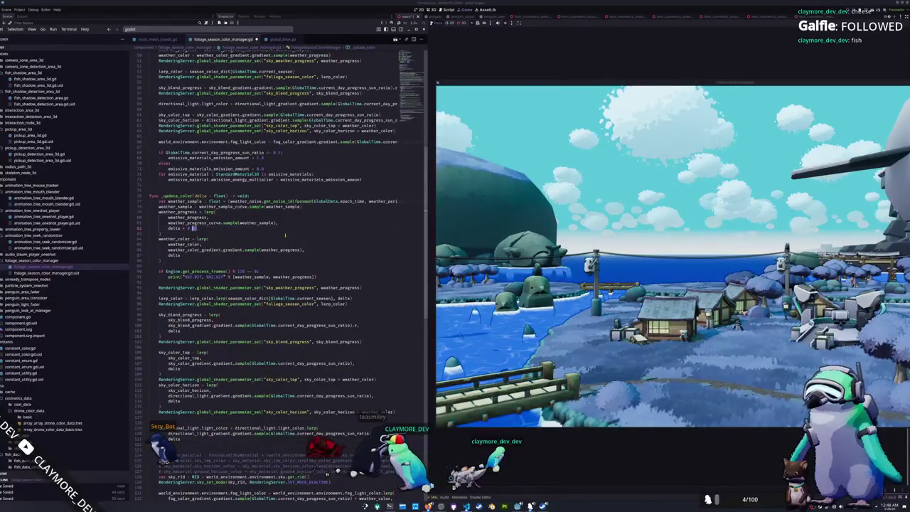
pyautogui.press('Down')
pyautogui.press('Down')
pyautogui.press('Down')
pyautogui.press('End')
pyautogui.write('* 0.01')
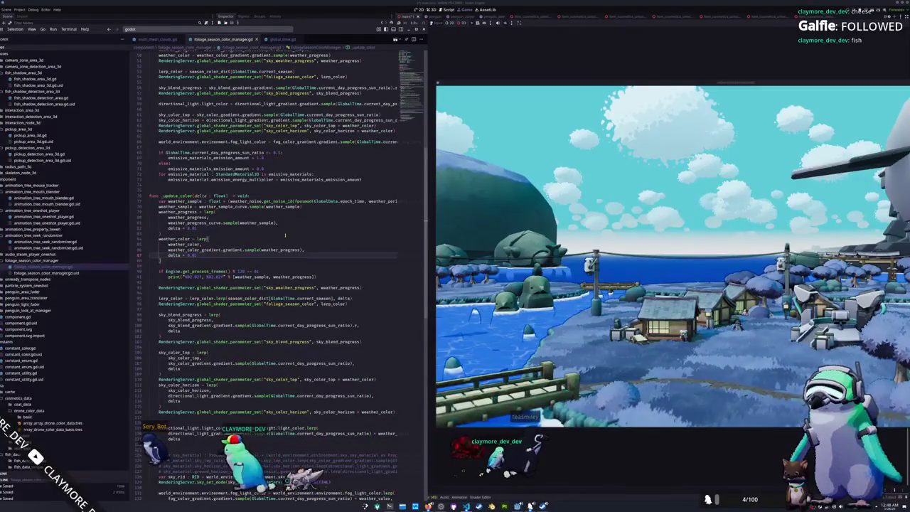
pyautogui.hotkey('ctrl', 'shift', 'Left')
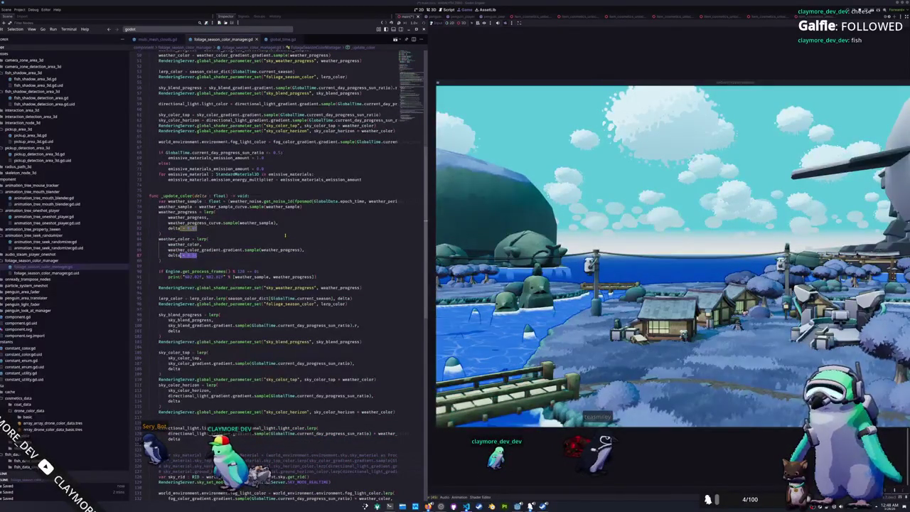
pyautogui.press('Up')
pyautogui.press('Up')
pyautogui.press('Up')
pyautogui.hotkey('ctrl', 'shift', 'Left')
pyautogui.press('Down')
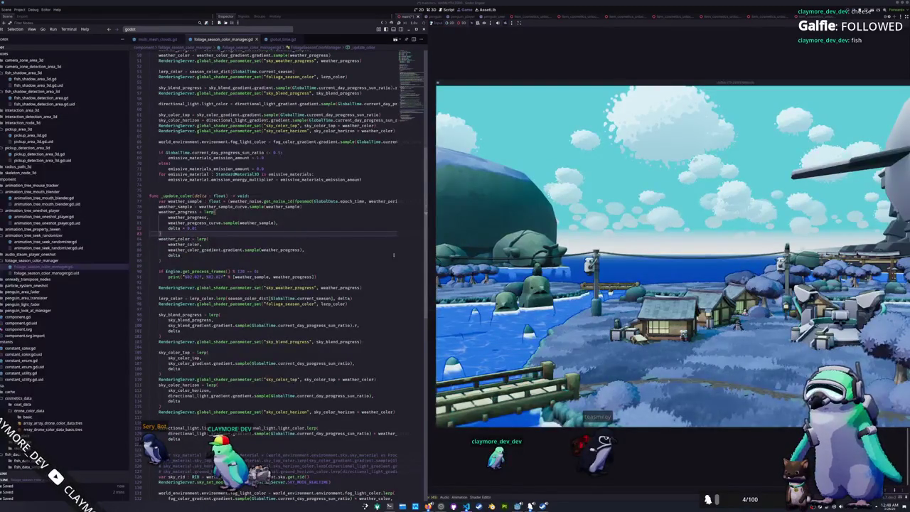
pyautogui.hotkey('ctrl', 'shift', 'F11')
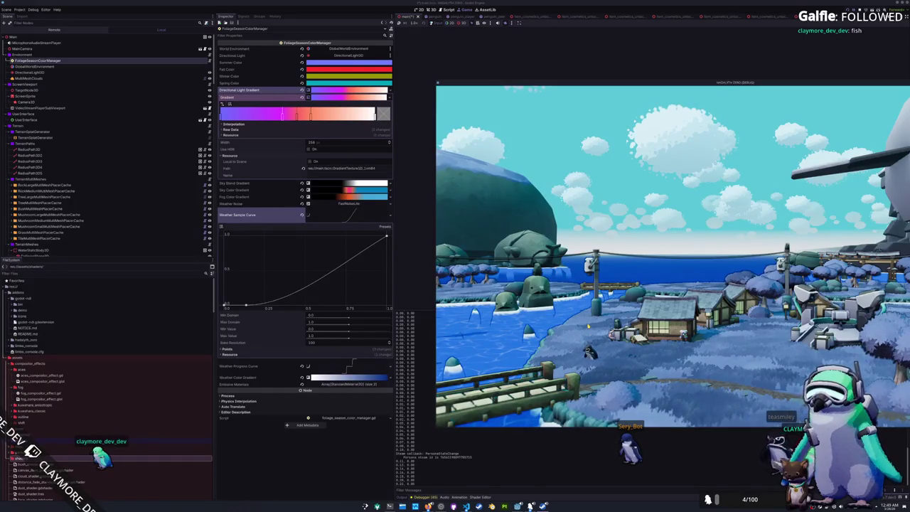
pyautogui.press('Tab')
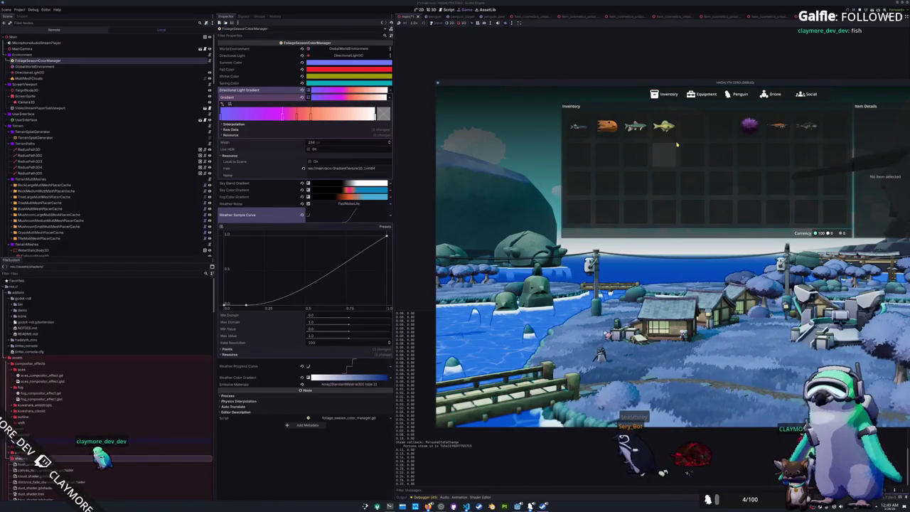
pyautogui.click(674, 146)
pyautogui.press('Tab')
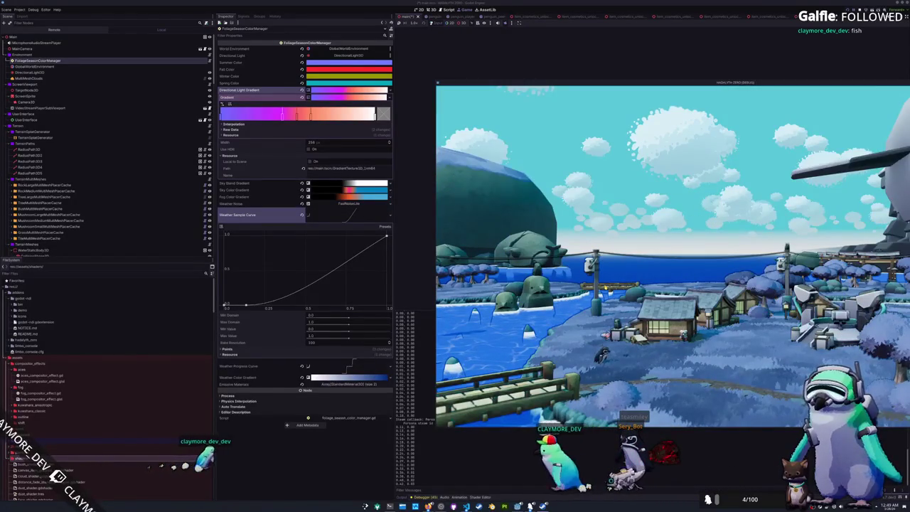
pyautogui.press('Tab')
pyautogui.click(634, 130)
pyautogui.click(648, 138)
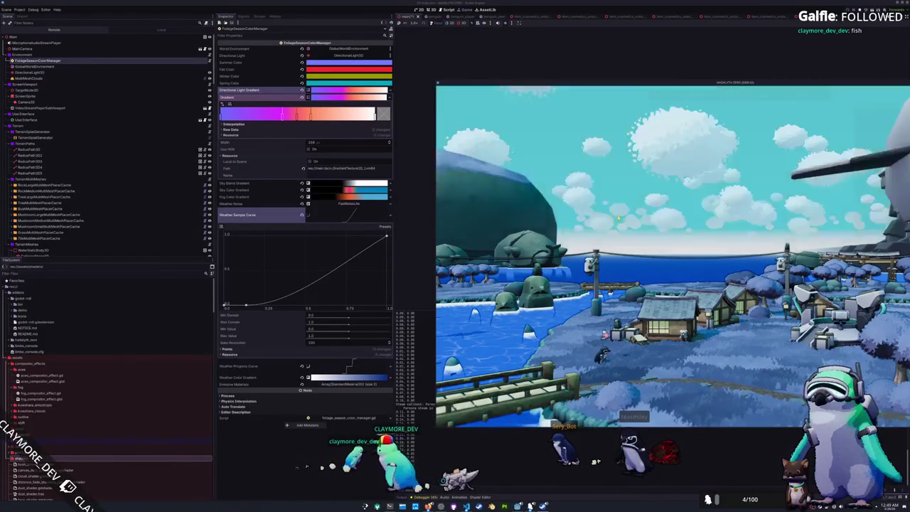
pyautogui.press('Tab')
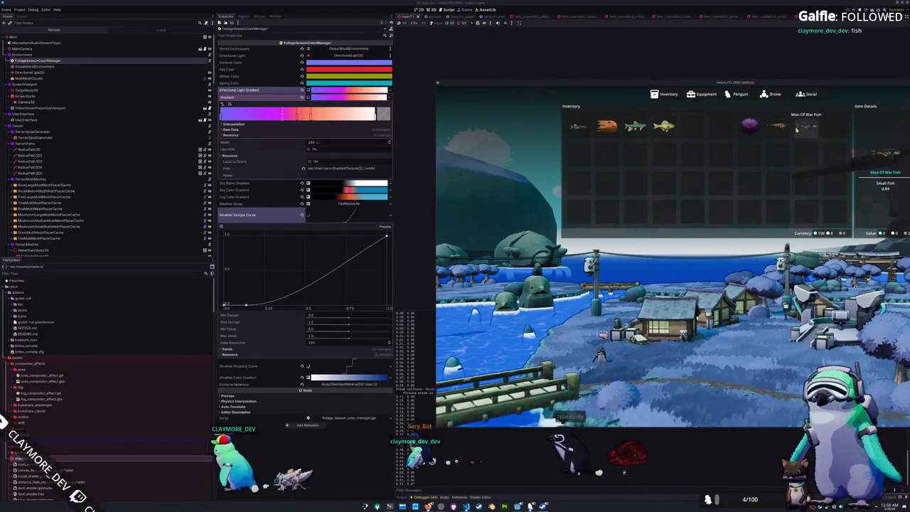
pyautogui.press('Tab')
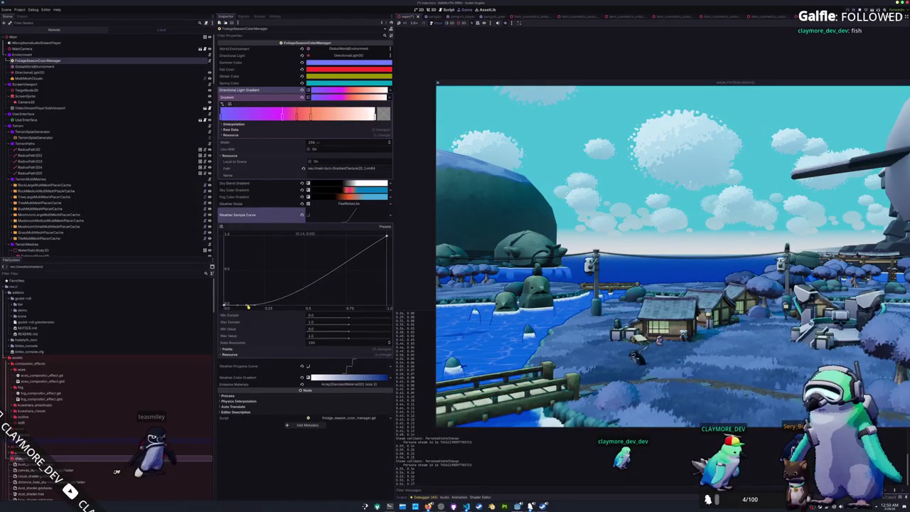
# Move the Weather Sample Curve's end points inward: low point to about 0.18, top point to 0.85
pyautogui.moveTo(248, 306)
pyautogui.mouseDown()
pyautogui.moveTo(306, 292)
pyautogui.moveTo(265, 309)
pyautogui.mouseUp()
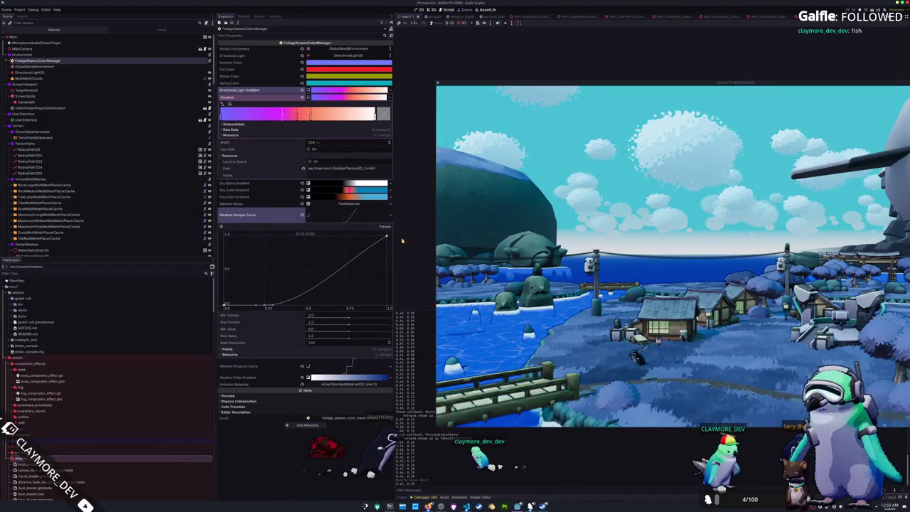
pyautogui.moveTo(387, 235); pyautogui.dragTo(347, 237)
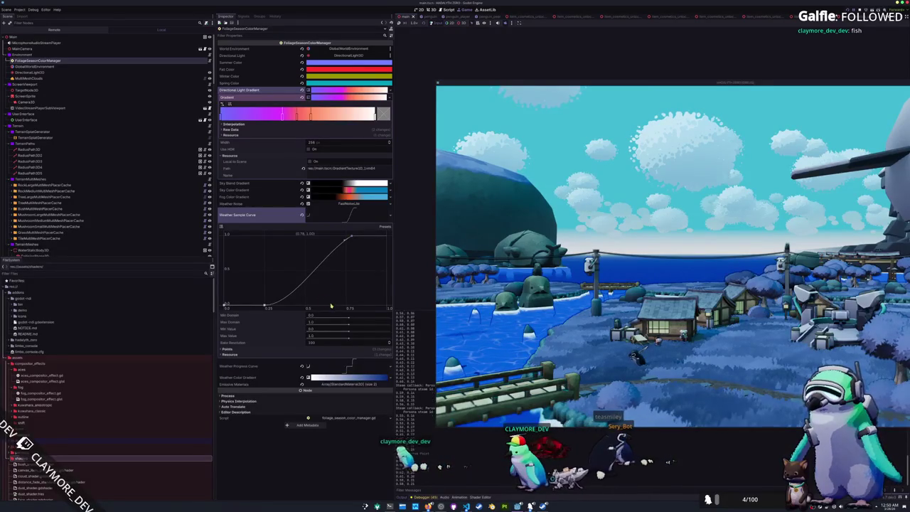
pyautogui.moveTo(265, 307); pyautogui.dragTo(254, 307)
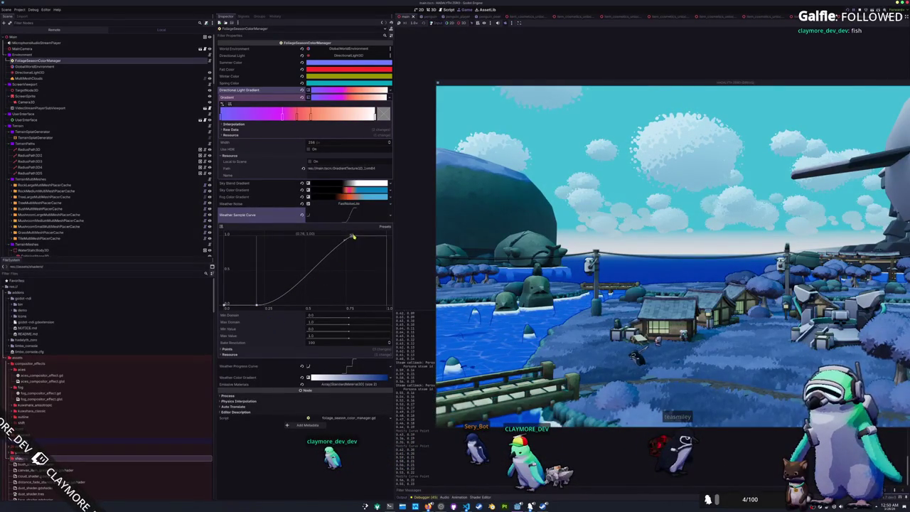
# Add a middle curve point near 0.50, 0.50, then select the delta blending value in the manager script
pyautogui.moveTo(354, 263); pyautogui.dragTo(329, 272)
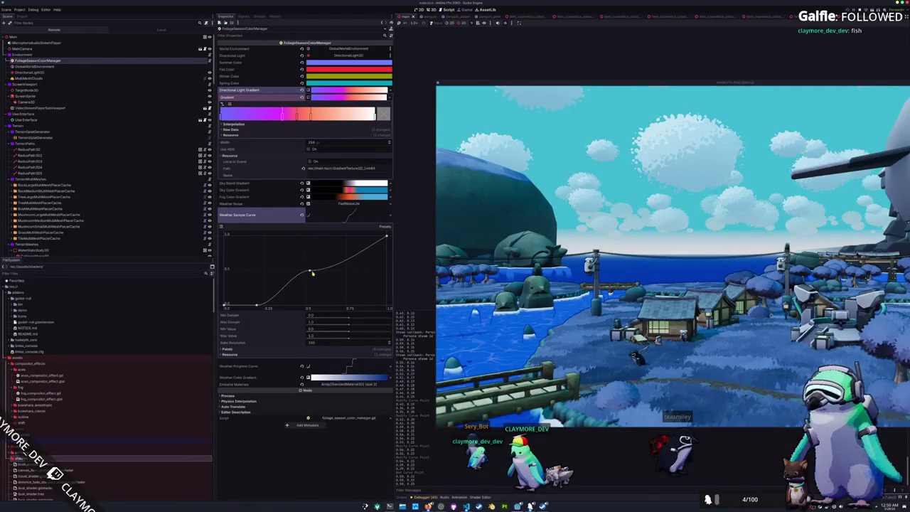
pyautogui.moveTo(306, 269); pyautogui.dragTo(303, 267)
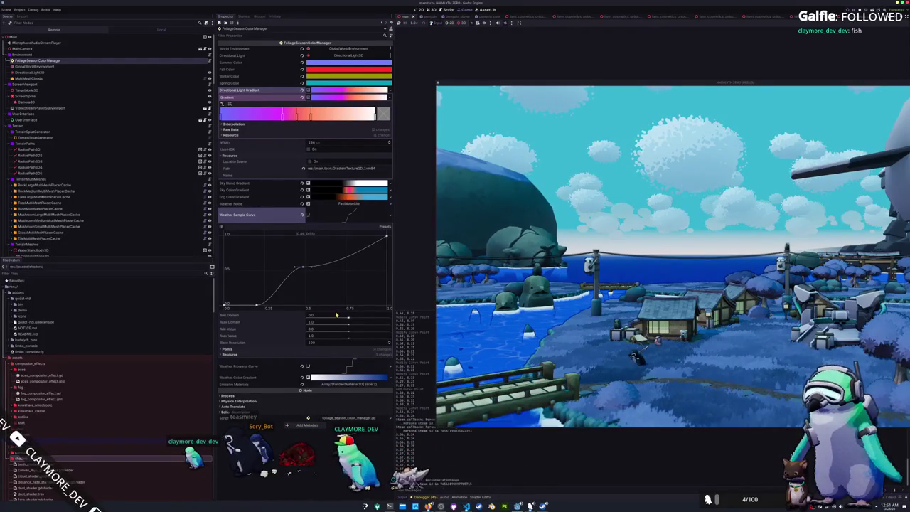
pyautogui.moveTo(303, 268); pyautogui.dragTo(306, 272)
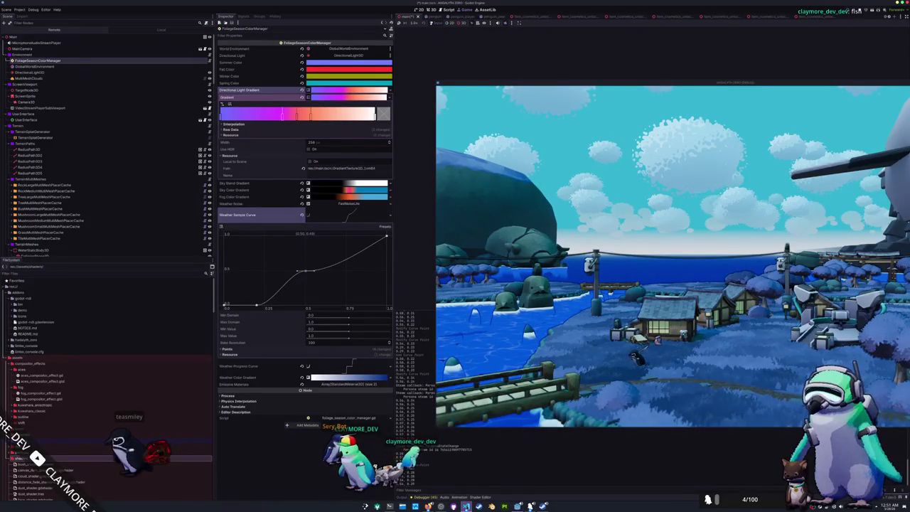
pyautogui.hotkey('alt', 'Tab')
pyautogui.doubleClick(191, 229)
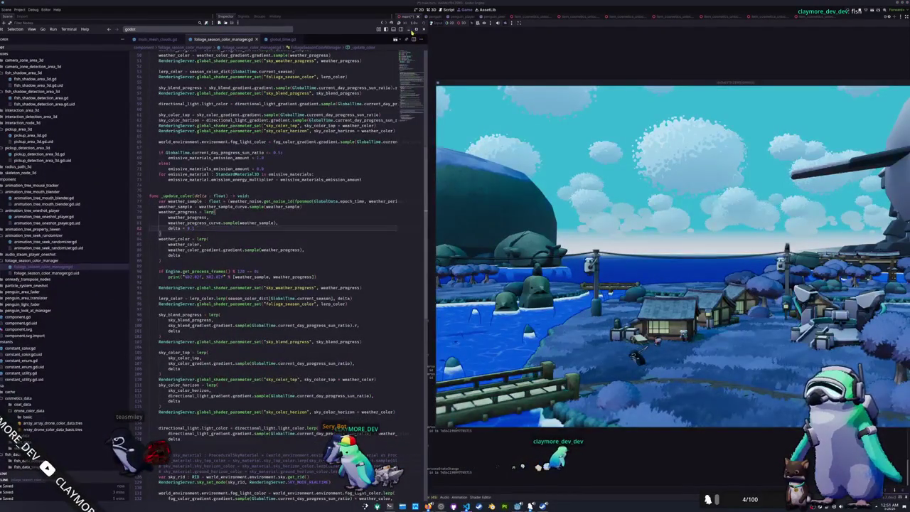
# Switch from the delta blending line back to Godot's Inspector and its Weather Sample Curve
pyautogui.hotkey('alt', 'Tab')
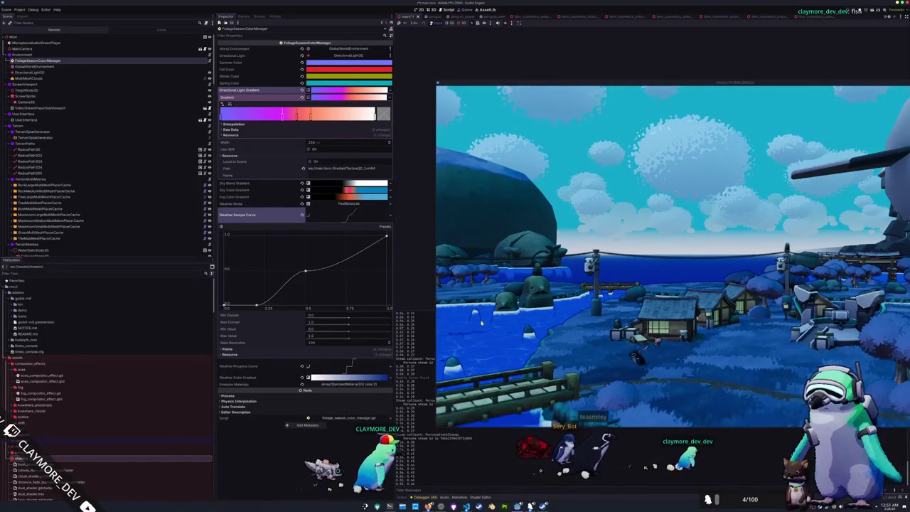
# Raise the brightness (V) of the Weather Color Gradient's middle stop
pyautogui.click(341, 377)
pyautogui.click(334, 385)
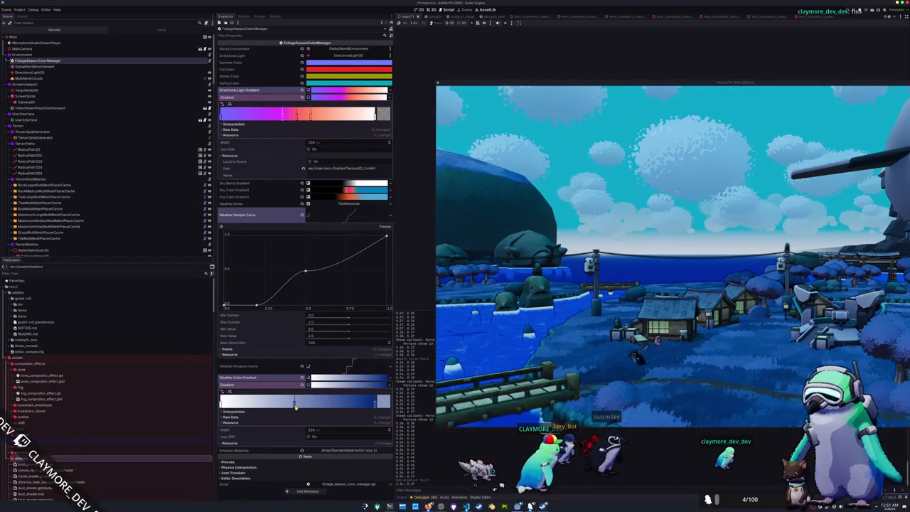
pyautogui.doubleClick(296, 403)
pyautogui.moveTo(289, 285); pyautogui.dragTo(287, 282)
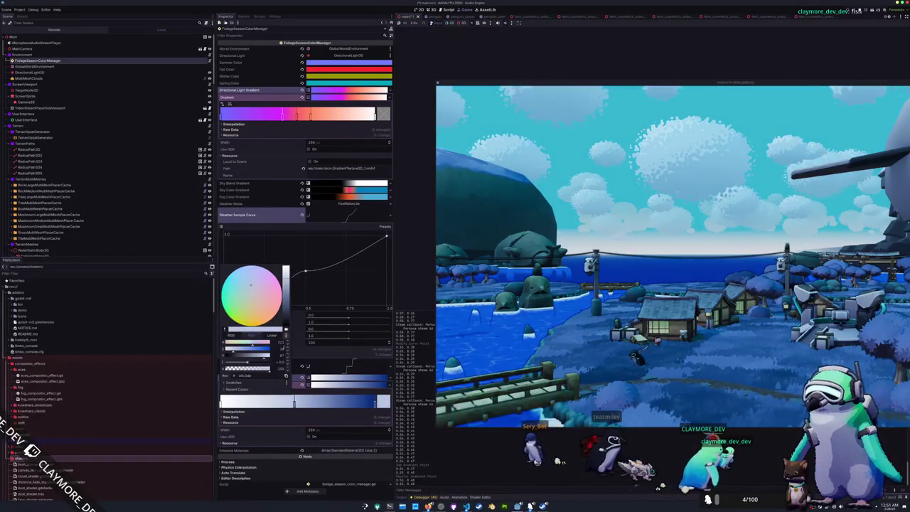
pyautogui.click(295, 409)
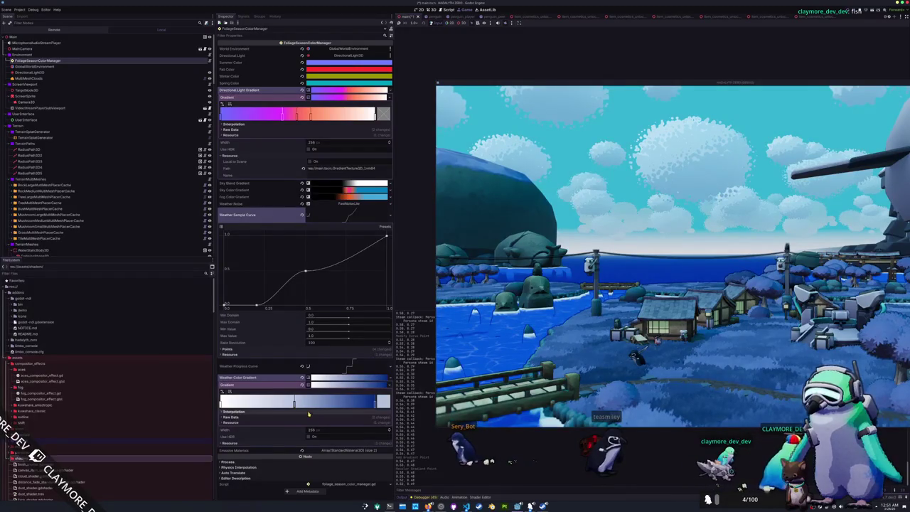
# Set the middle stop's offset to 0.5 in the gradient's raw offsets
pyautogui.click(305, 417)
pyautogui.click(311, 423)
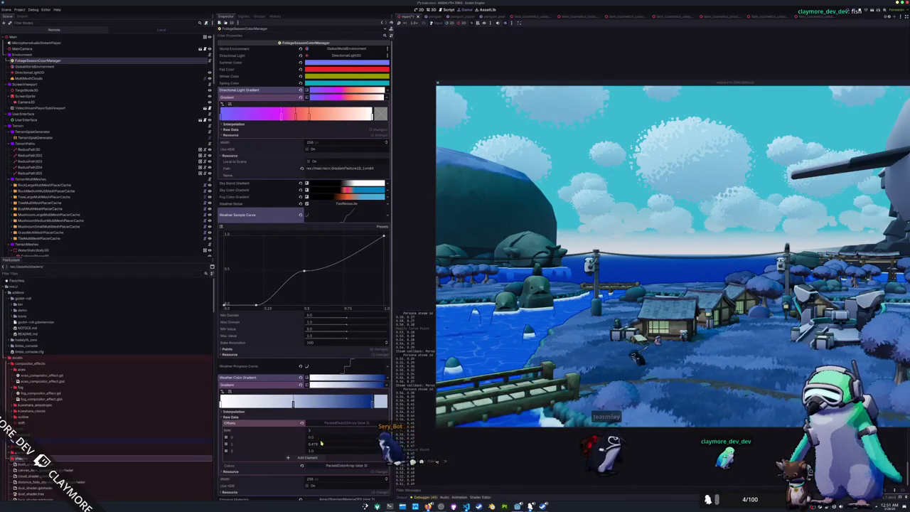
pyautogui.write('0.5')
pyautogui.press('Return')
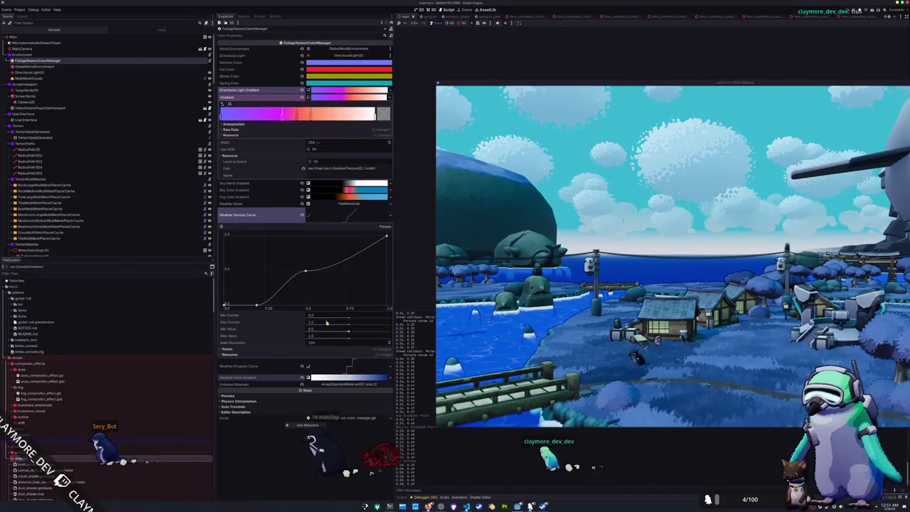
# Move the middle point and add a level point near 0.75, holding the curve at 0.5 before climbing to 1
pyautogui.moveTo(306, 271); pyautogui.dragTo(300, 292)
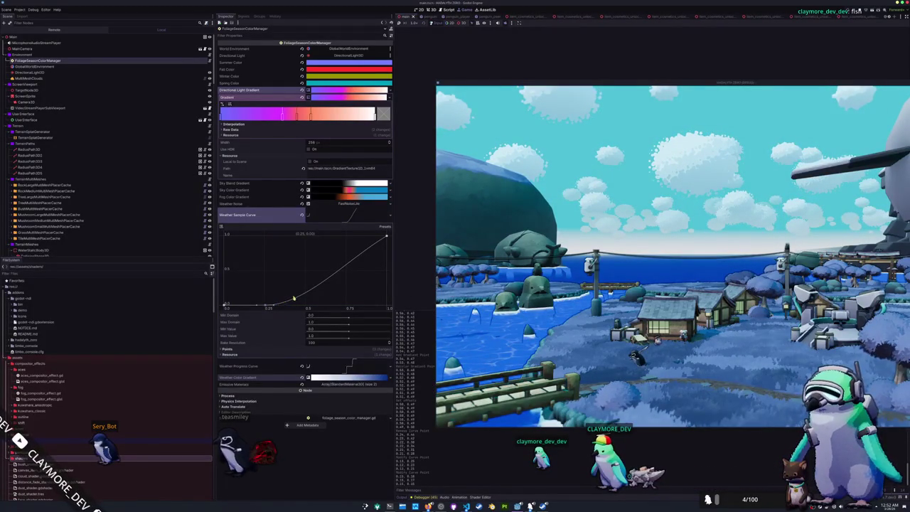
pyautogui.moveTo(322, 283); pyautogui.dragTo(305, 271)
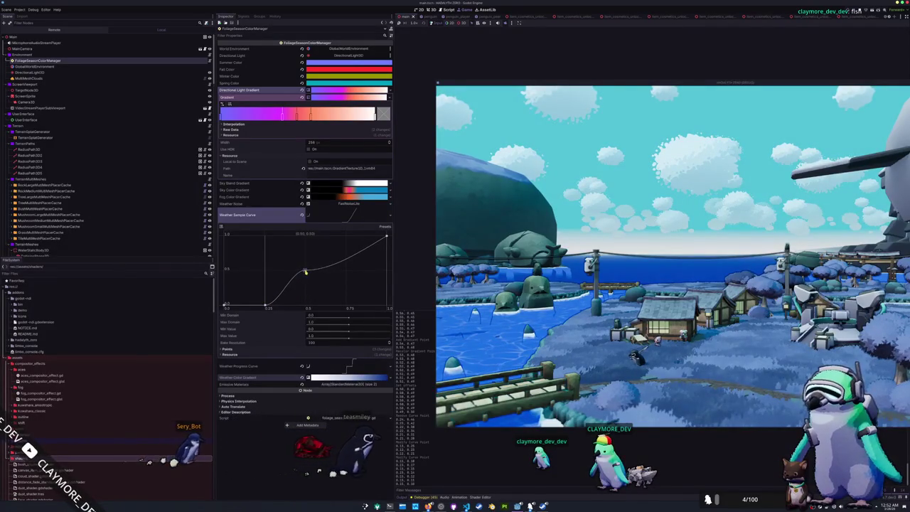
pyautogui.click(344, 265)
pyautogui.moveTo(344, 265); pyautogui.dragTo(346, 272)
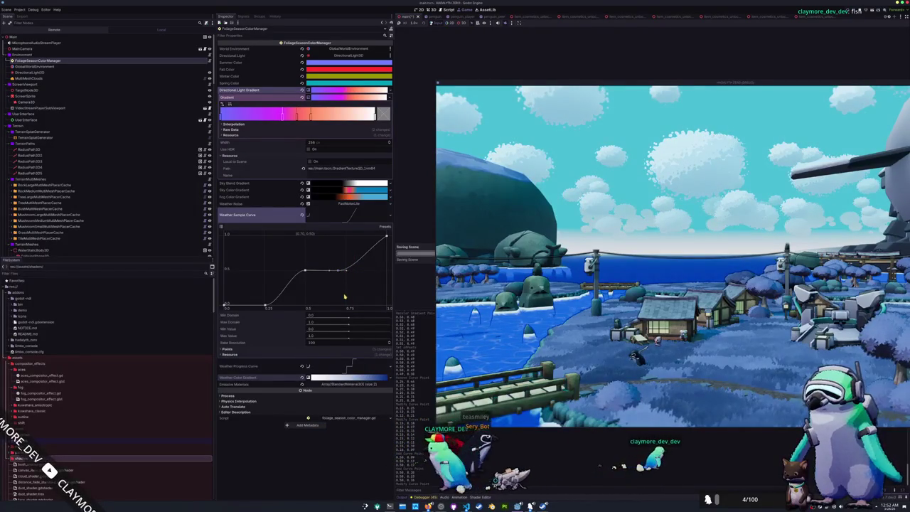
pyautogui.click(349, 214)
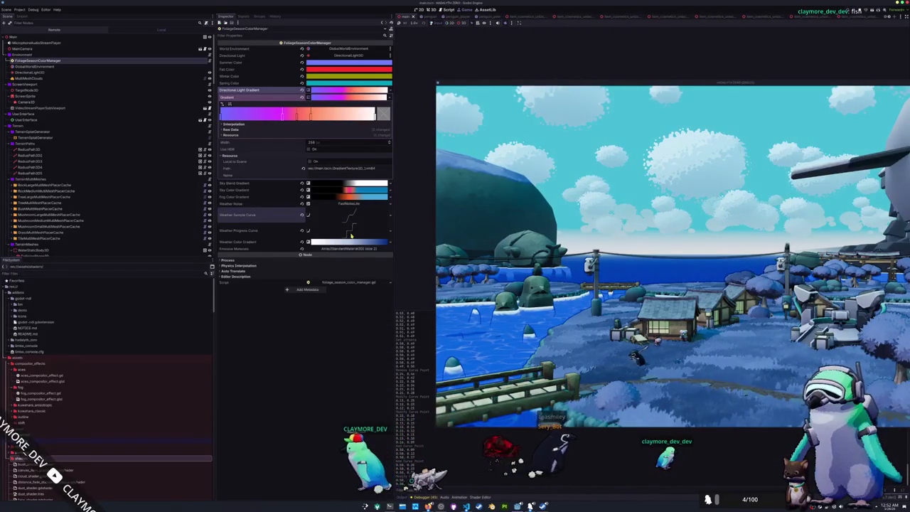
# Reuse the stepped Weather Progress Curve (0 until 0.25, 0.5 until 0.75, then 1) as the Weather Sample Curve
pyautogui.click(351, 233)
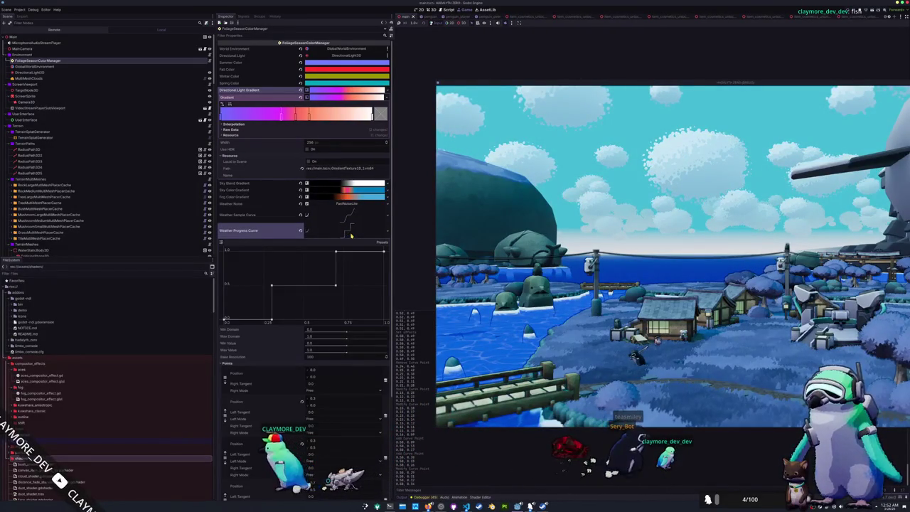
pyautogui.click(349, 214)
pyautogui.scroll(-3, 348, 268)
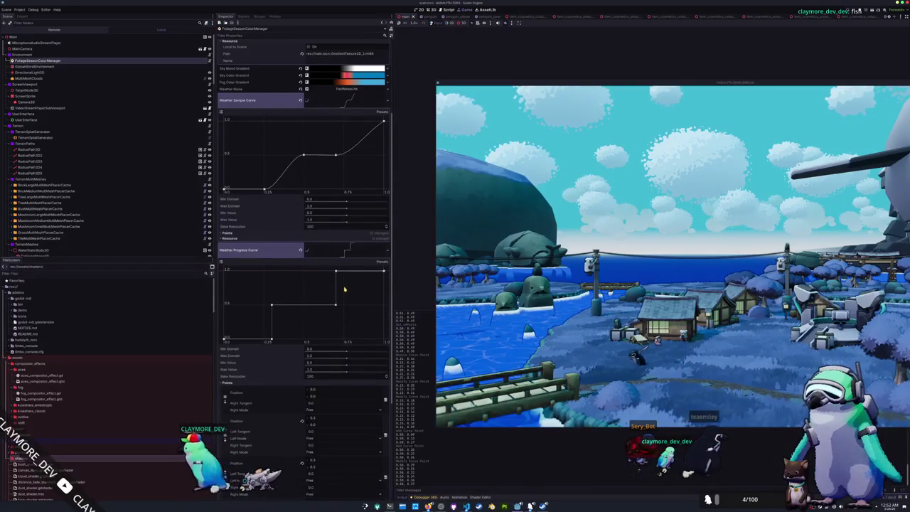
pyautogui.scroll(2, 344, 320)
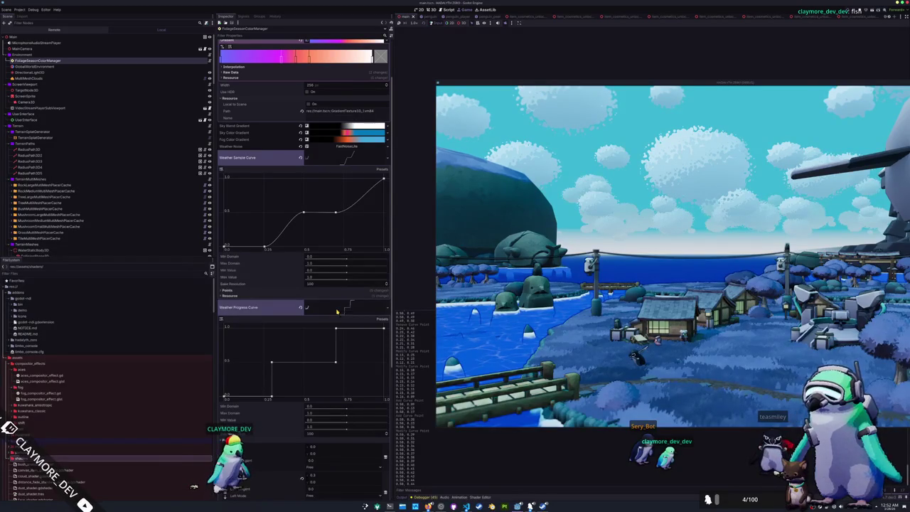
pyautogui.moveTo(350, 158); pyautogui.dragTo(349, 158)
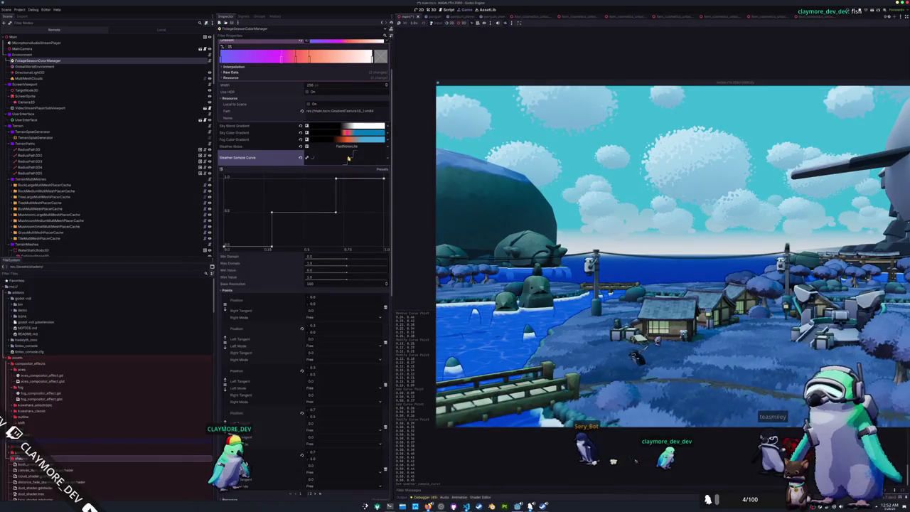
pyautogui.click(272, 292)
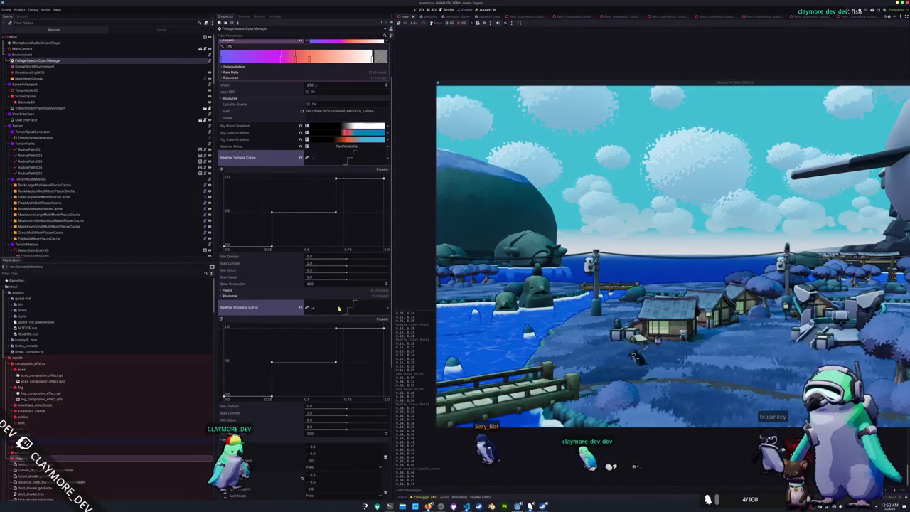
pyautogui.scroll(2, 339, 308)
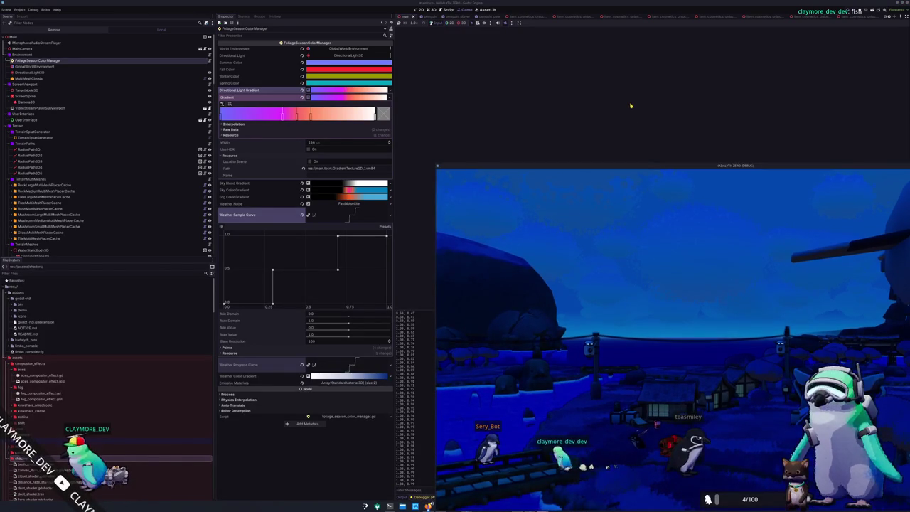
# Show the 3D scene tilted to look down on the island, with the editor above the game
pyautogui.click(432, 9)
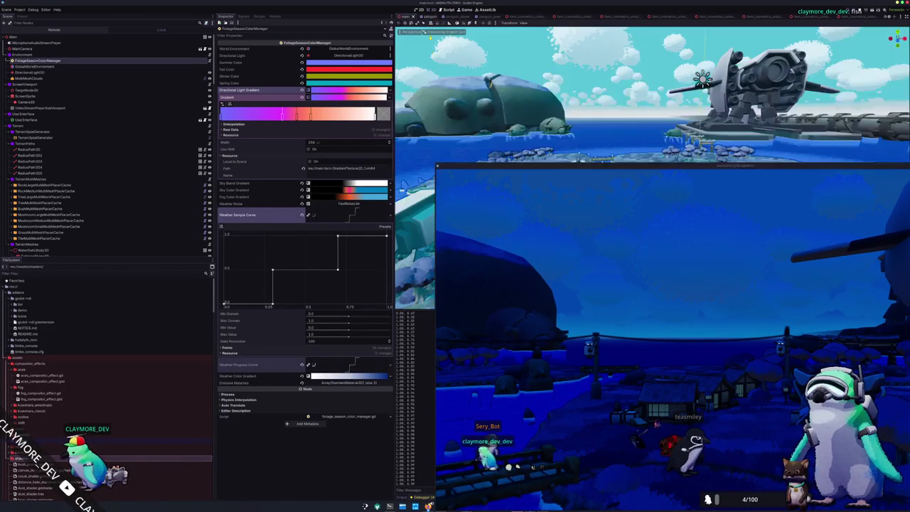
pyautogui.moveTo(502, 91)
pyautogui.mouseDown()
pyautogui.moveTo(507, 151)
pyautogui.moveTo(743, 163)
pyautogui.moveTo(783, 189)
pyautogui.moveTo(722, 364)
pyautogui.moveTo(667, 378)
pyautogui.moveTo(594, 378)
pyautogui.mouseUp()
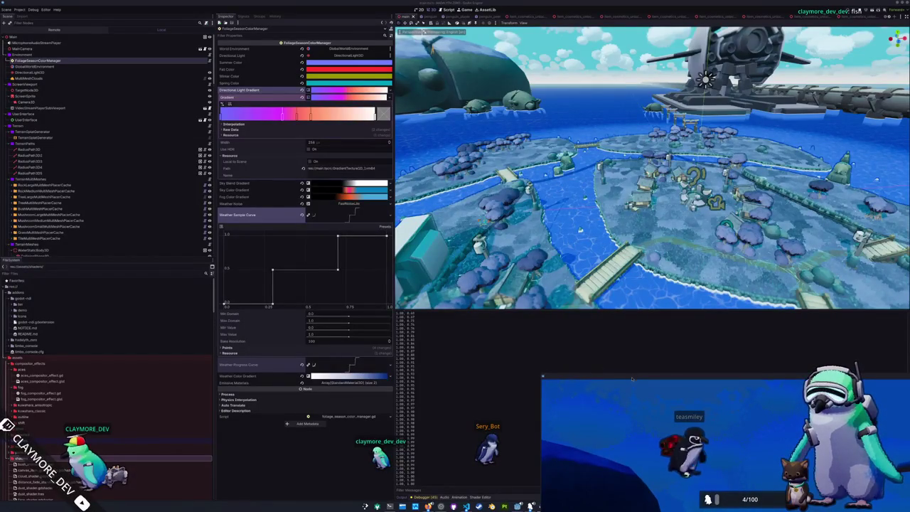
pyautogui.click(514, 283)
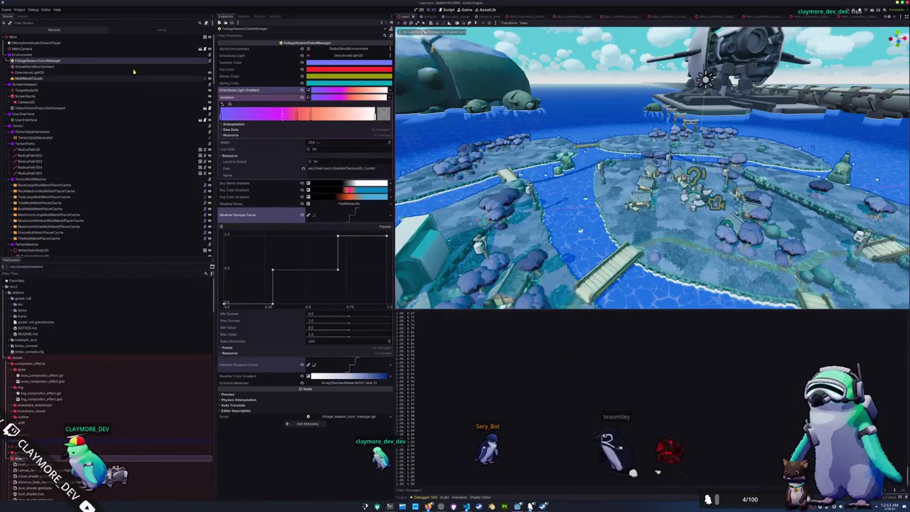
# Collapse the Weather Sample and Weather Progress curve editors, then bring foliage_season_color_manager.gd forward
pyautogui.click(339, 214)
pyautogui.click(347, 234)
pyautogui.click(348, 234)
pyautogui.click(348, 235)
pyautogui.click(349, 236)
pyautogui.click(349, 234)
pyautogui.click(349, 234)
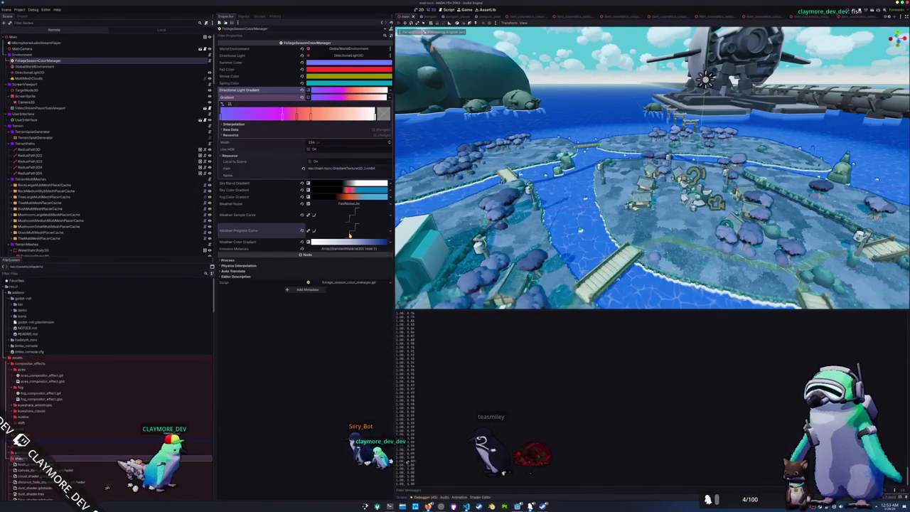
pyautogui.hotkey('alt', 'Tab')
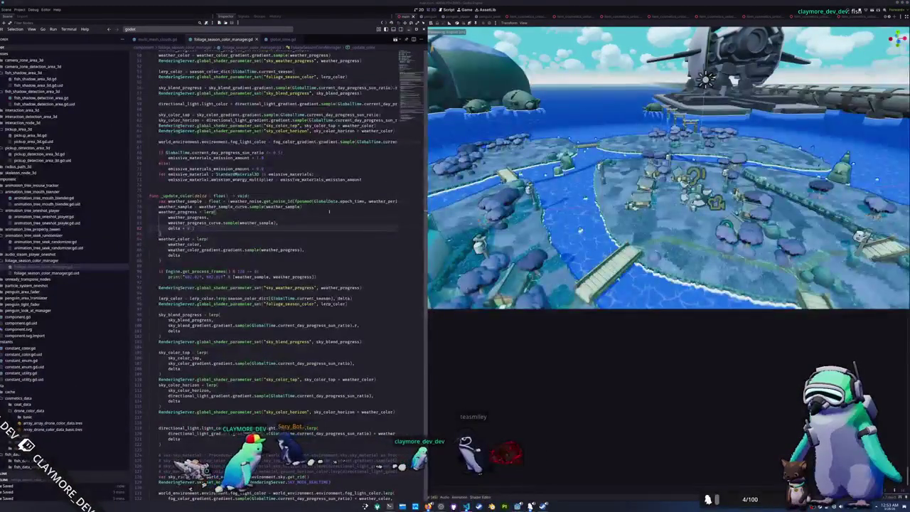
pyautogui.doubleClick(175, 206)
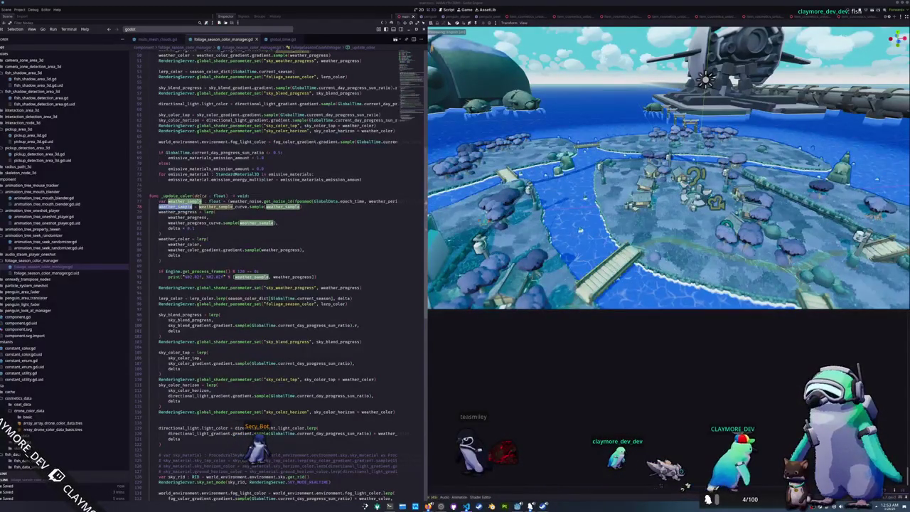
pyautogui.moveTo(168, 222); pyautogui.dragTo(276, 223)
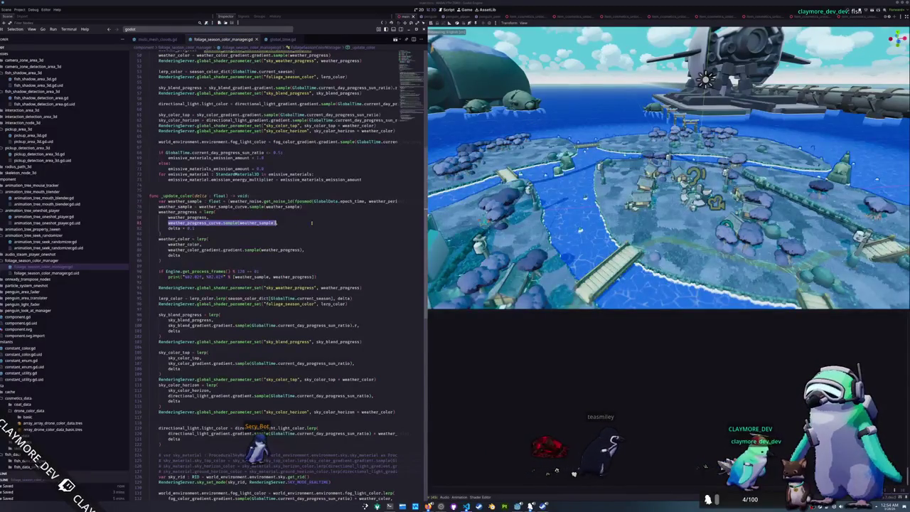